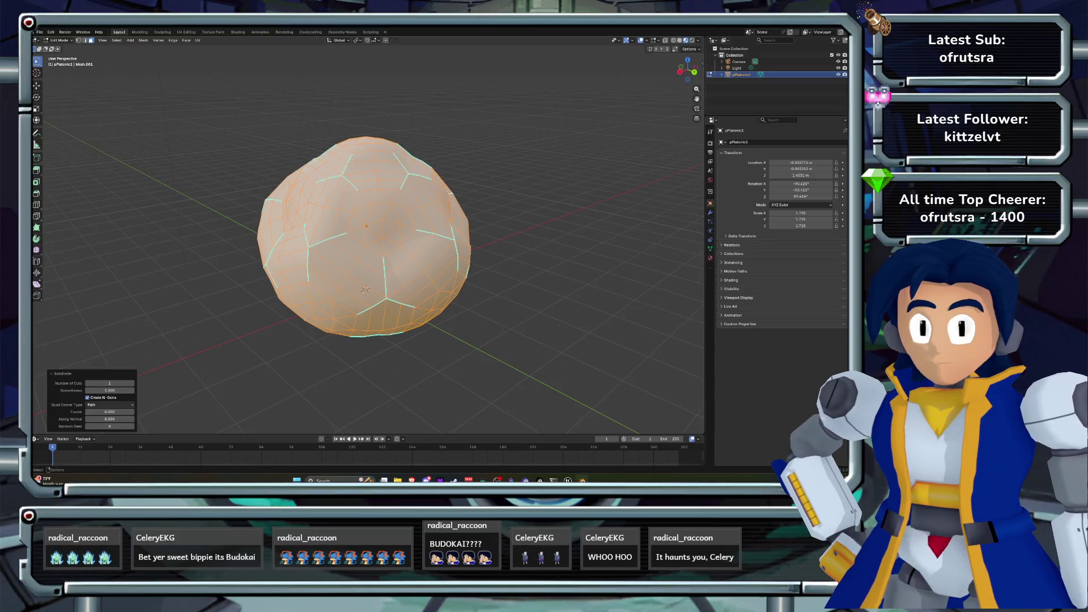
- Adjust the plain subdivide to straight corner cuts, two cuts and no smoothness
click(110, 419)
click(132, 383)
drag(397, 255, 448, 229)
mouse_move(109, 390)
mouse_down()
mouse_move(90, 390)
mouse_move(114, 390)
mouse_move(116, 411)
mouse_move(144, 412)
mouse_move(115, 426)
mouse_up()
- Undo it and re-subdivide with Fractal noise, Random Seed 0 and Fractal 2.250
key(ctrl+z)
key(ctrl+z)
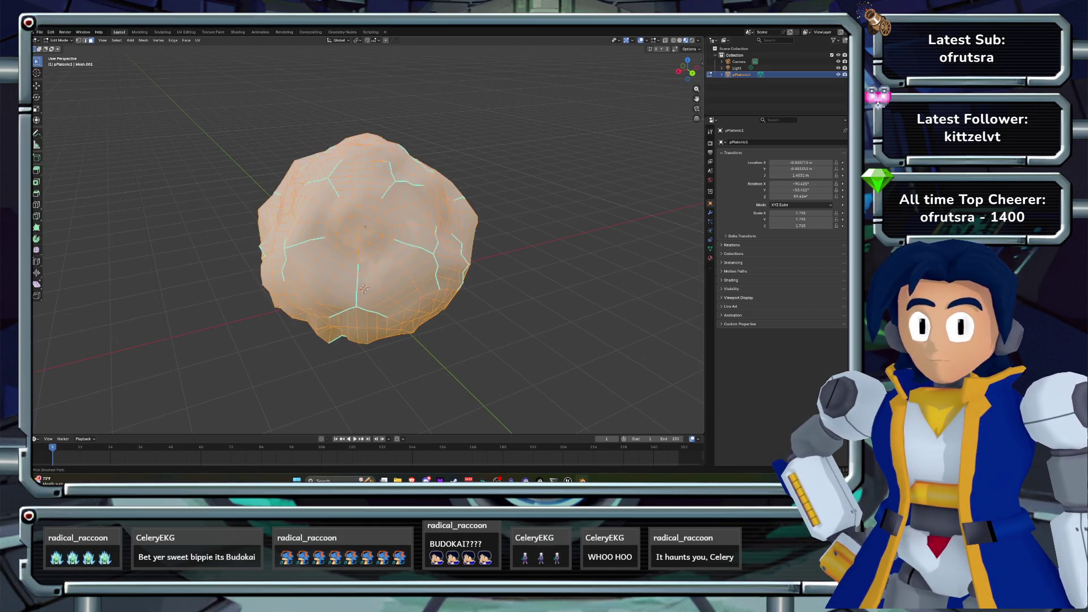
key(ctrl+z)
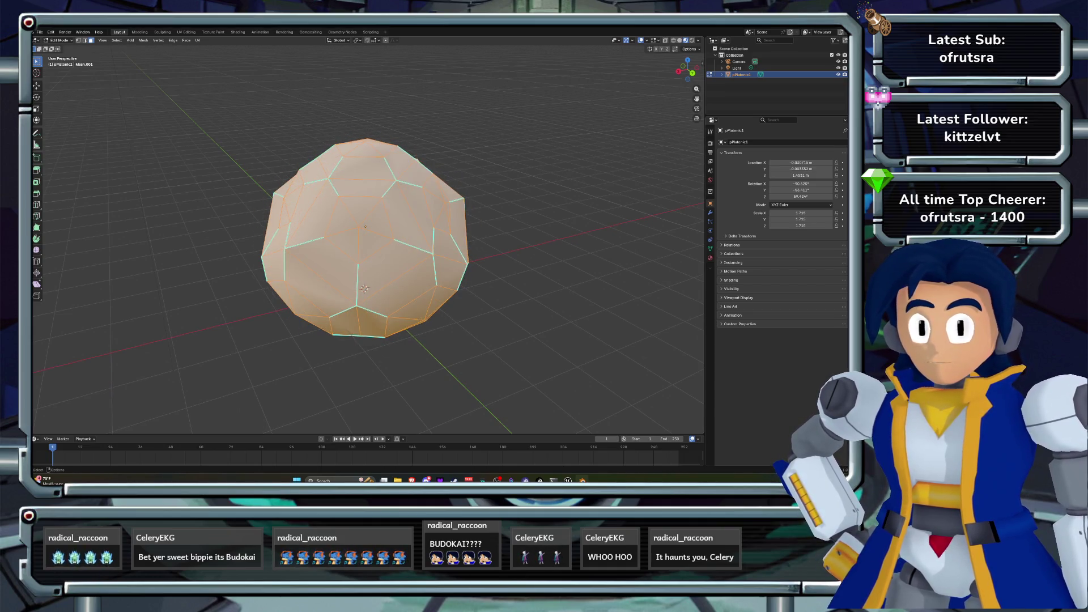
click(172, 41)
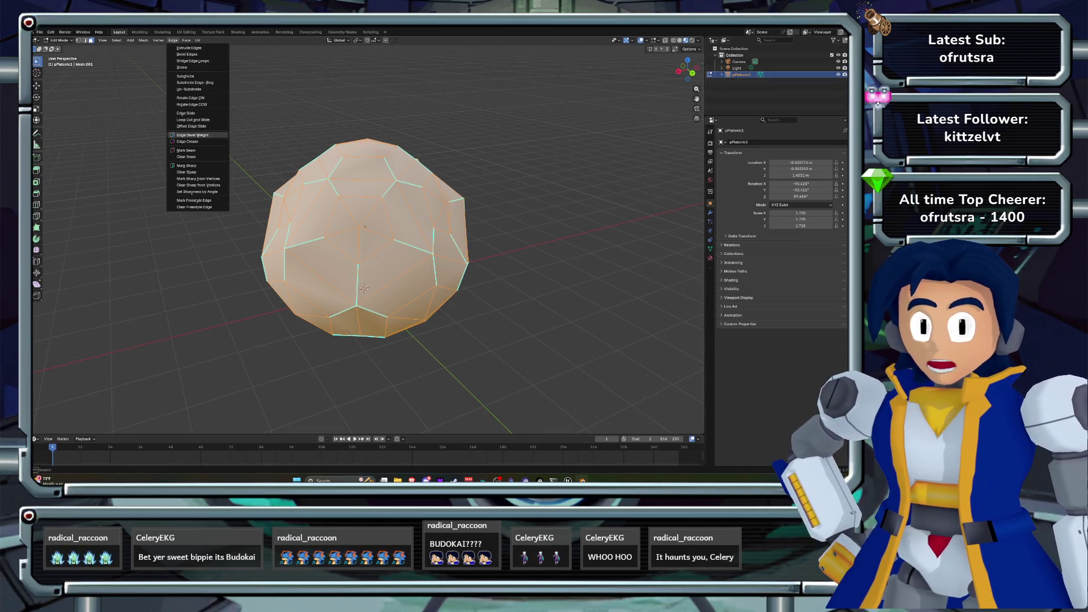
click(185, 76)
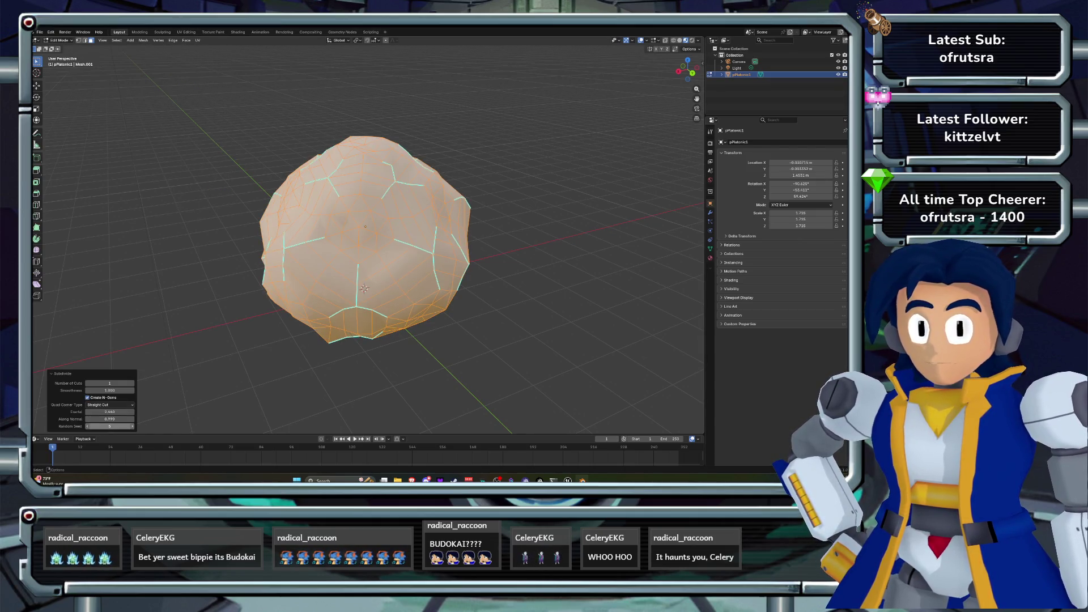
drag(110, 426, 90, 426)
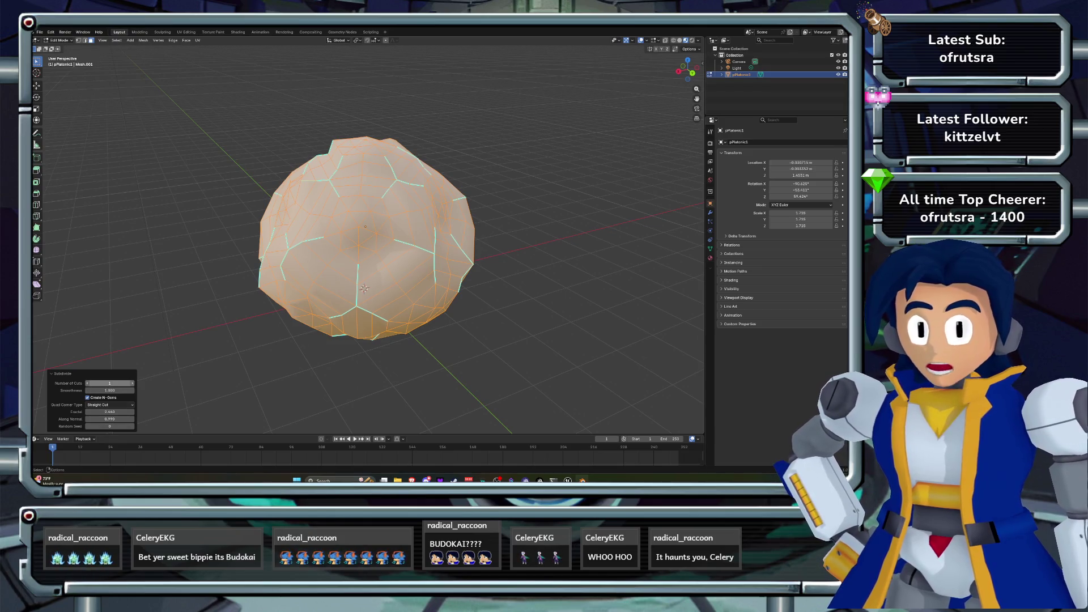
mouse_move(109, 411)
mouse_down()
mouse_move(136, 411)
mouse_move(111, 383)
mouse_move(120, 383)
mouse_move(90, 390)
mouse_move(116, 390)
mouse_move(96, 411)
mouse_move(109, 418)
mouse_up()
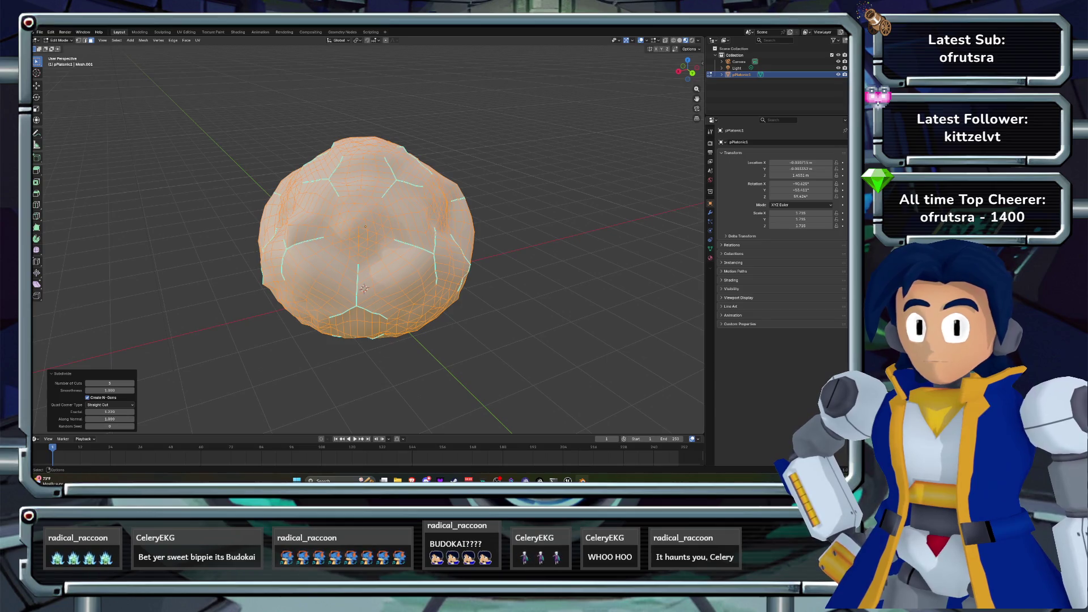
key(alt+a)
- Select the boulder in Edit Mode and run Decimate Geometry with ratio 0.1
key(Tab)
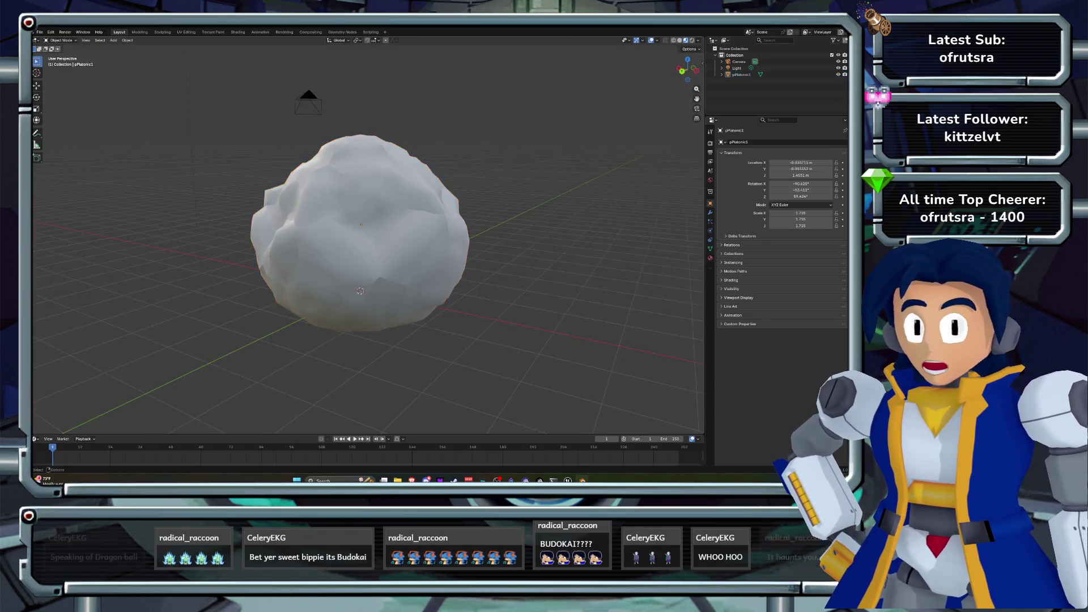
click(365, 238)
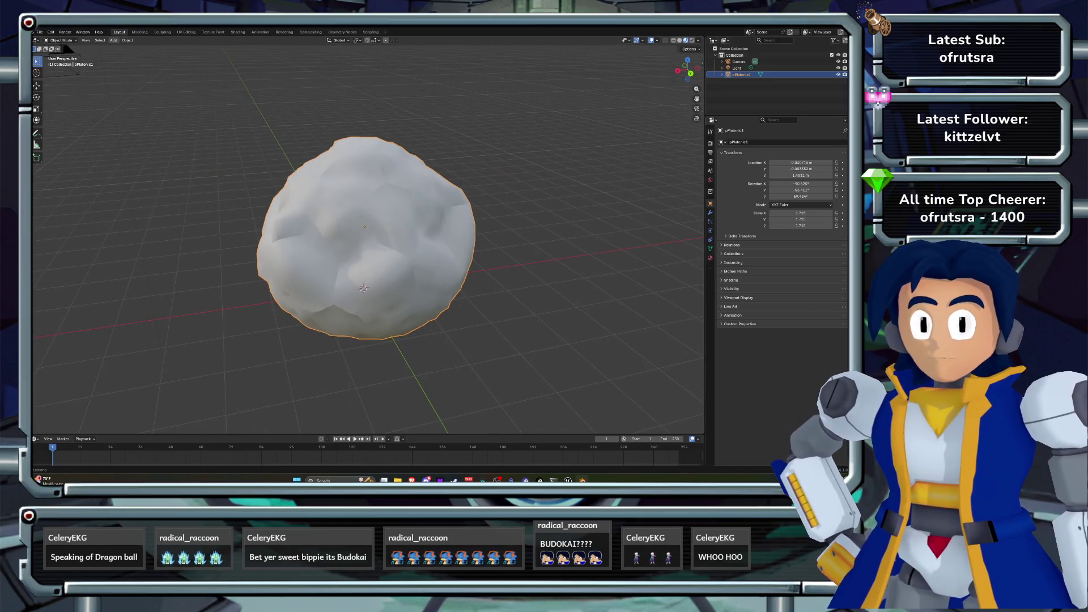
click(114, 41)
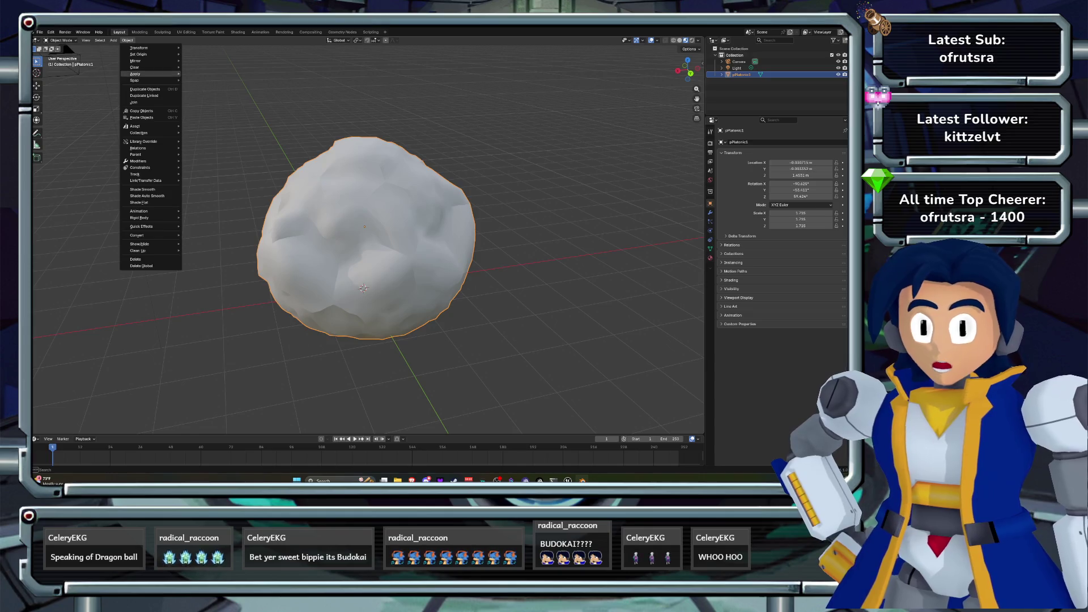
key(Tab)
click(143, 40)
mouse_move(165, 200)
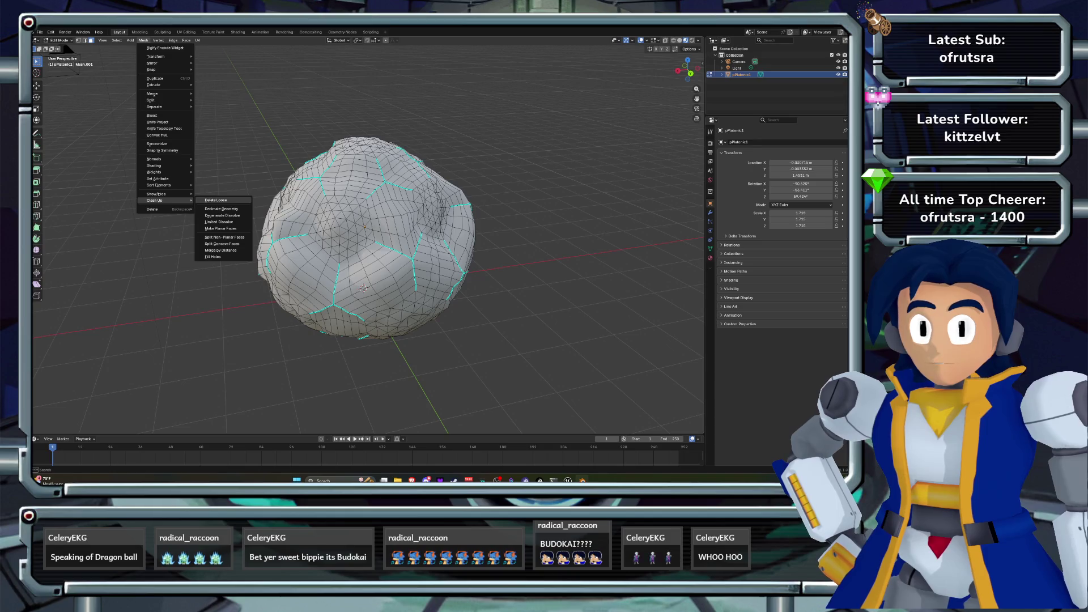
click(221, 209)
click(105, 397)
text(0.1)
key(Return)
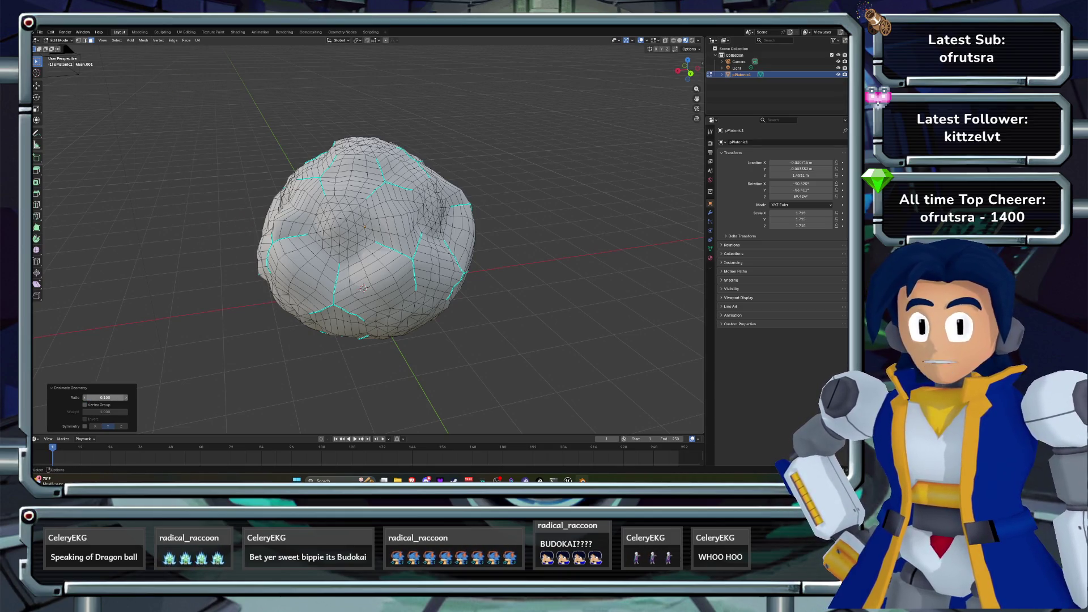
- Select all faces and decimate the whole mesh, orbiting to check the rock
key(a)
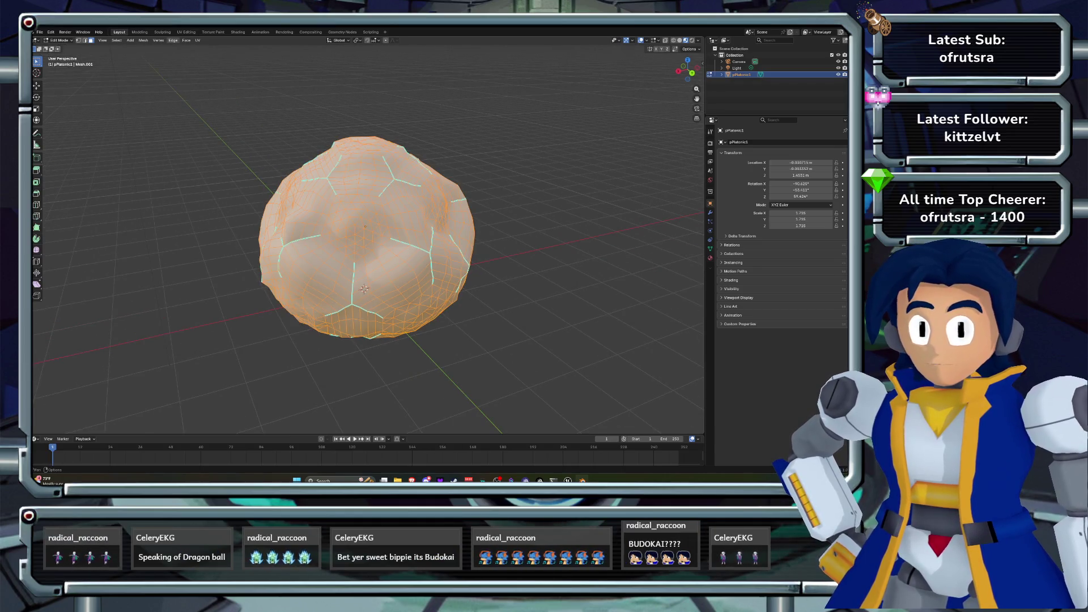
click(144, 40)
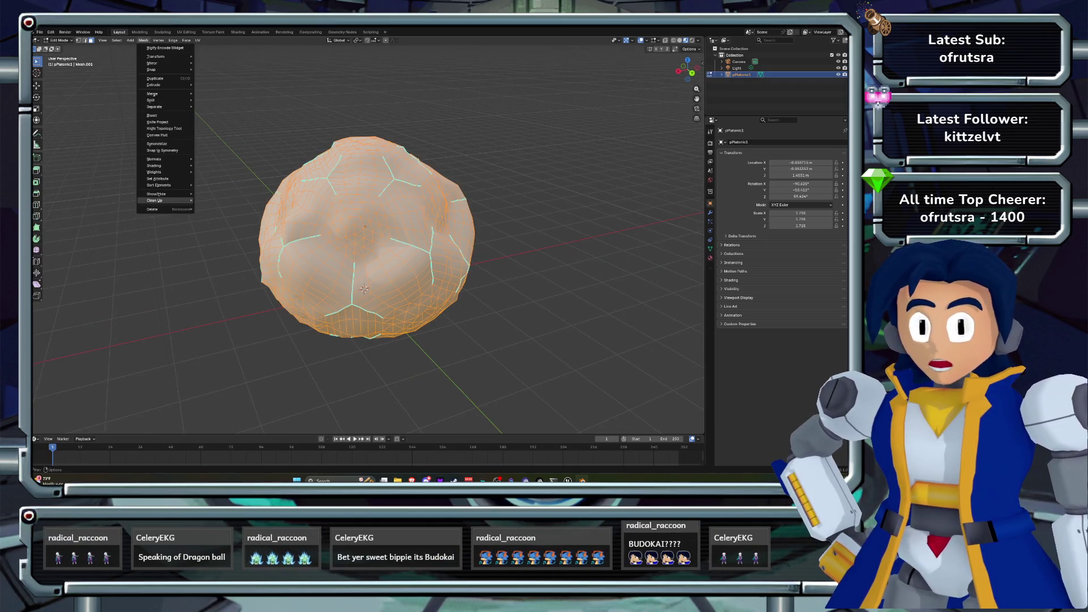
mouse_move(170, 200)
click(221, 200)
mouse_move(688, 68)
mouse_down()
mouse_move(643, 74)
mouse_move(680, 67)
mouse_move(665, 70)
mouse_up()
- Return to Object Mode, inspect the boulder's faces, and deselect it
key(Tab)
key(alt+a)
click(741, 74)
key(Tab)
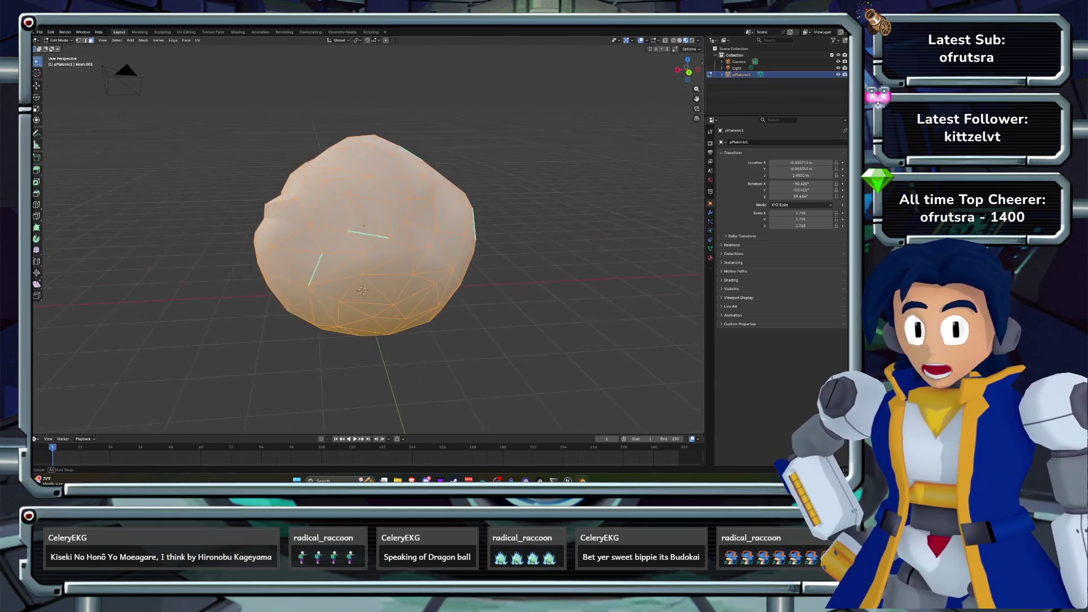
key(Tab)
key(alt+a)
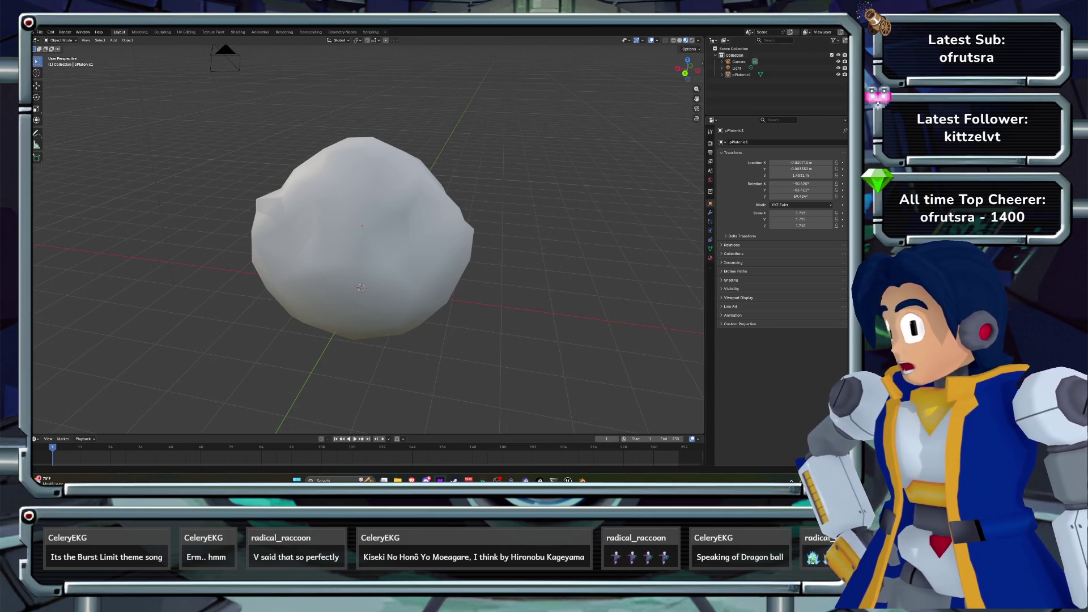
click(398, 480)
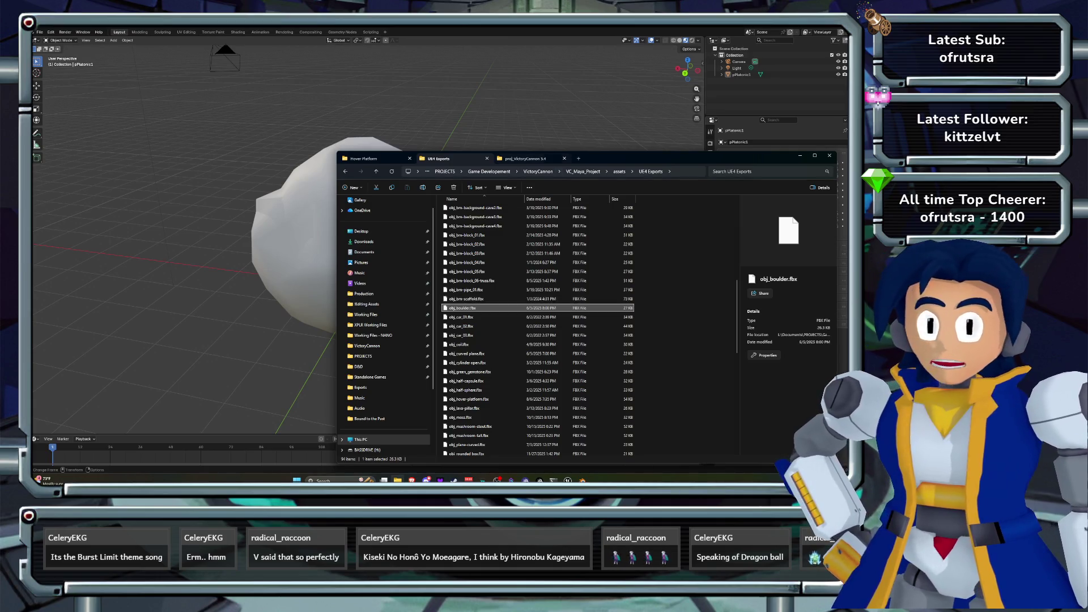
right_click(207, 190)
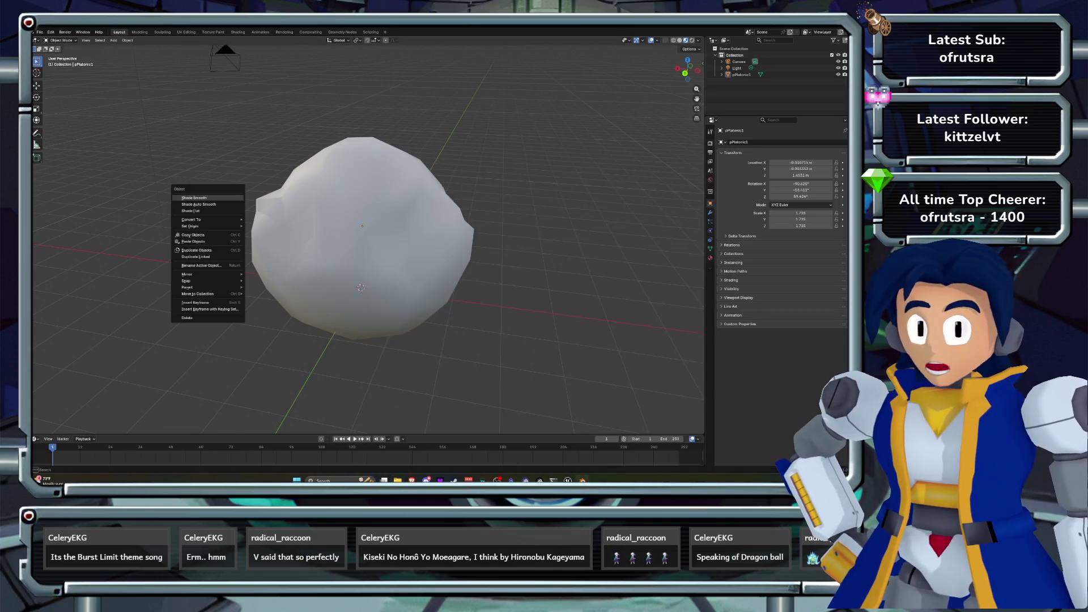
click(365, 238)
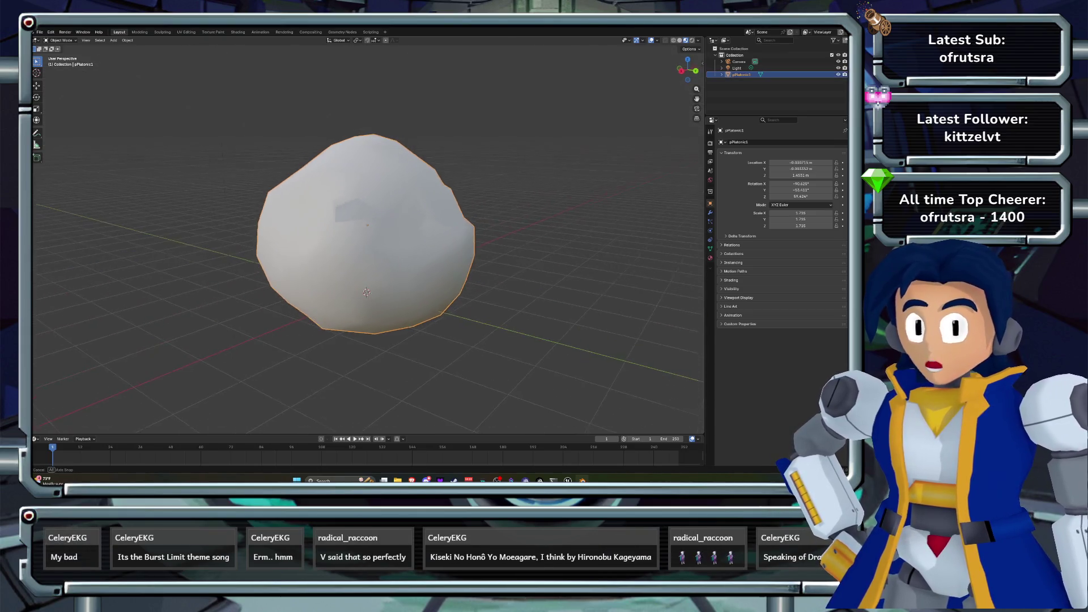
drag(365, 238, 334, 218)
key(Tab)
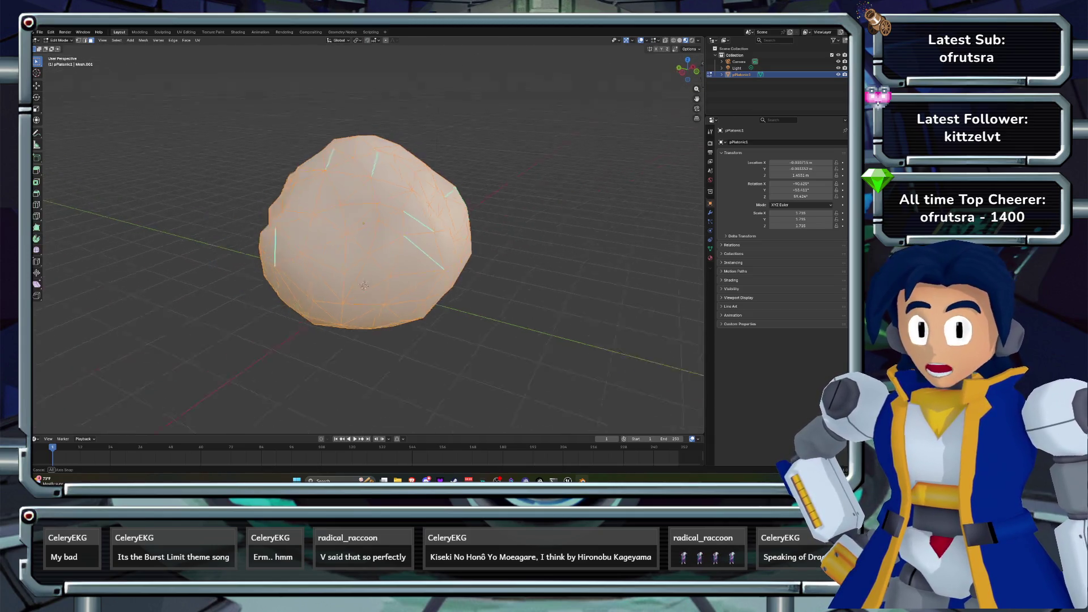
key(Tab)
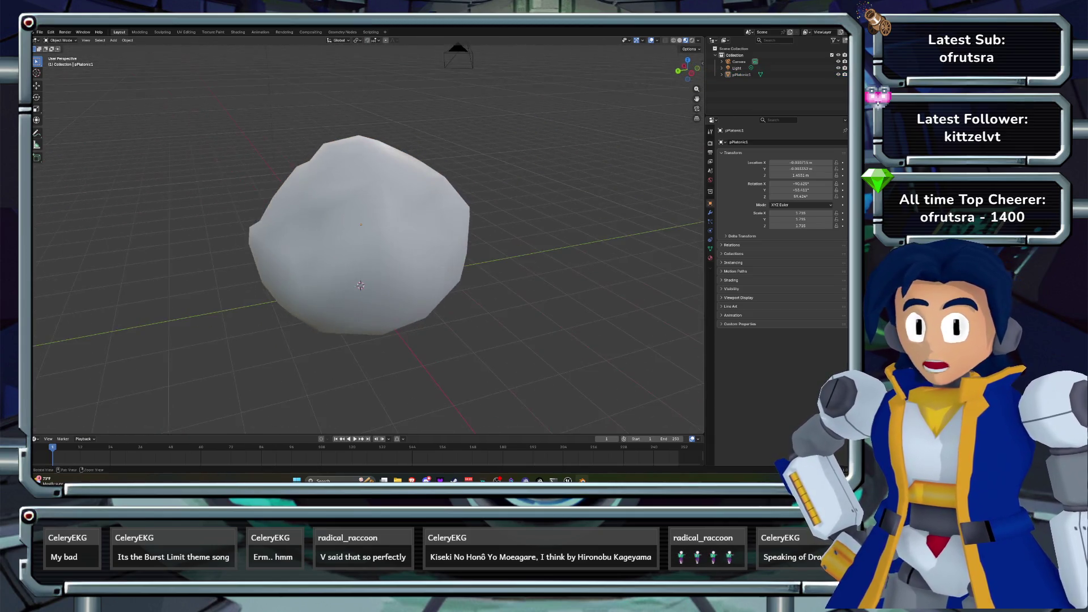
mouse_move(360, 285)
mouse_down()
mouse_move(397, 286)
mouse_move(361, 286)
mouse_up()
click(398, 480)
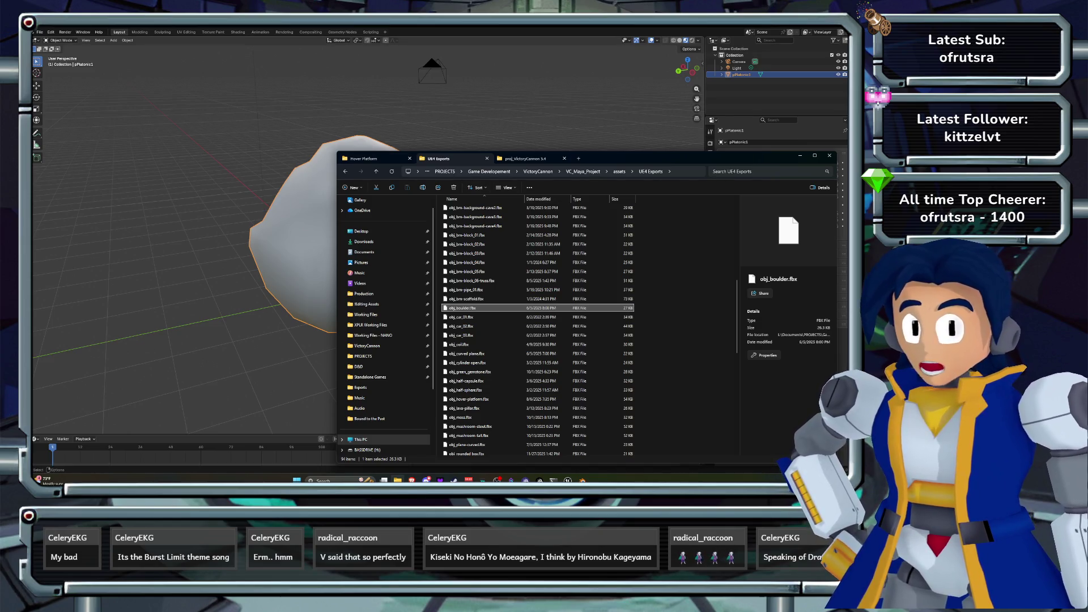
click(398, 480)
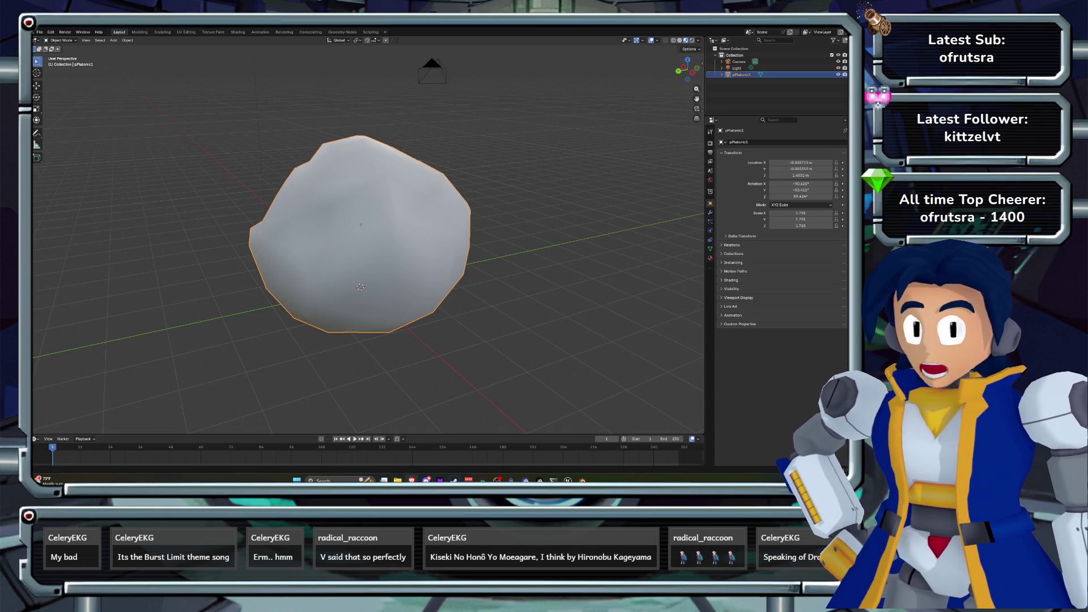
mouse_move(567, 480)
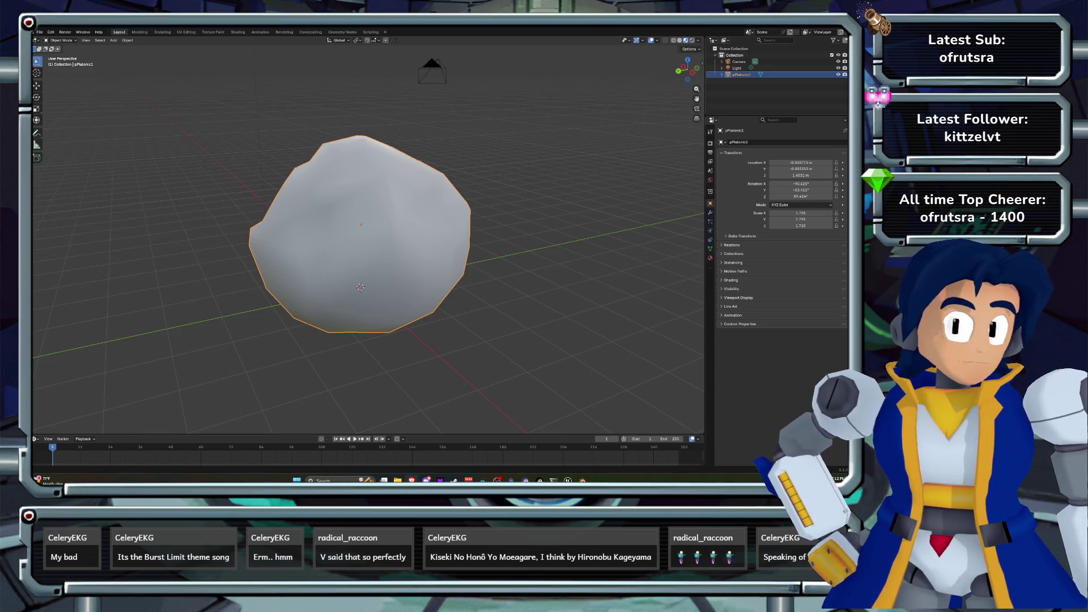
- Bring the UE4 Exports folder containing obj_boulder.fbx to the front with Alt+Tab
key(alt+Tab)
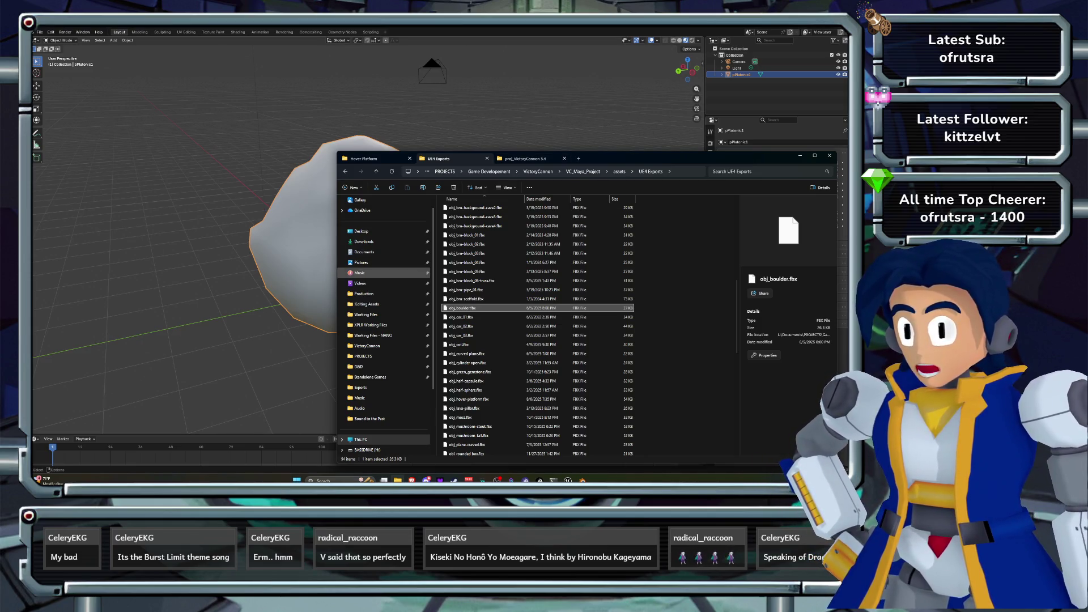
- Open the Music folder, then toggle between File Explorer and Blender
click(363, 272)
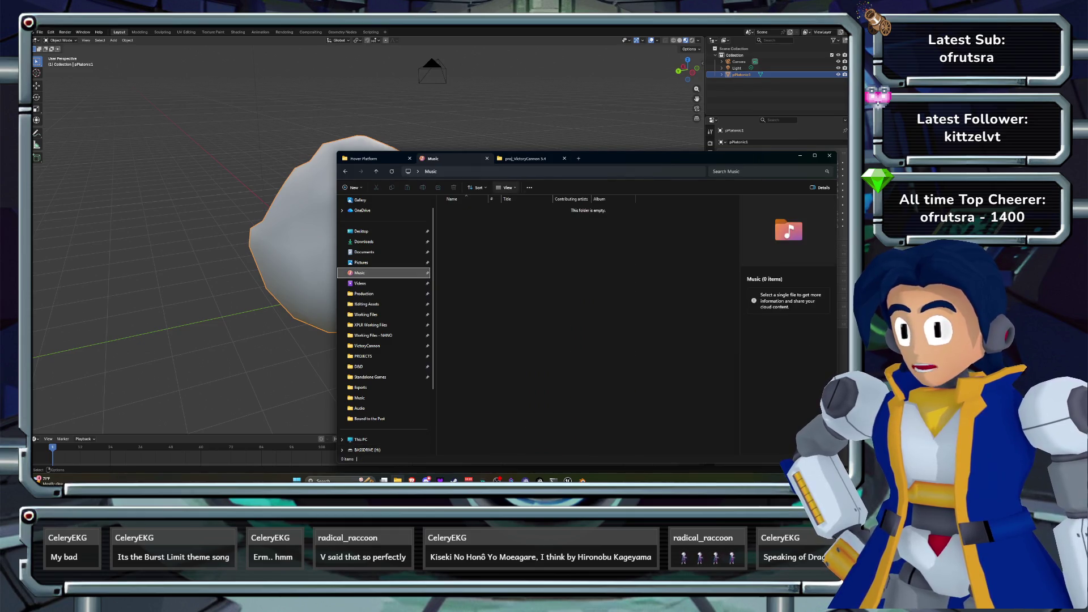
click(555, 171)
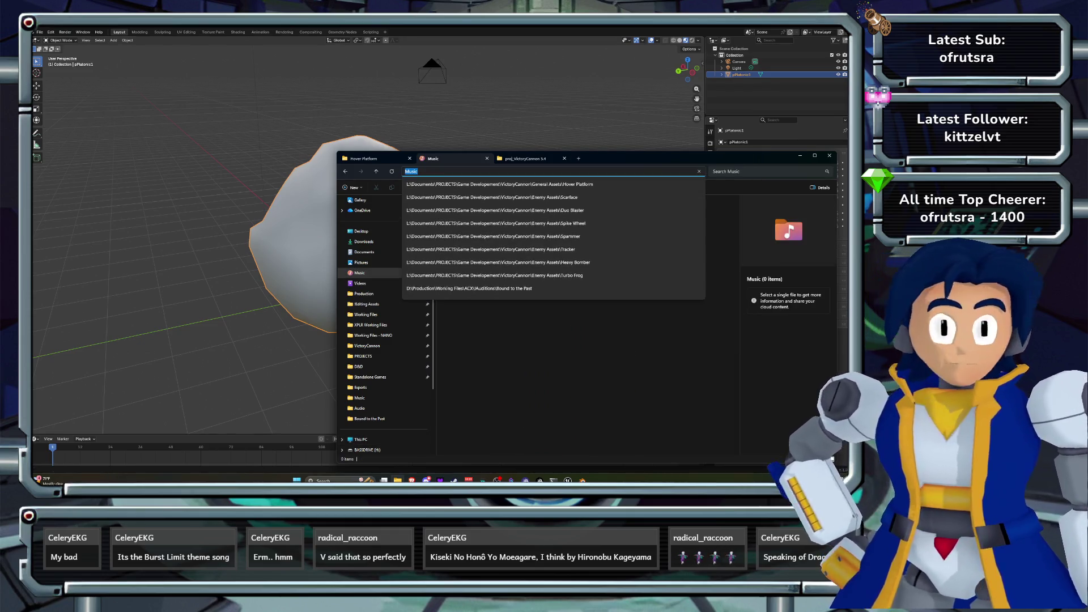
key(alt+Tab)
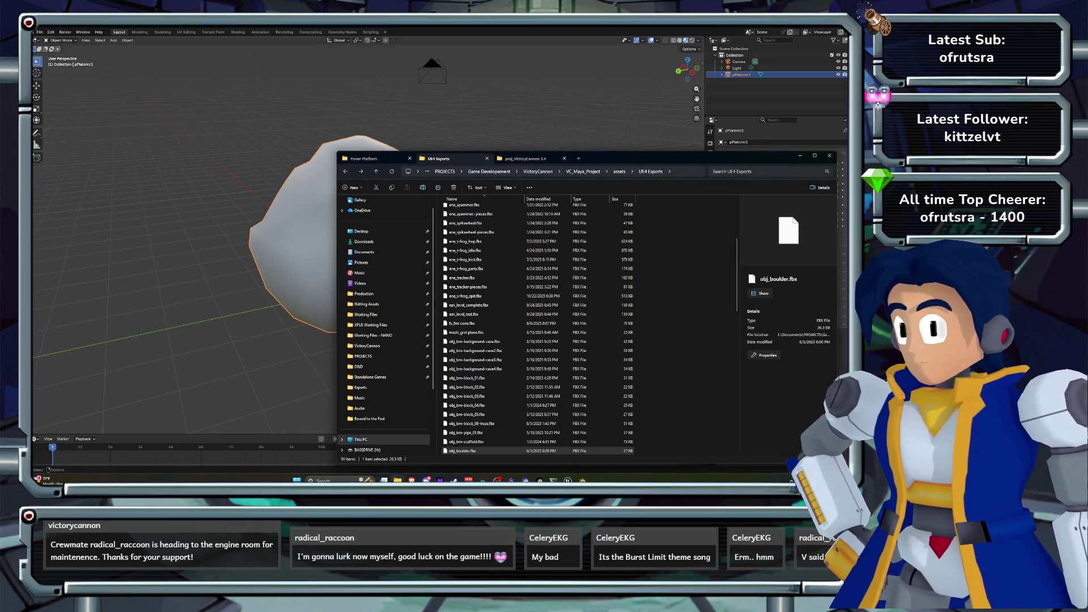
key(alt+Tab)
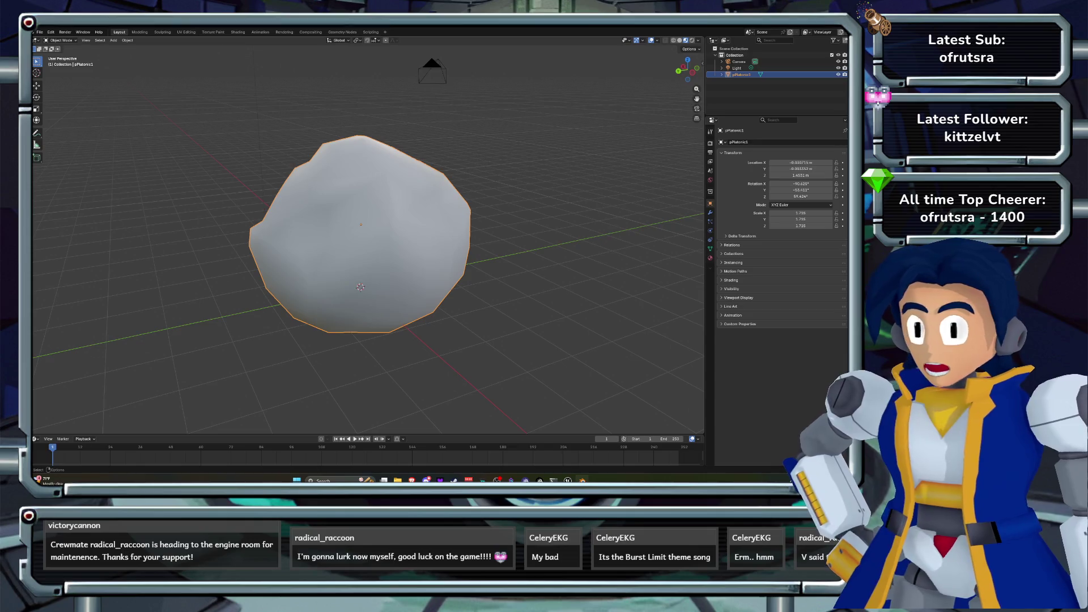
key(alt+Tab)
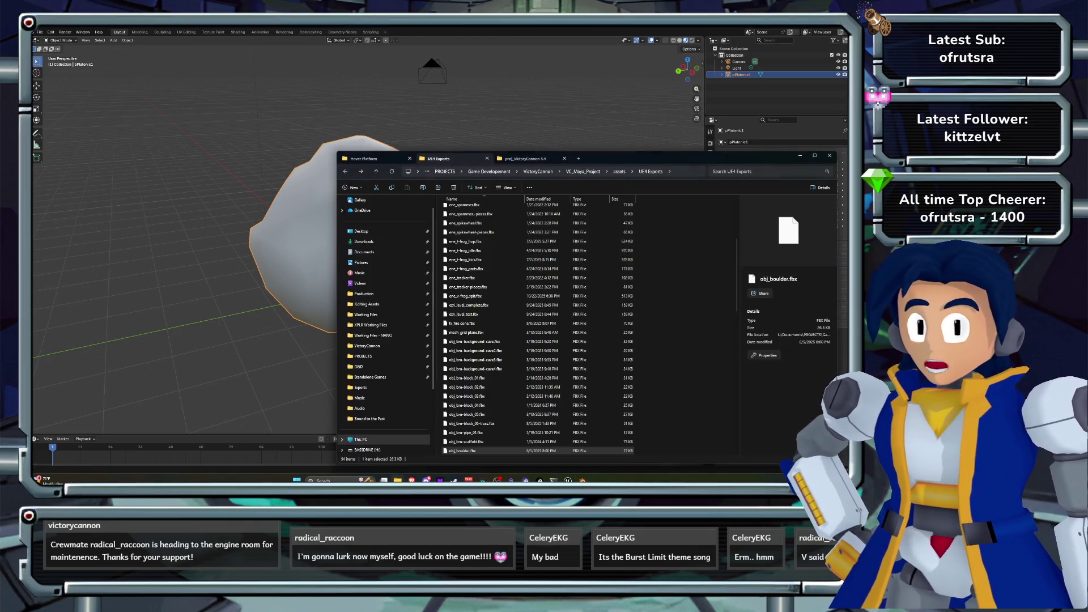
- Go up to VictoryCannon and into Level Assets > Burn Mountain > Textures, browsing its thumbnails
key(ctrl+shift+Tab)
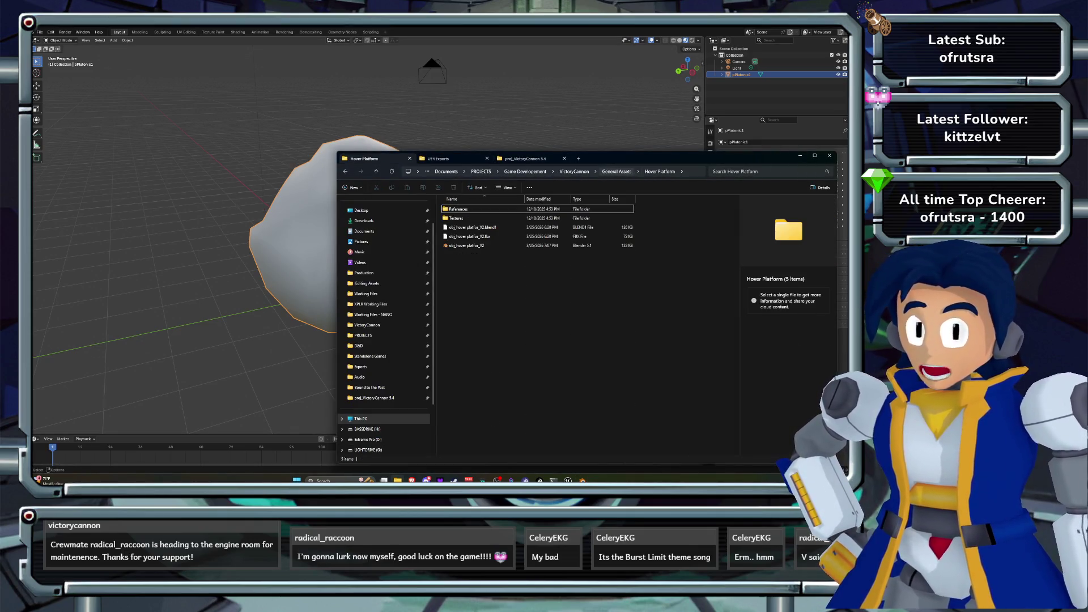
key(alt+Up)
key(alt+Up)
double_click(458, 264)
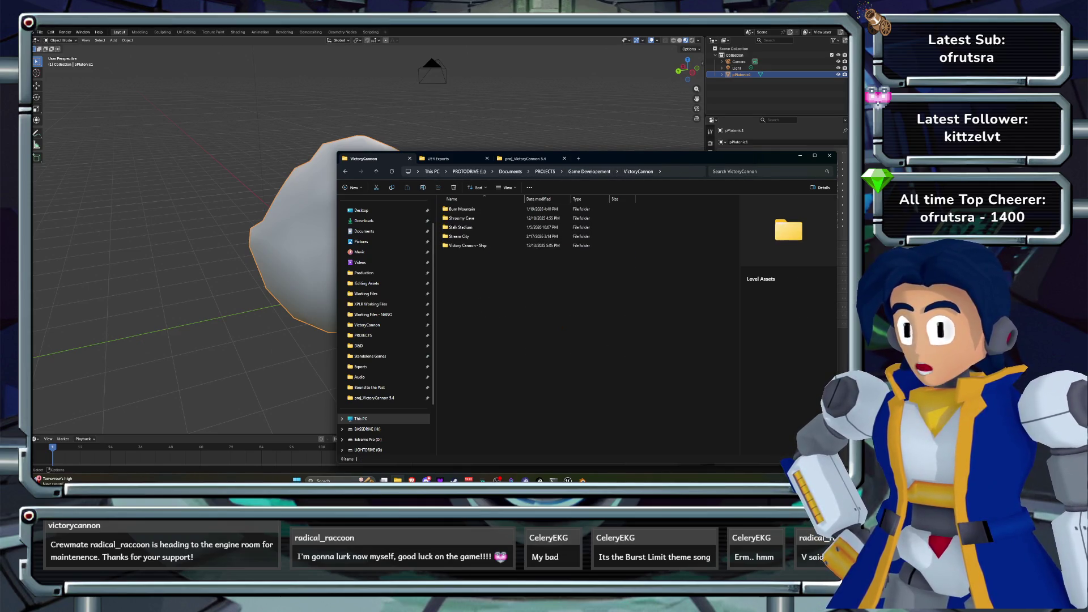
double_click(462, 209)
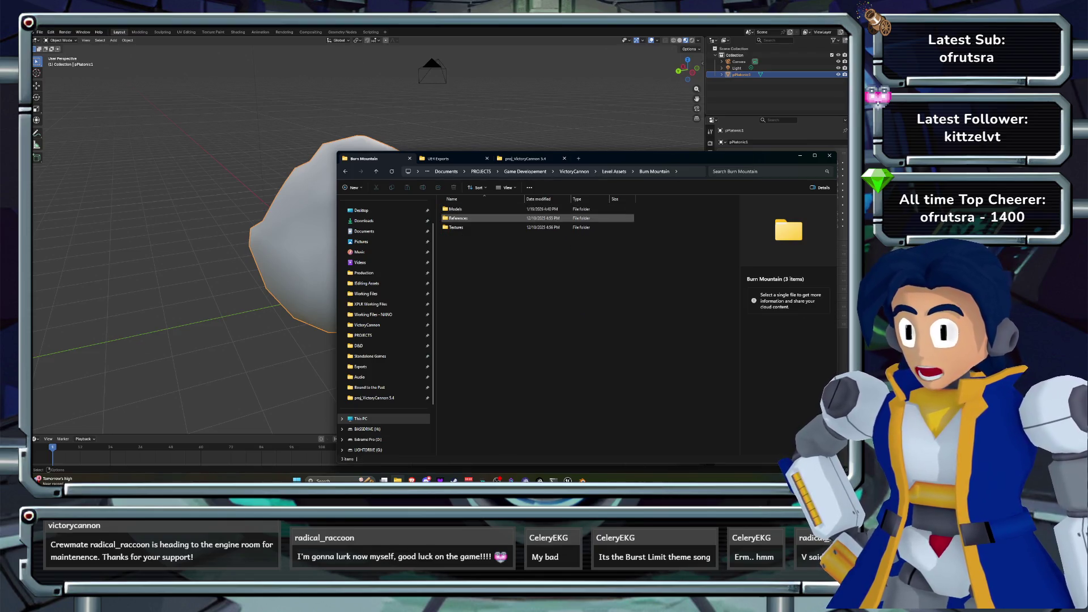
double_click(456, 227)
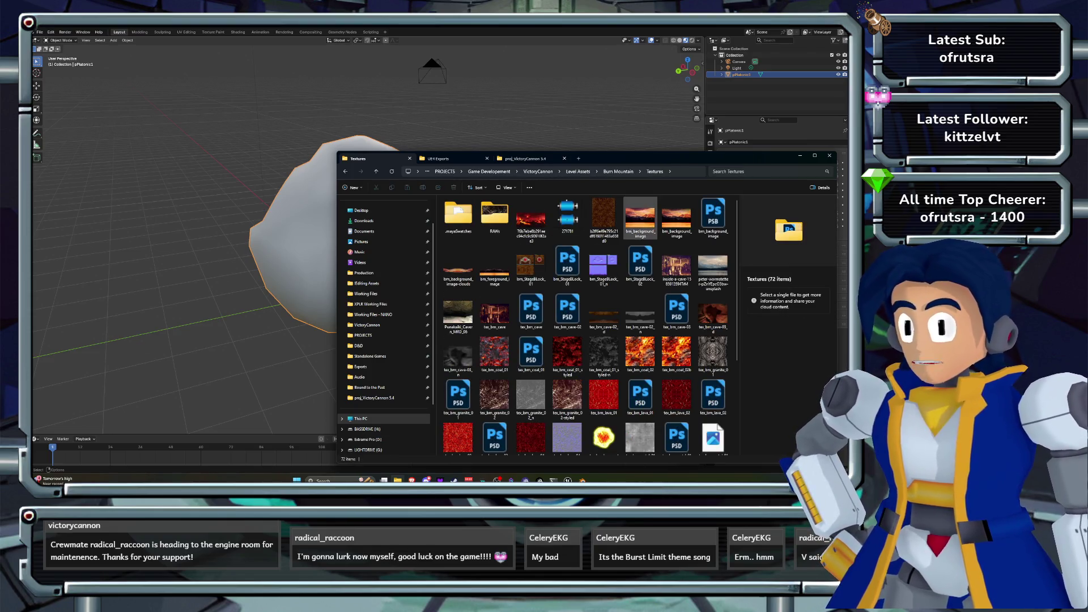
scroll(604, 354, down, 3)
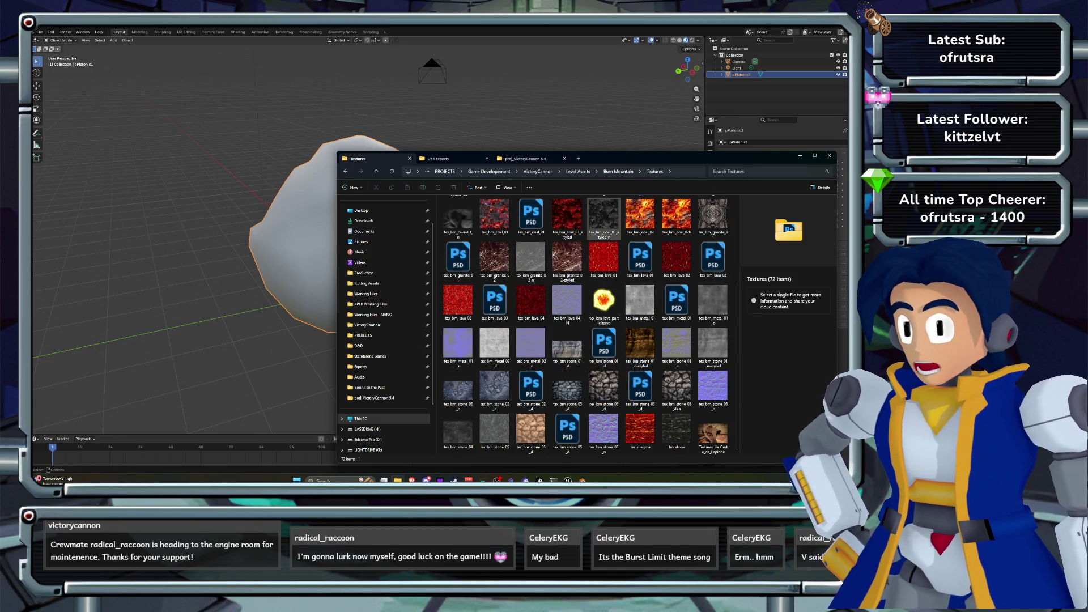
right_click(652, 171)
key(Escape)
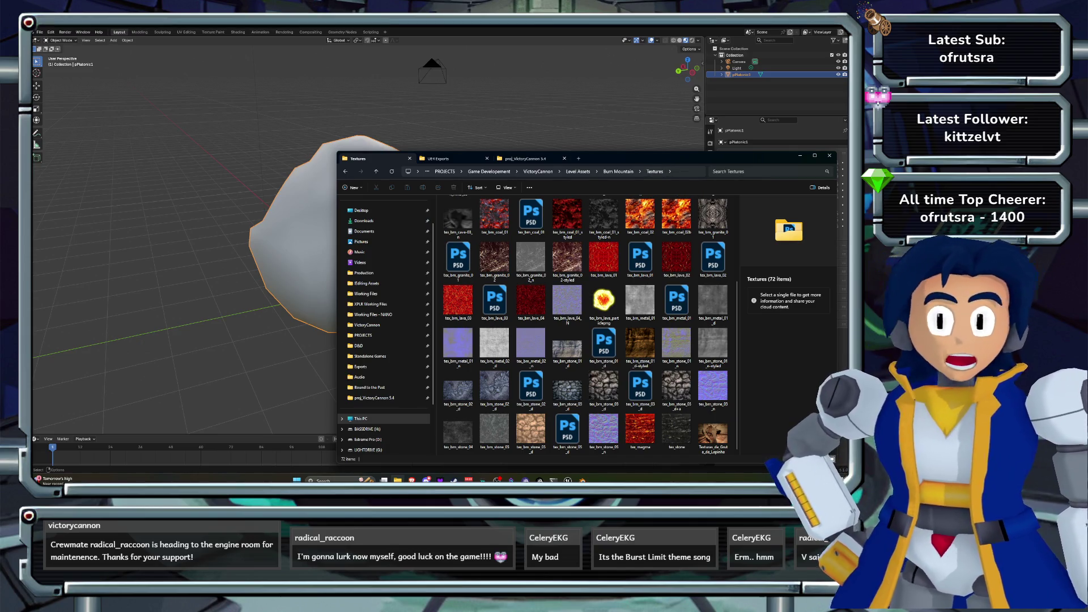
key(alt+Tab)
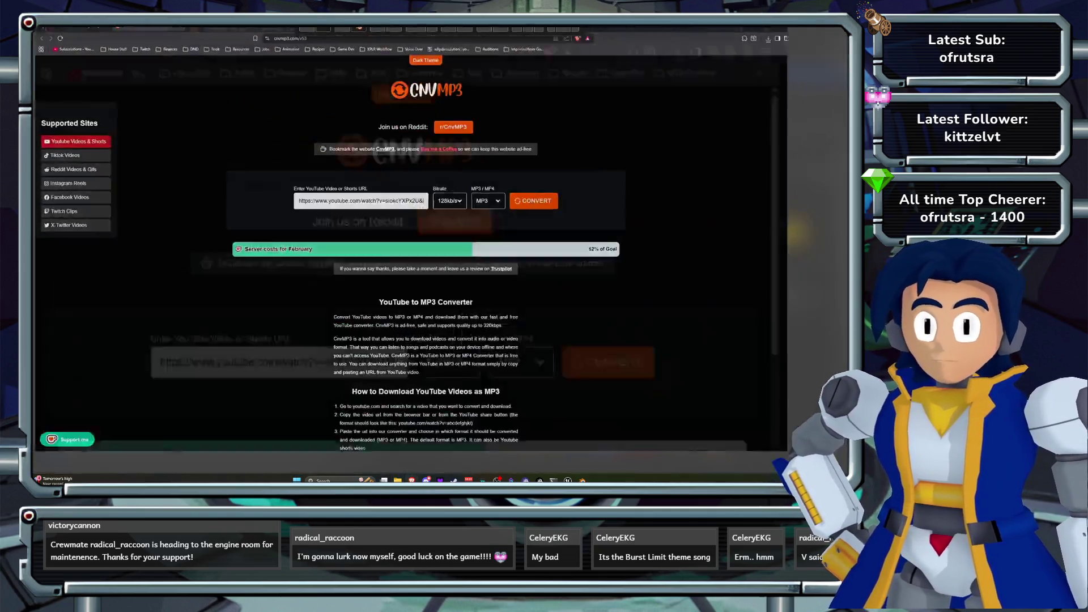
- Search images for 'volcanic mountain', then refine the query to 'volcano closeup'
key(ctrl+l)
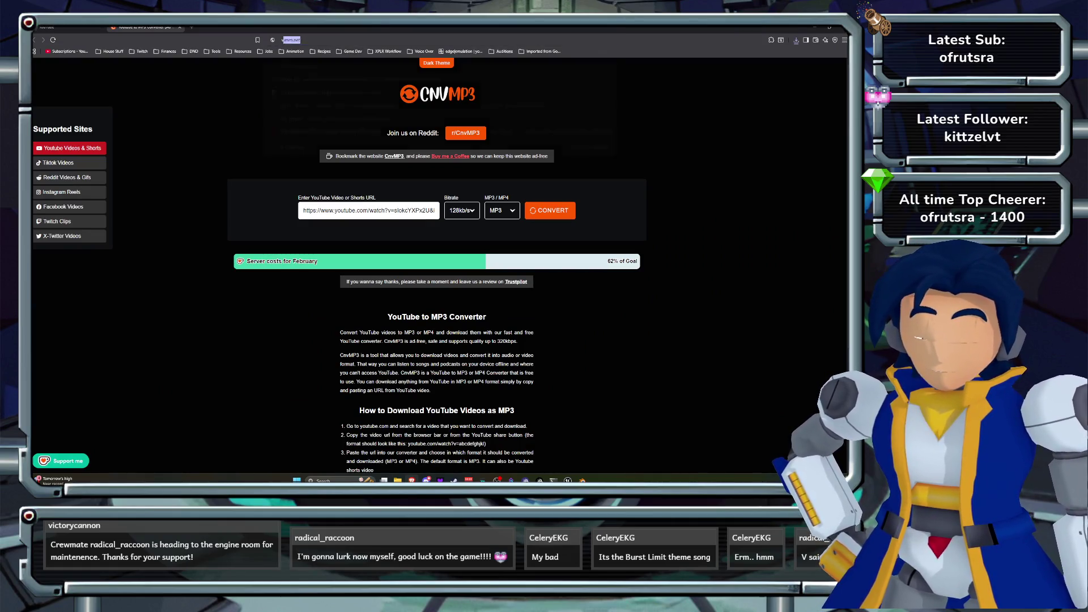
text(volcanic mountai)
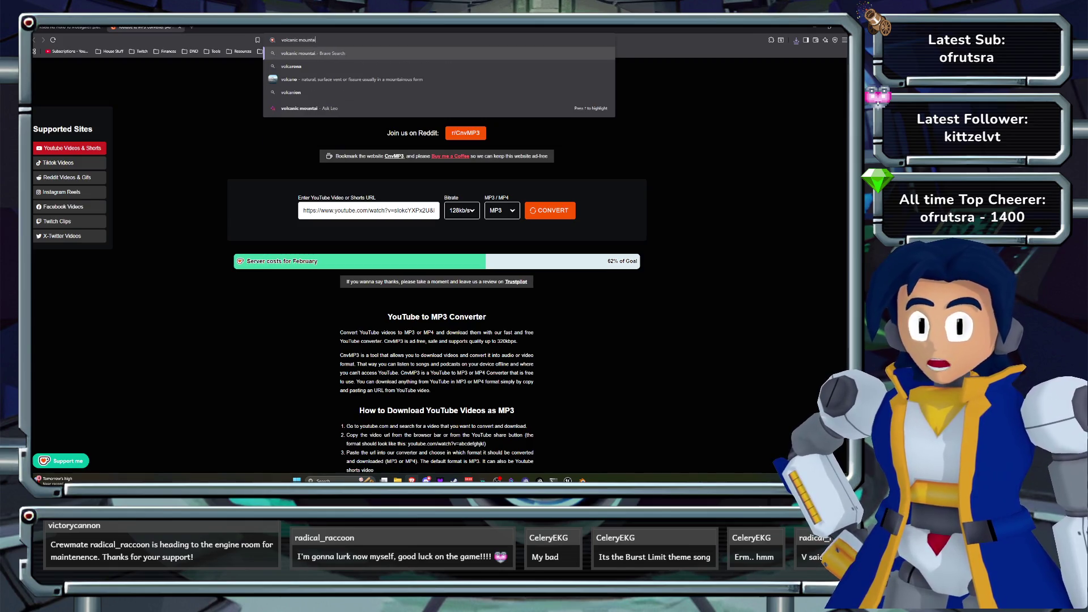
text(n)
key(Return)
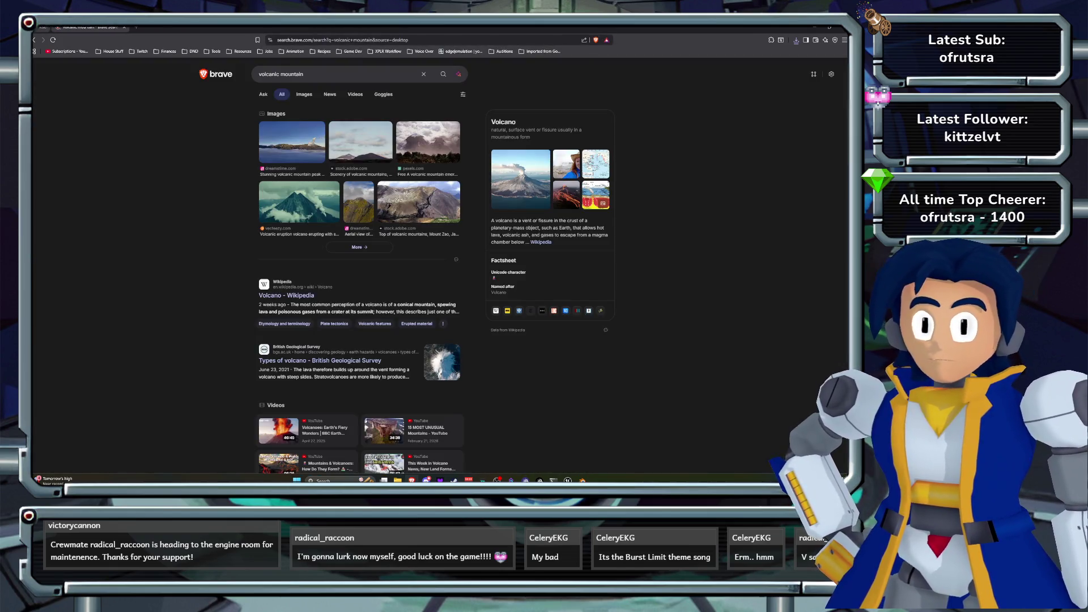
click(305, 95)
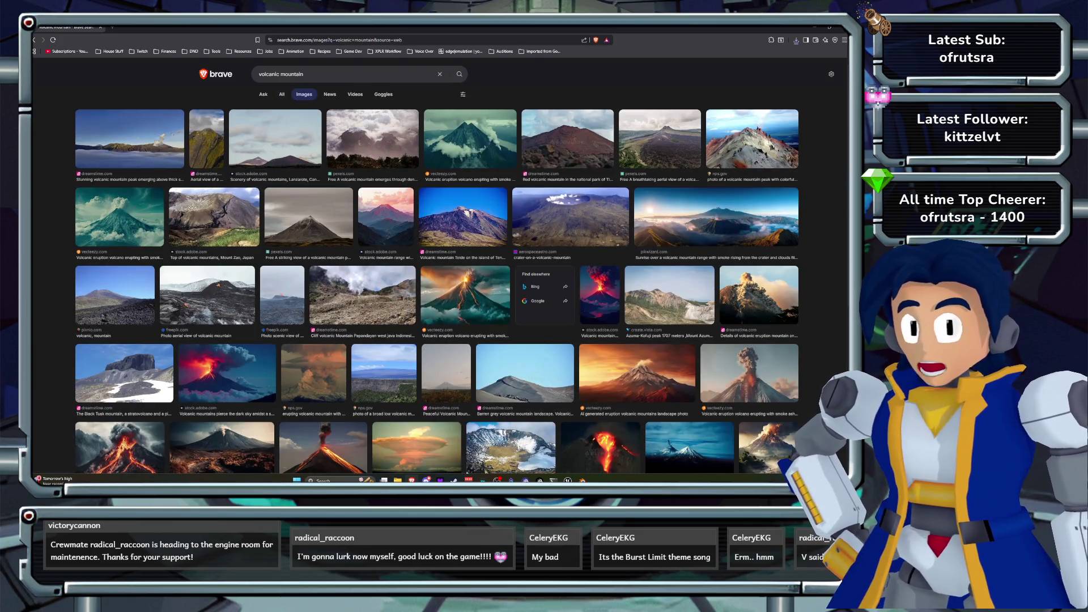
click(304, 74)
drag(304, 74, 271, 74)
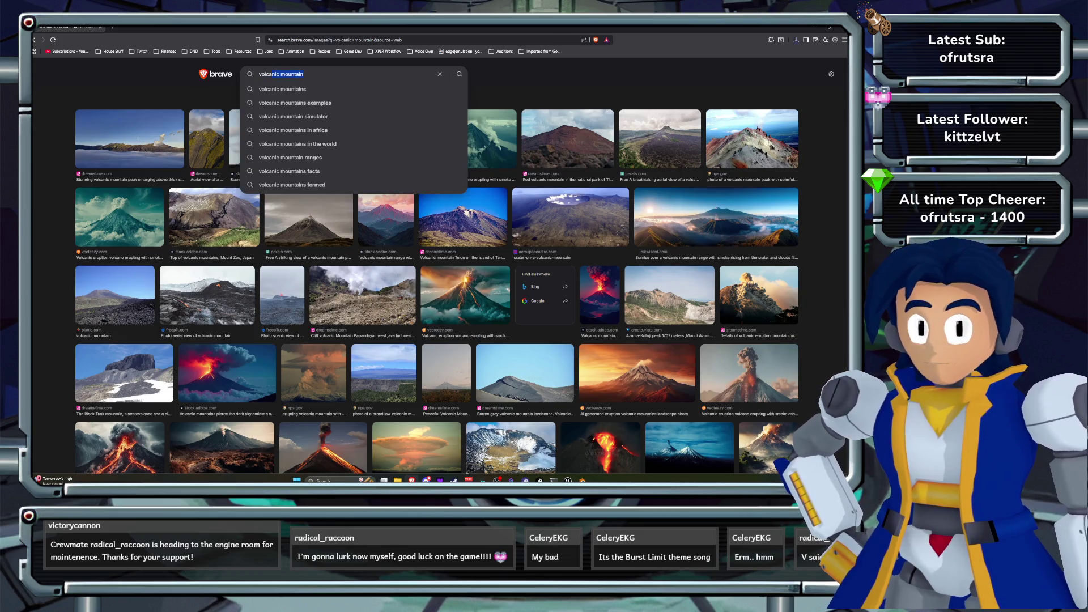
text(olcano)
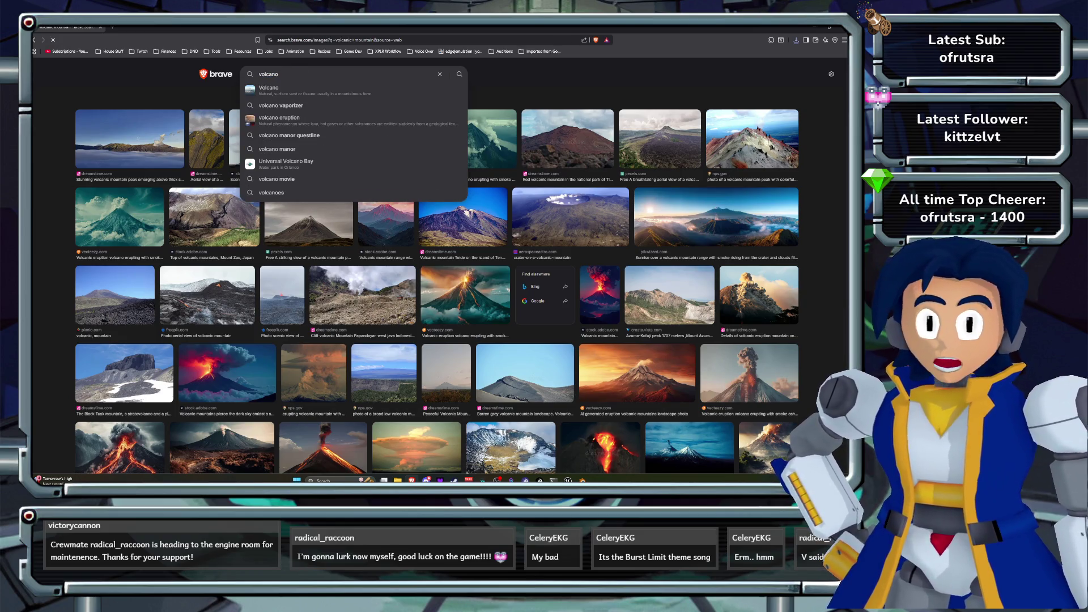
key(Return)
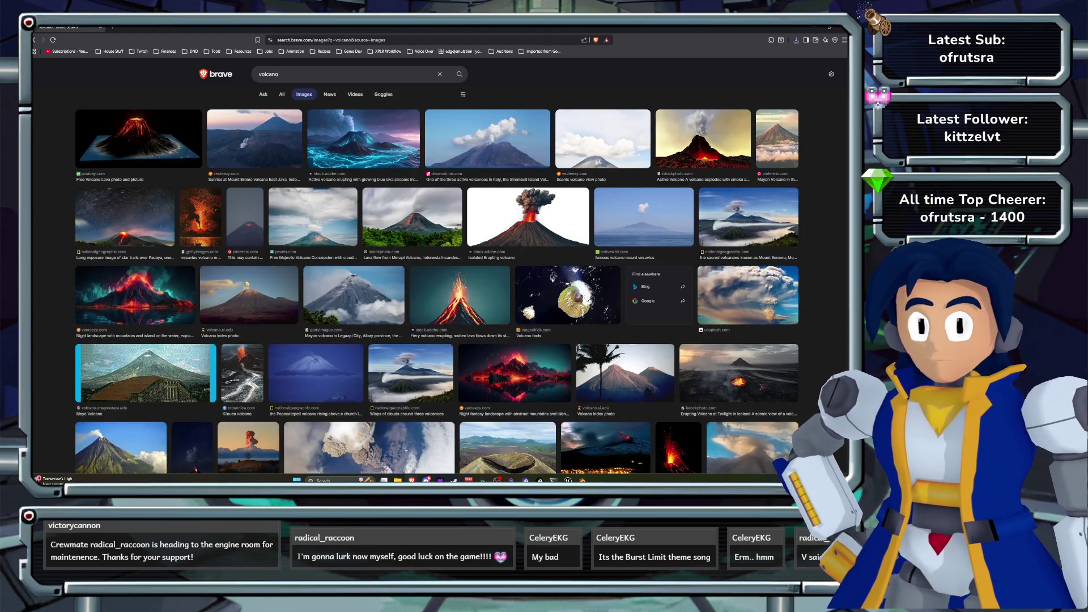
text(closeup)
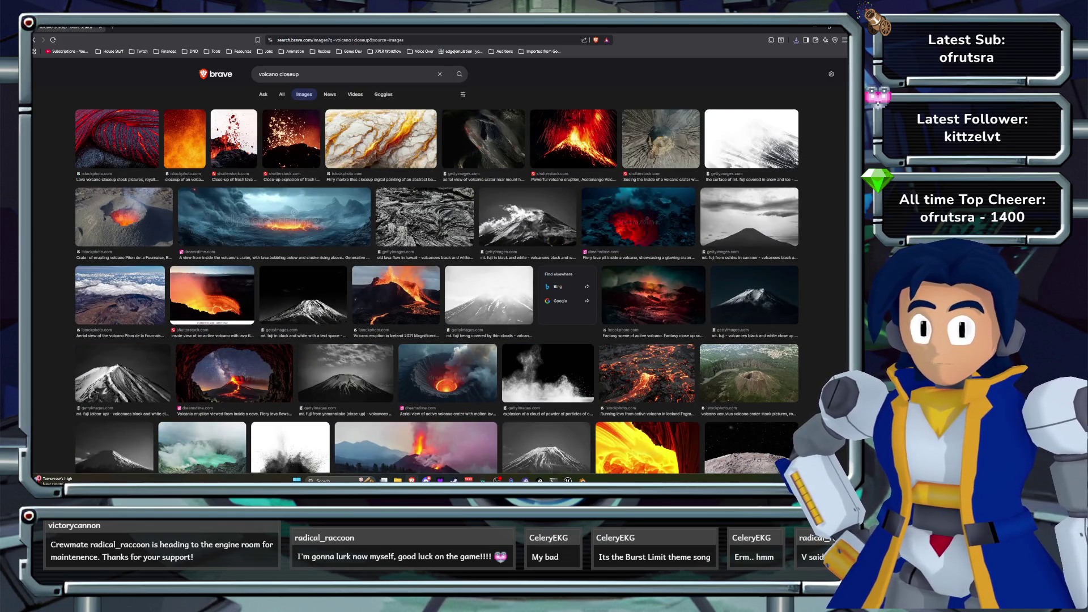
- Preview the Hawaii lava flow, basalt, red-cracked lava and black-white grunge rock images
click(424, 216)
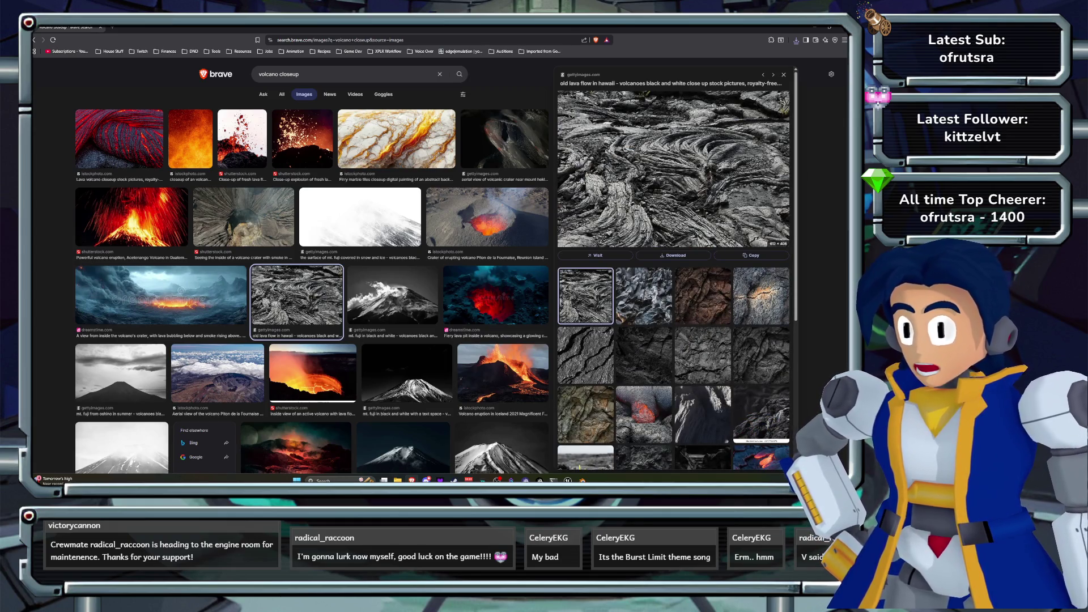
click(644, 295)
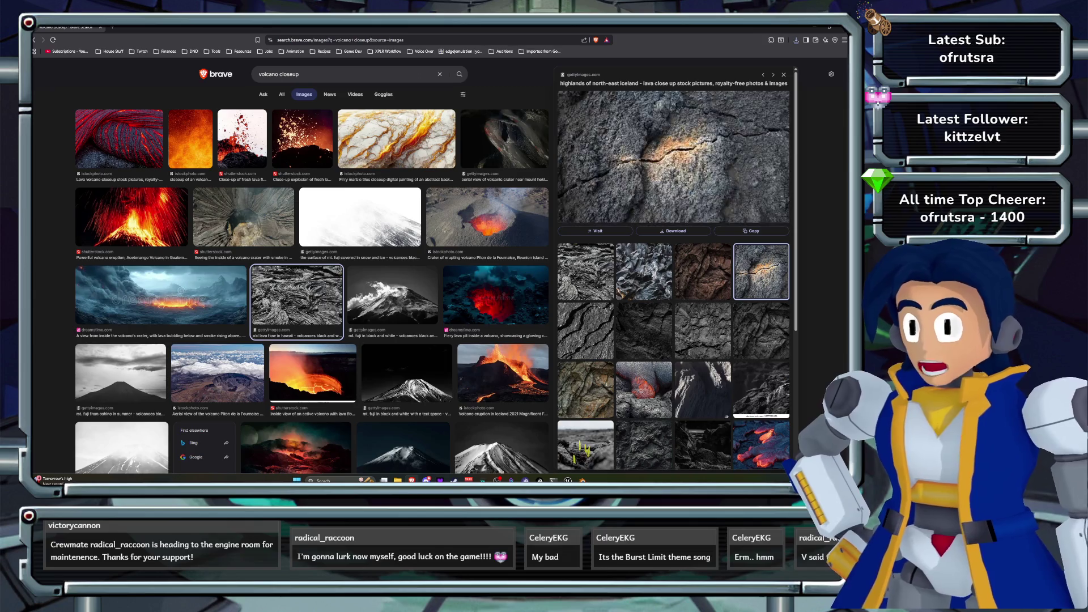
click(585, 295)
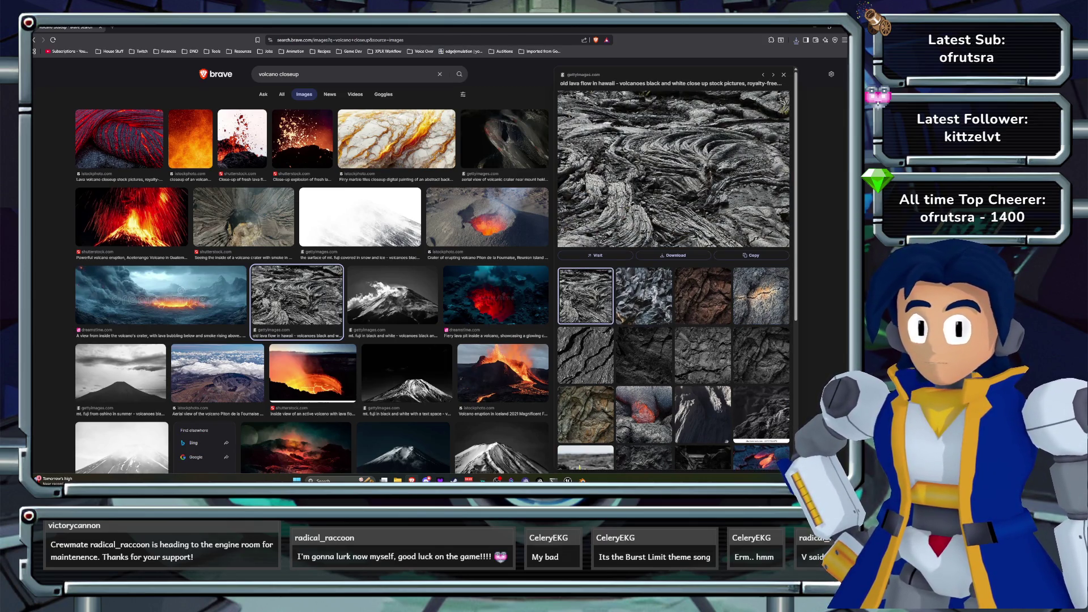
scroll(312, 267, down, 2)
scroll(673, 267, down, 3)
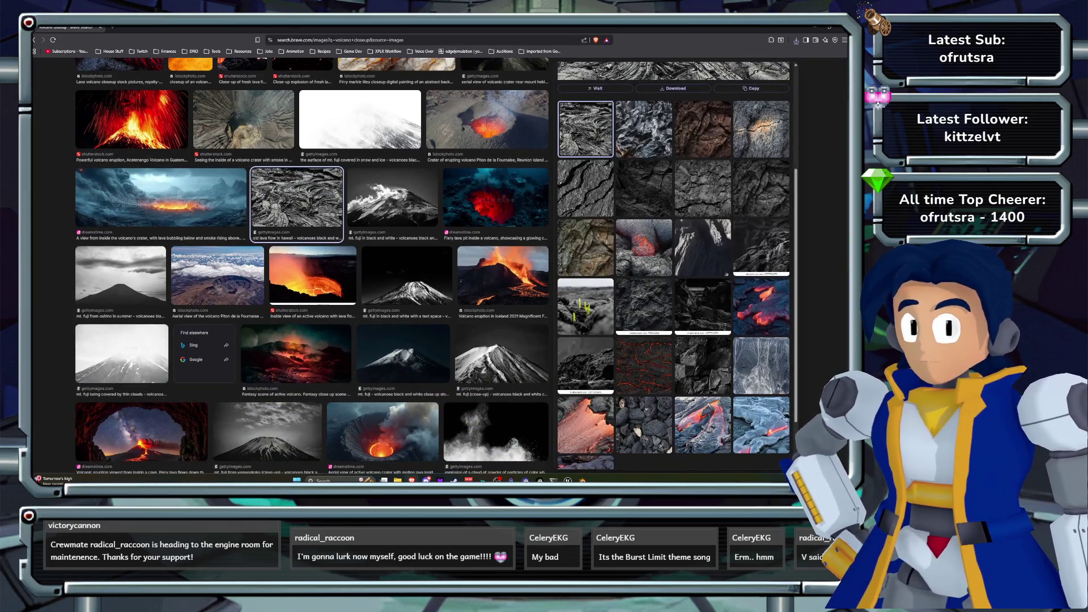
click(644, 366)
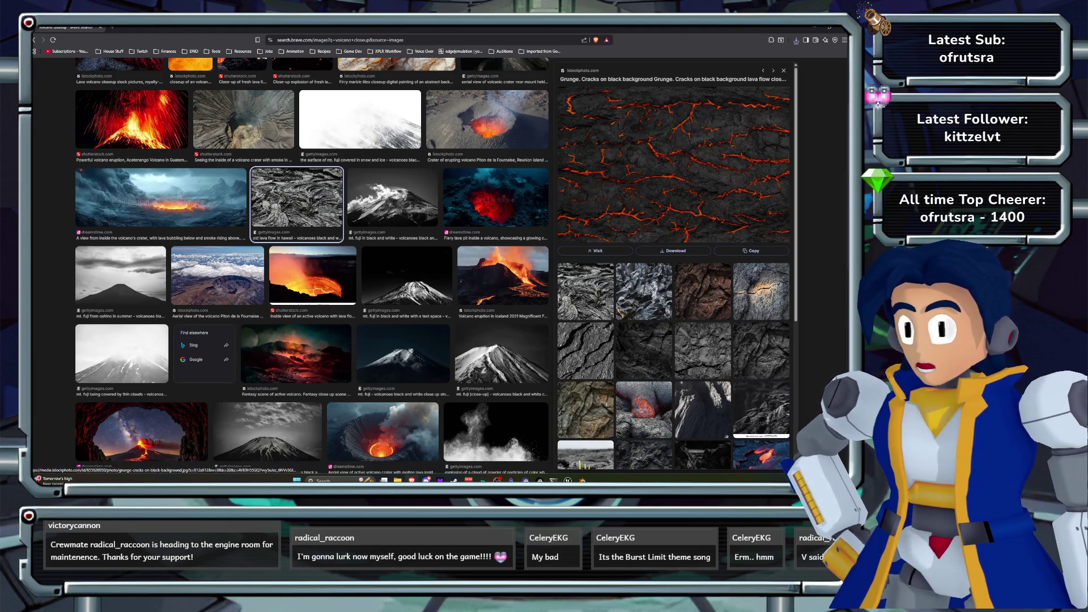
click(702, 351)
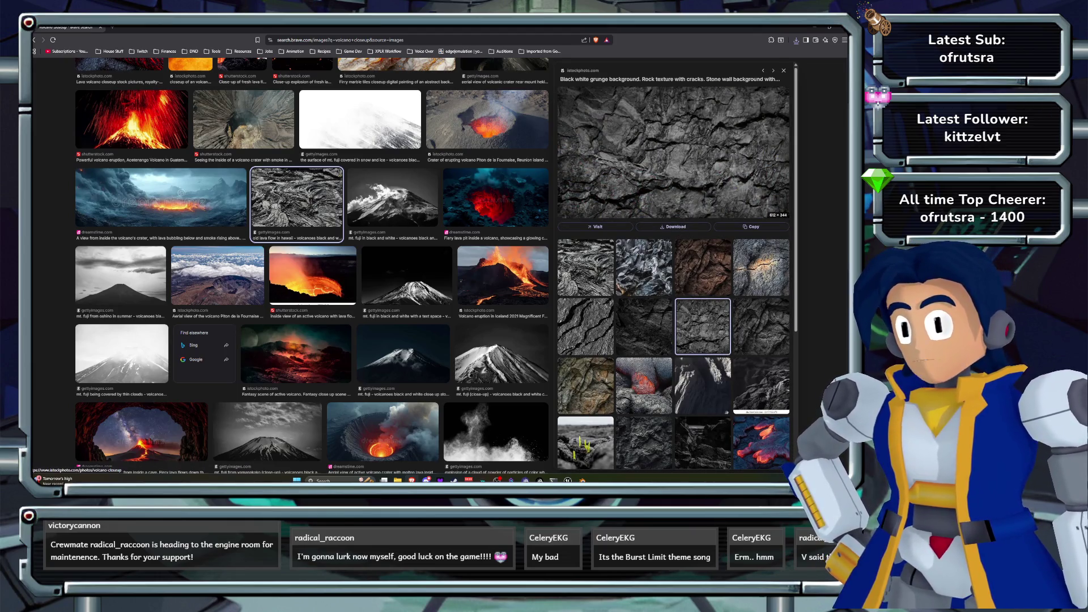
scroll(292, 281, up, 2)
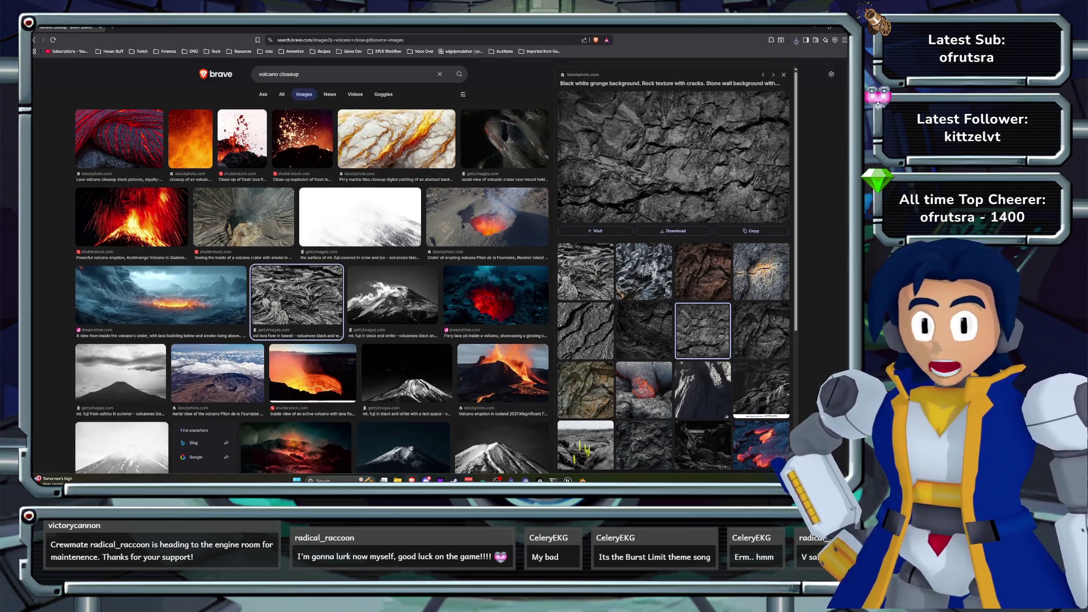
triple_click(340, 74)
- Search 'magma dragoon stage' and preview the Legacy Collection and X vs Magma Dragoon images
text(mag)
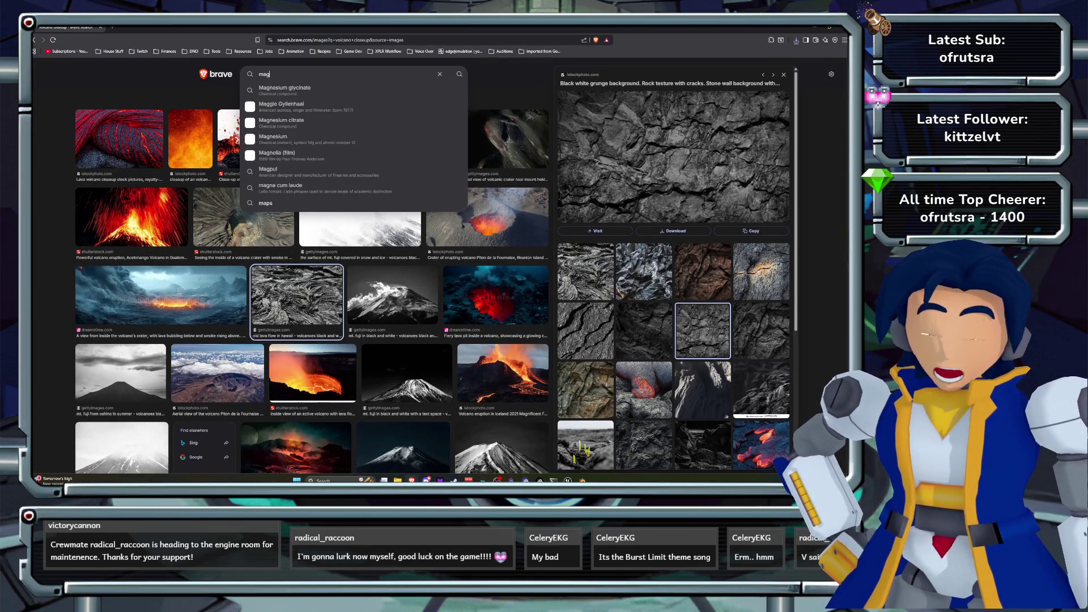
text(ma dragoon stage)
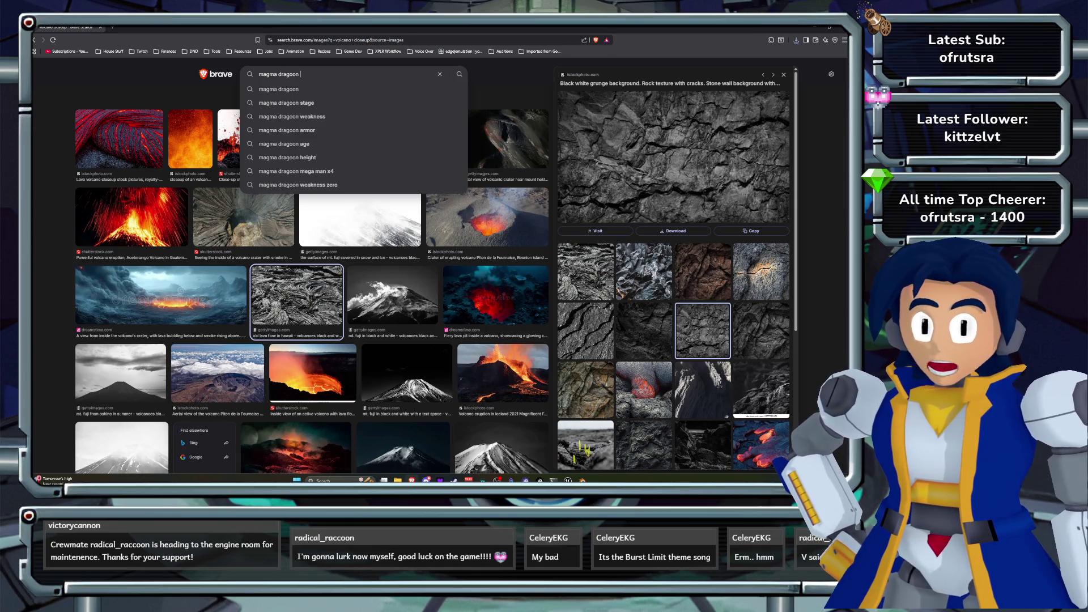
key(Return)
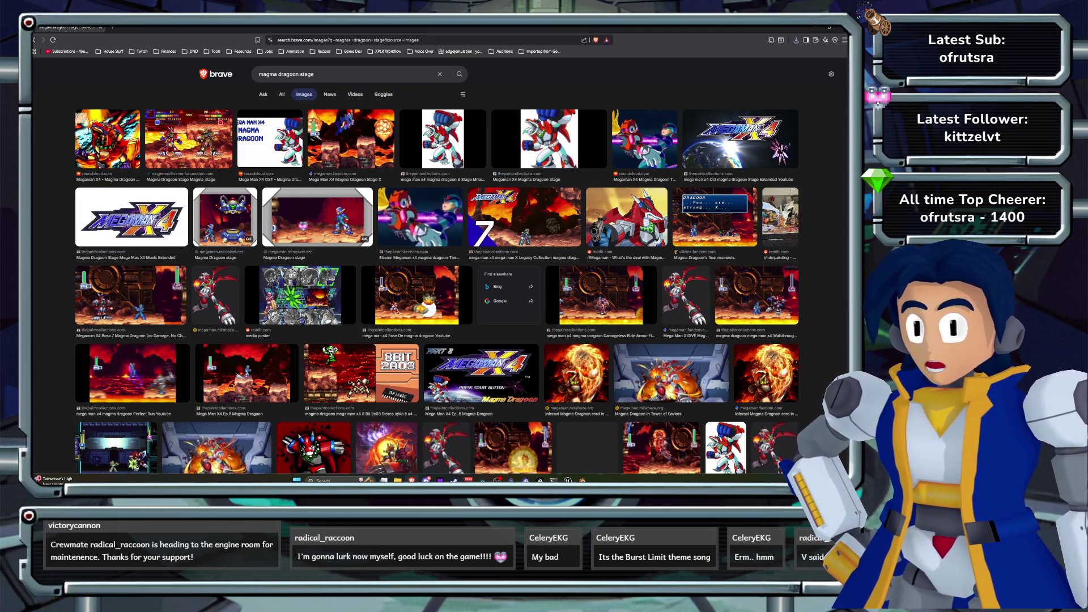
click(524, 217)
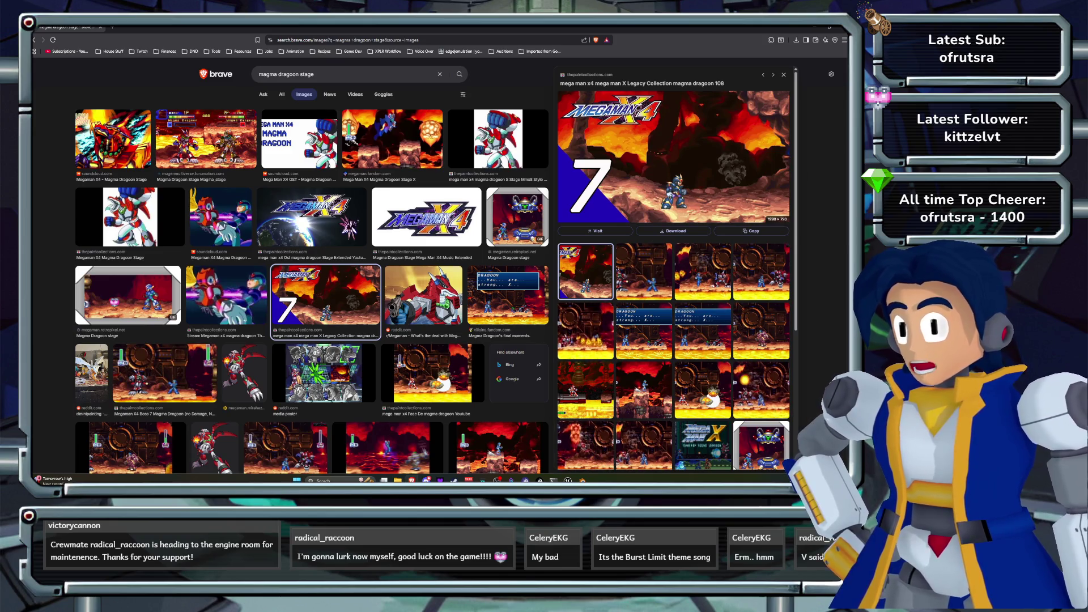
click(702, 270)
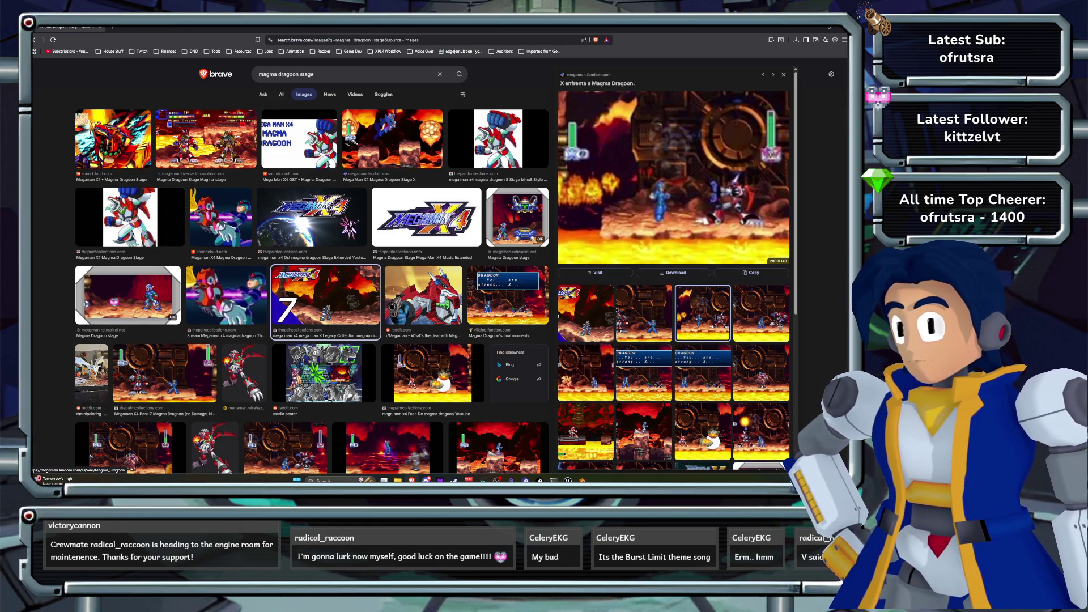
key(alt+Tab)
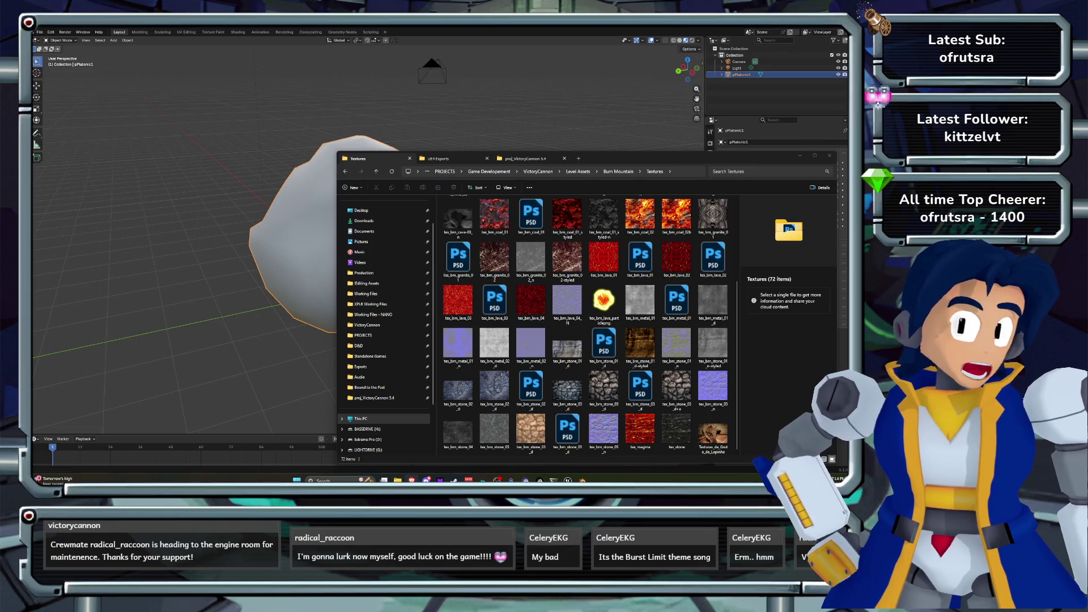
key(alt+Tab)
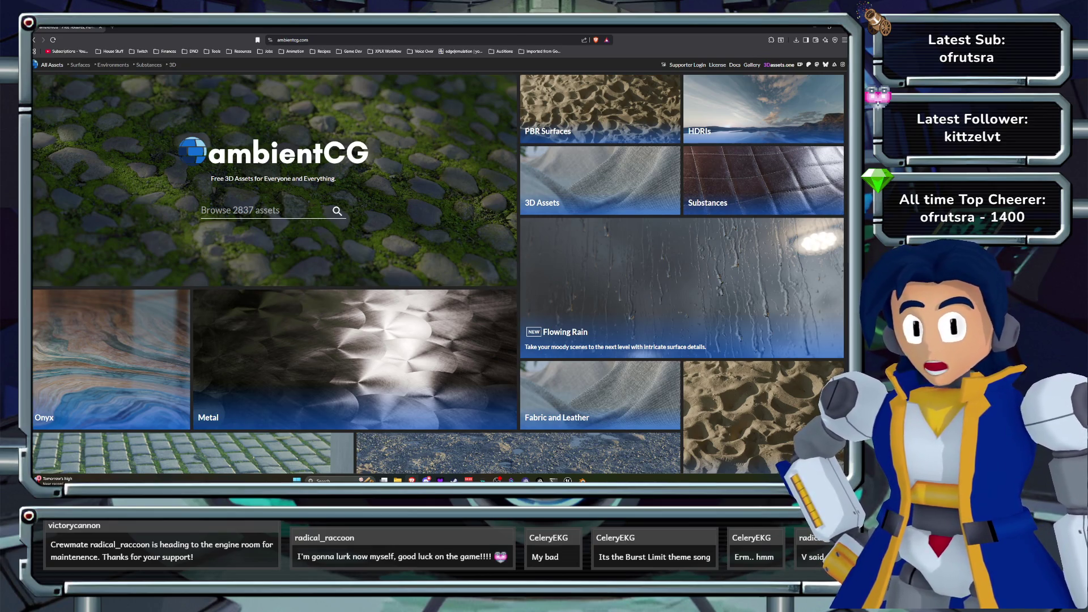
- Scroll the ambientCG home page and open the Rocks material category
scroll(354, 170, down, 4)
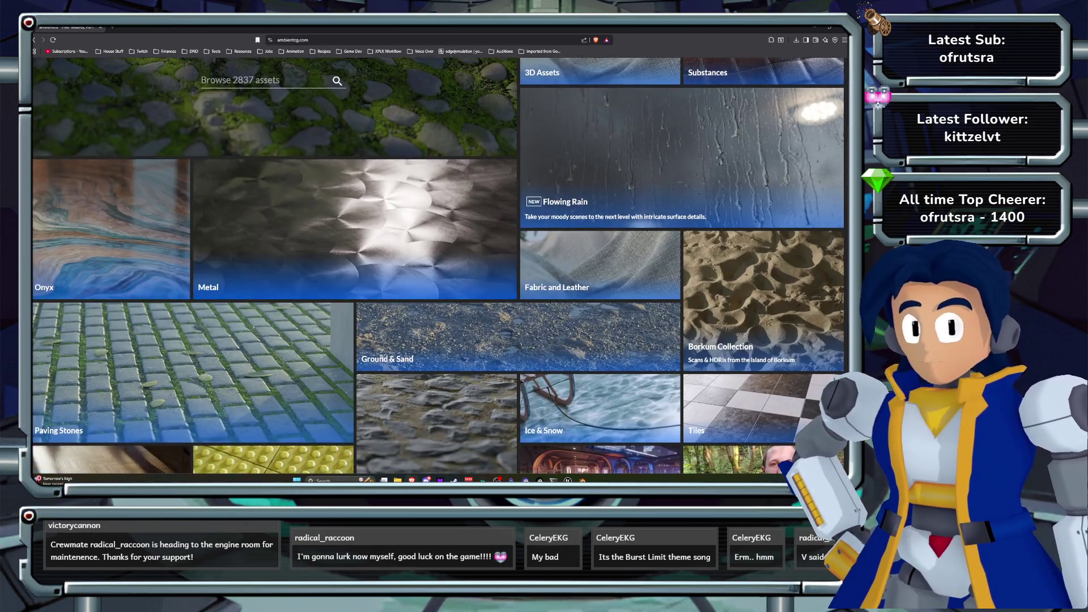
scroll(436, 210, down, 2)
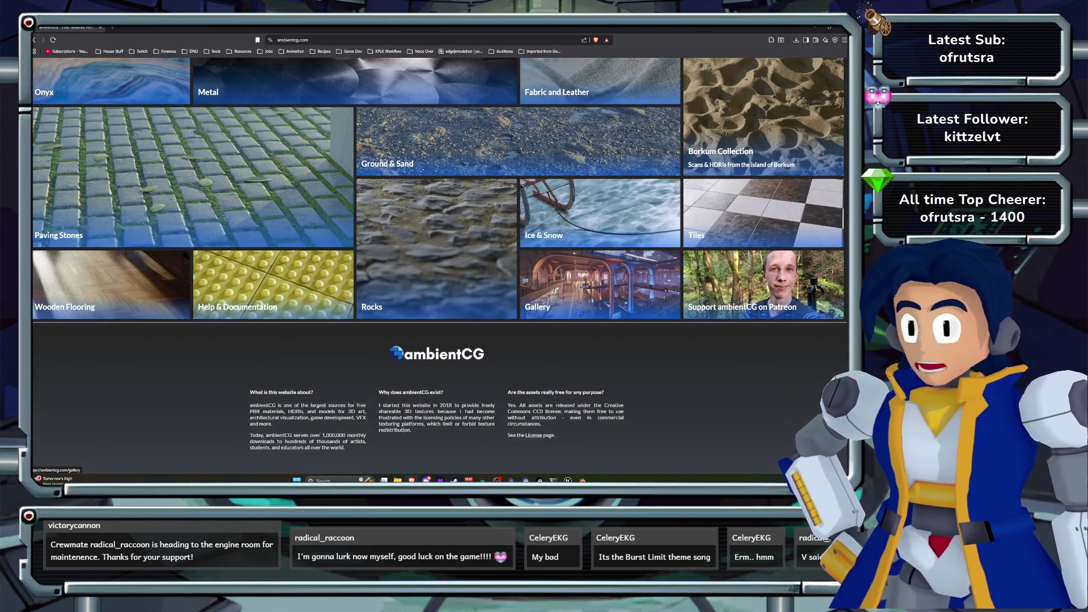
scroll(760, 266, up, 1)
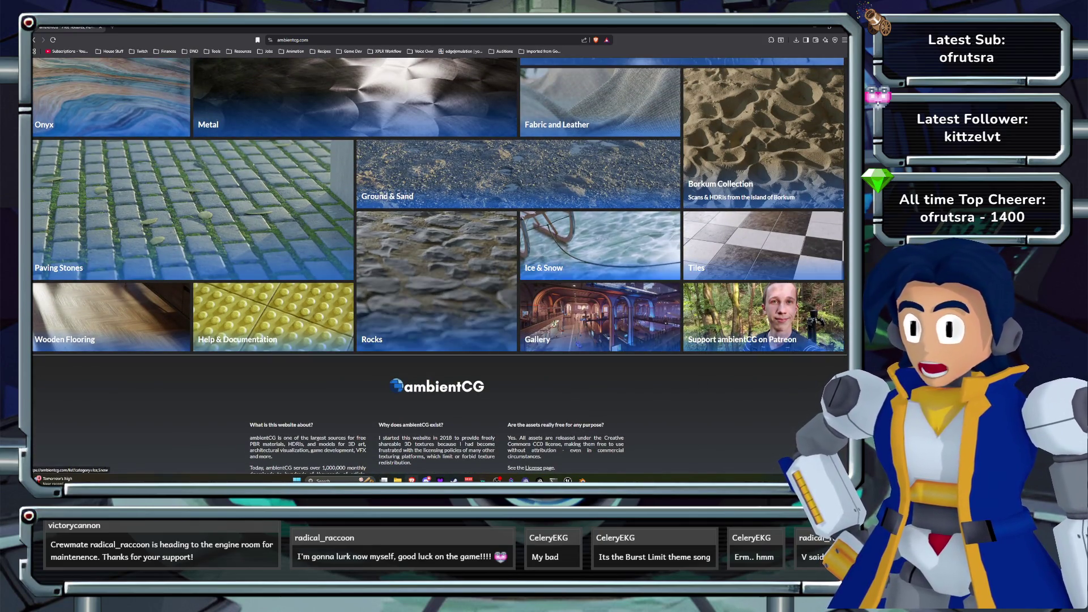
scroll(436, 283, up, 3)
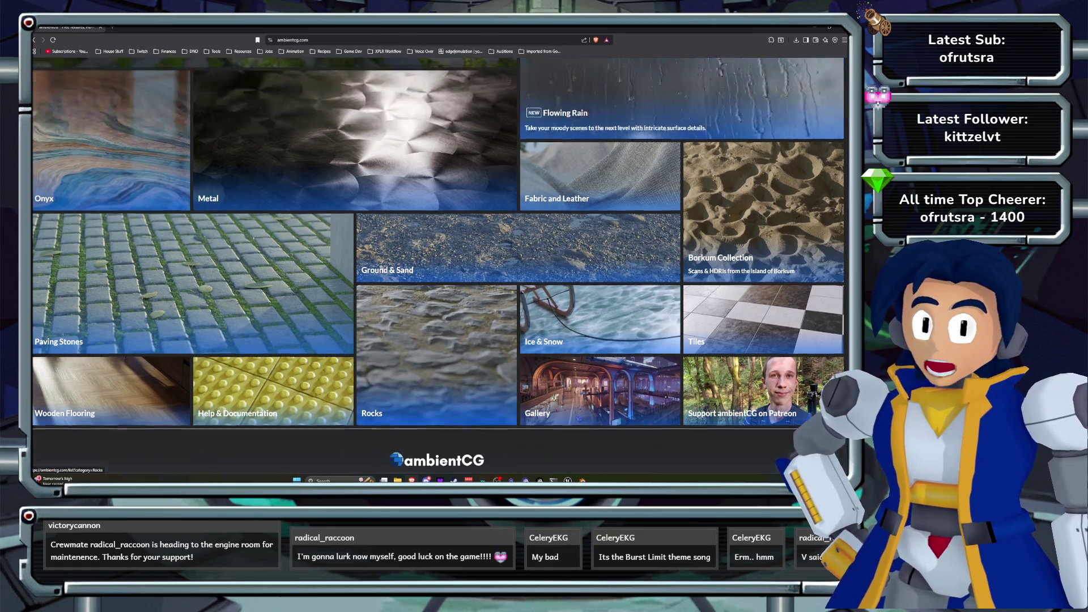
key(alt+Tab)
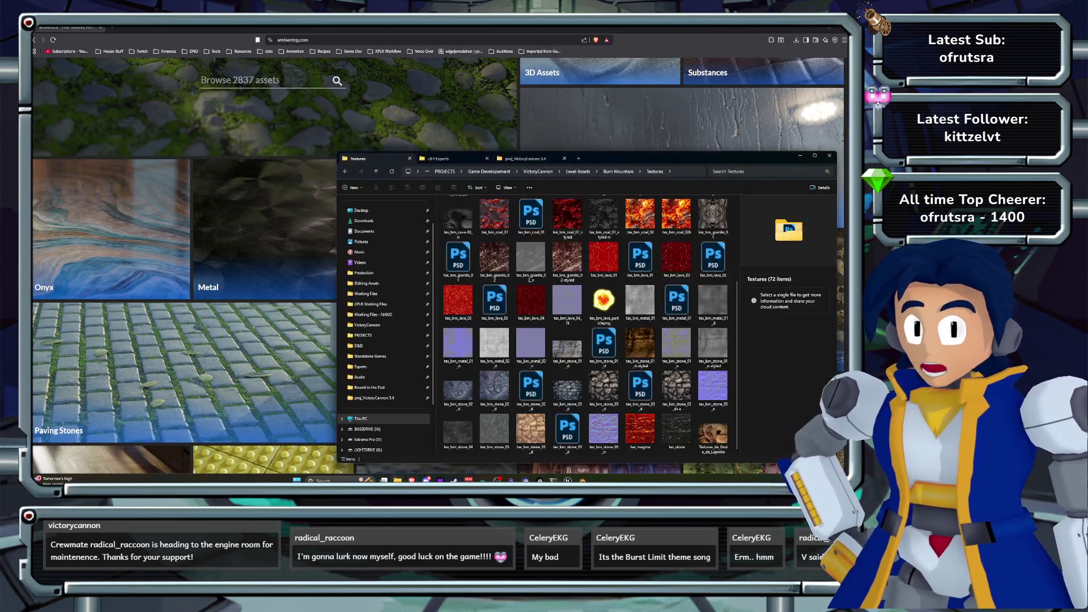
key(alt+Tab)
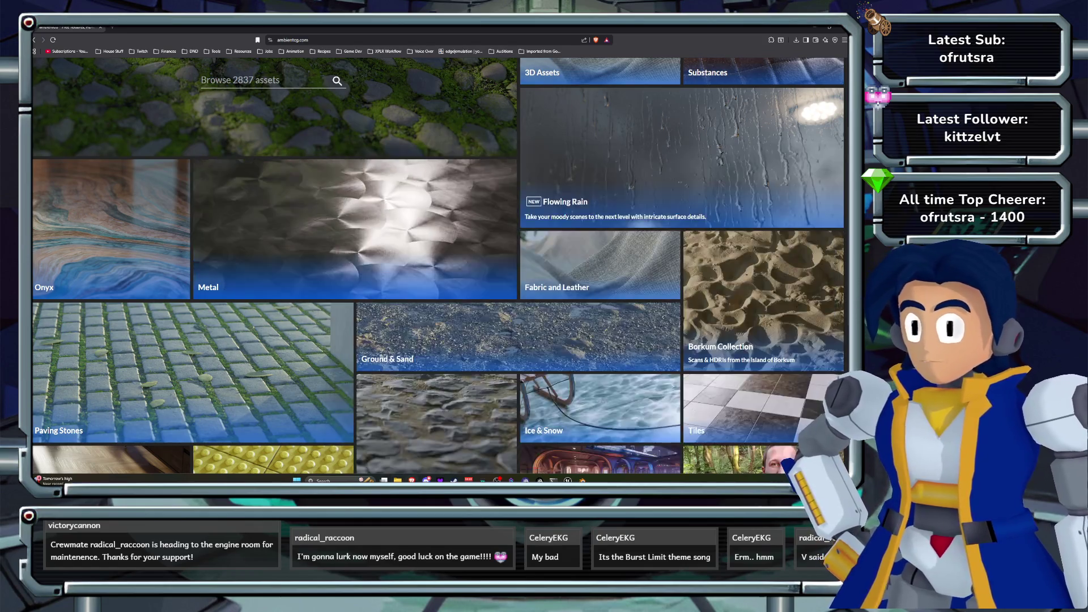
scroll(436, 312, down, 2)
click(436, 317)
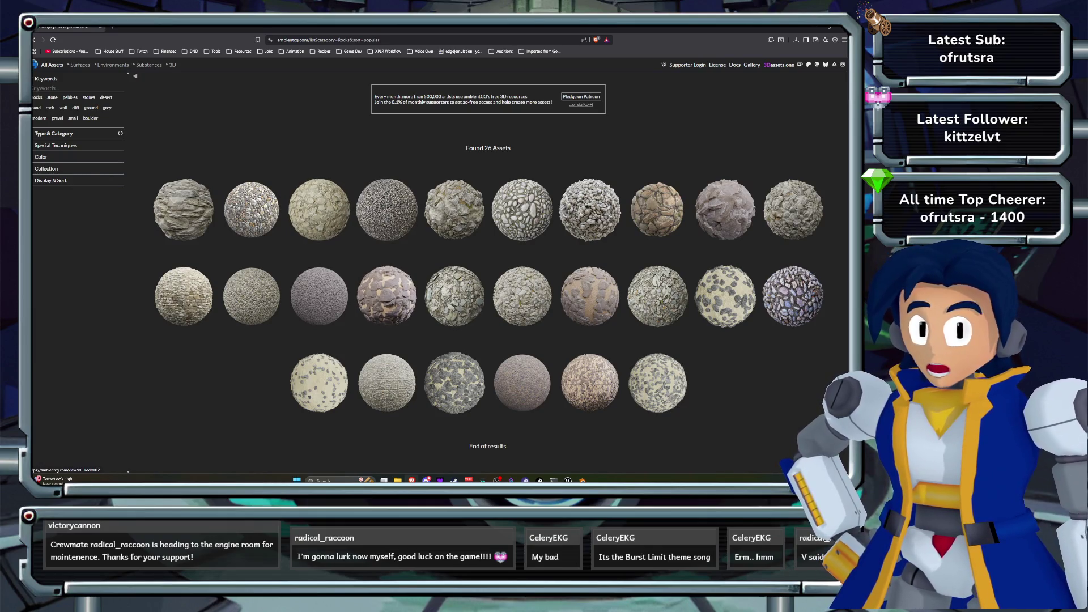
- Download Rocks 016 as 1K-JPG.zip, keep the download running, and close the Downloads tab
click(725, 210)
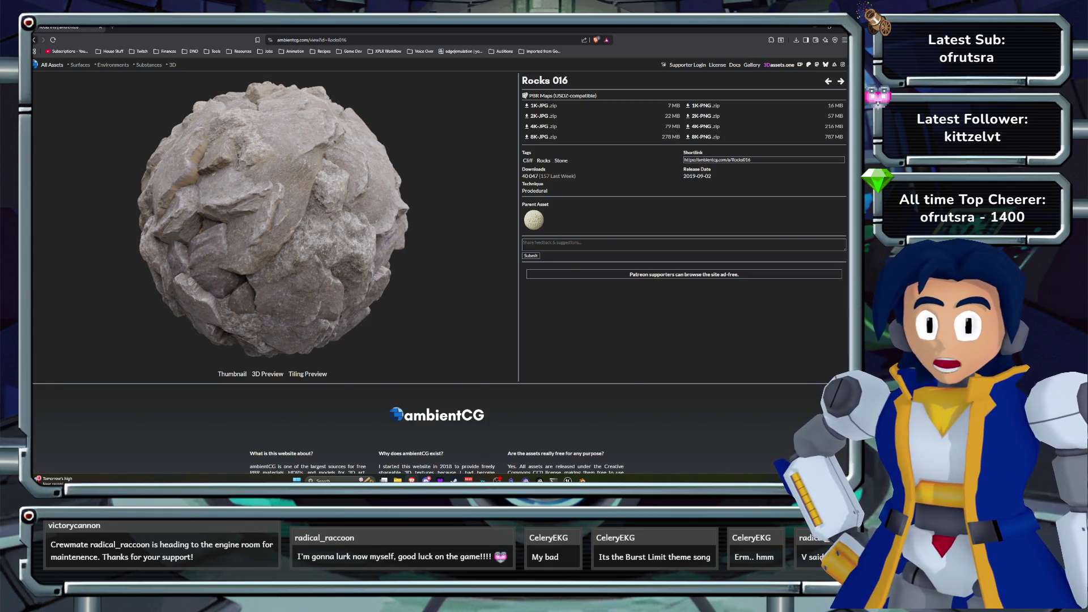
click(34, 40)
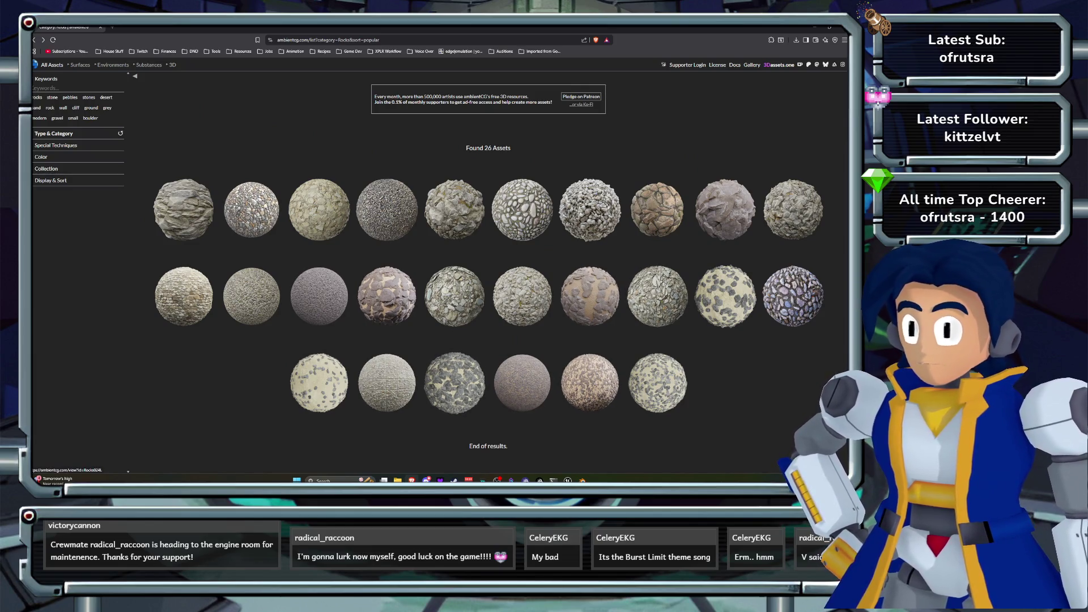
click(184, 208)
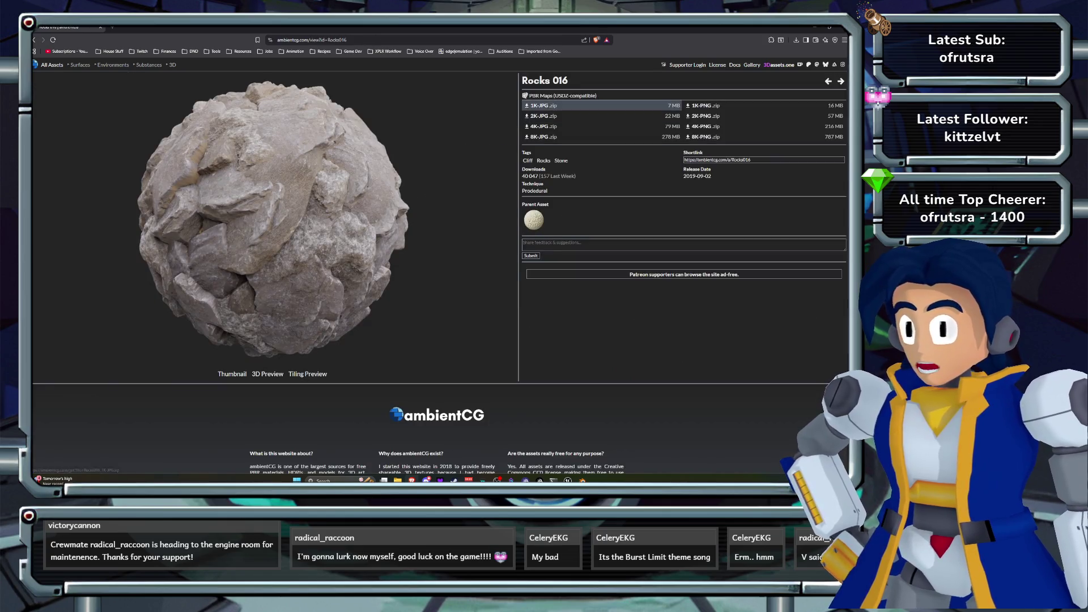
click(543, 106)
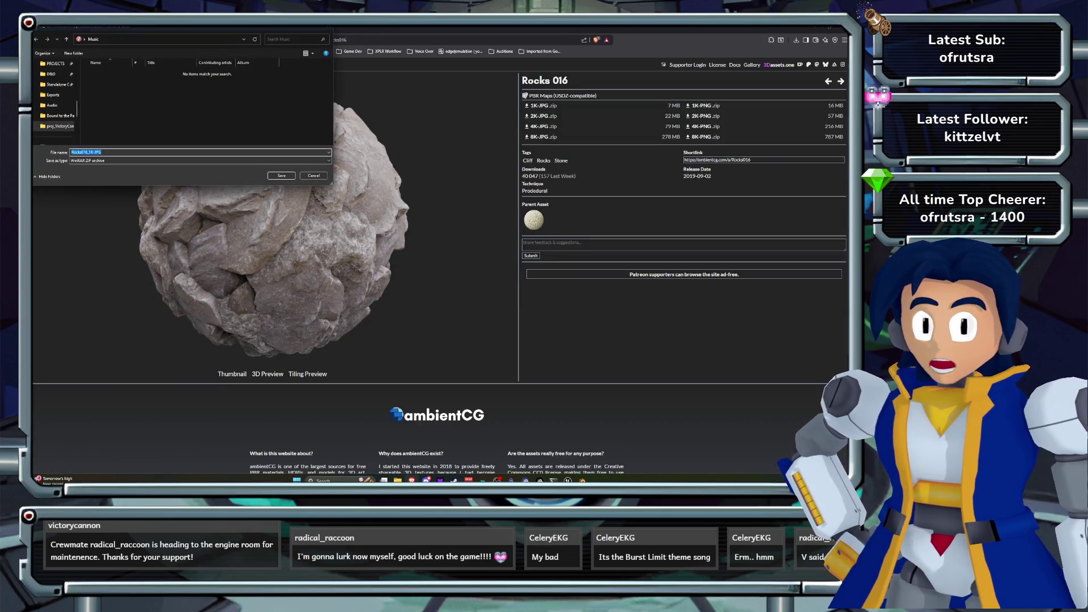
key(Return)
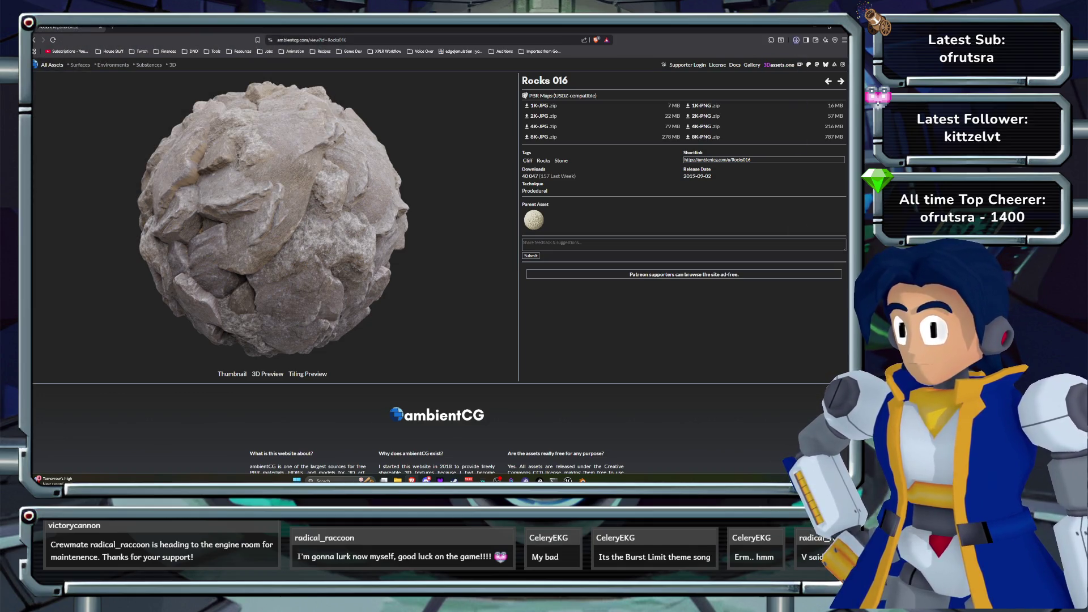
click(841, 27)
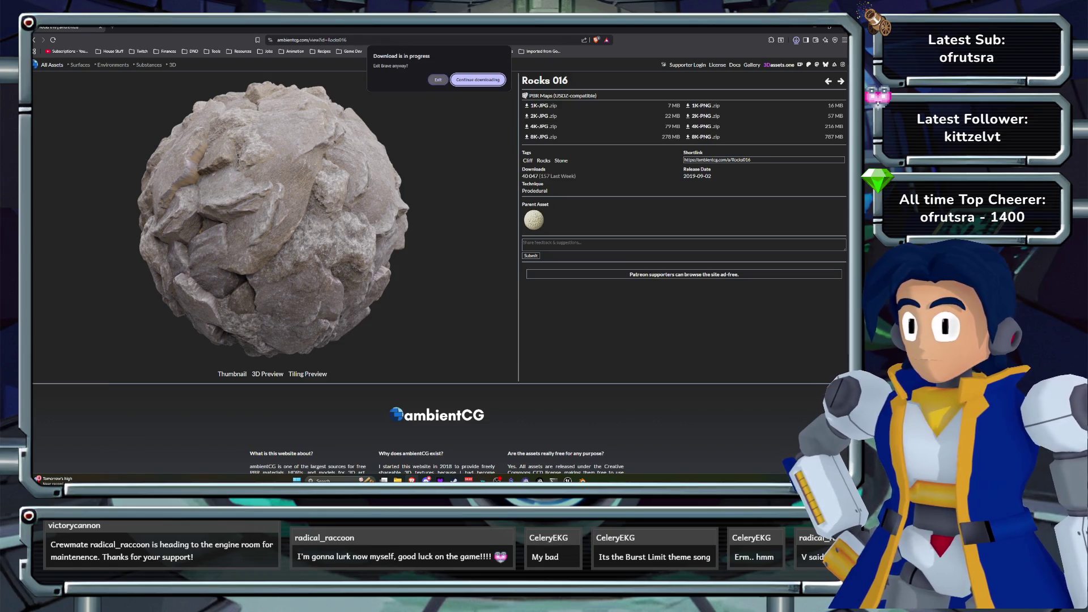
key(Return)
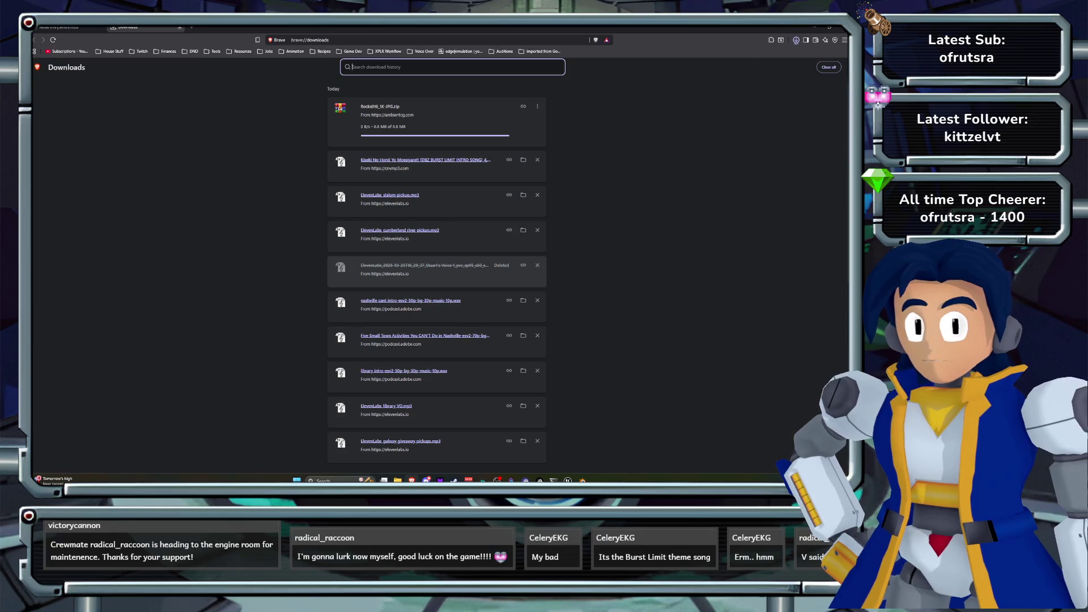
key(ctrl+w)
key(ctrl+w)
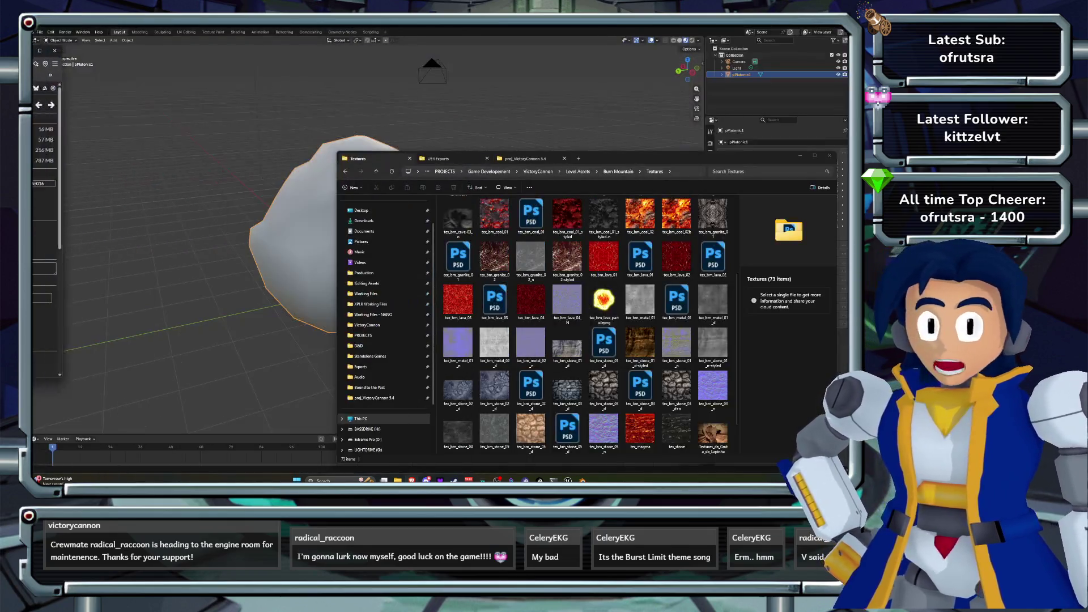
- Find the Rocks016 zip in Textures and preview its contents in the archive viewer
scroll(567, 309, down, 1)
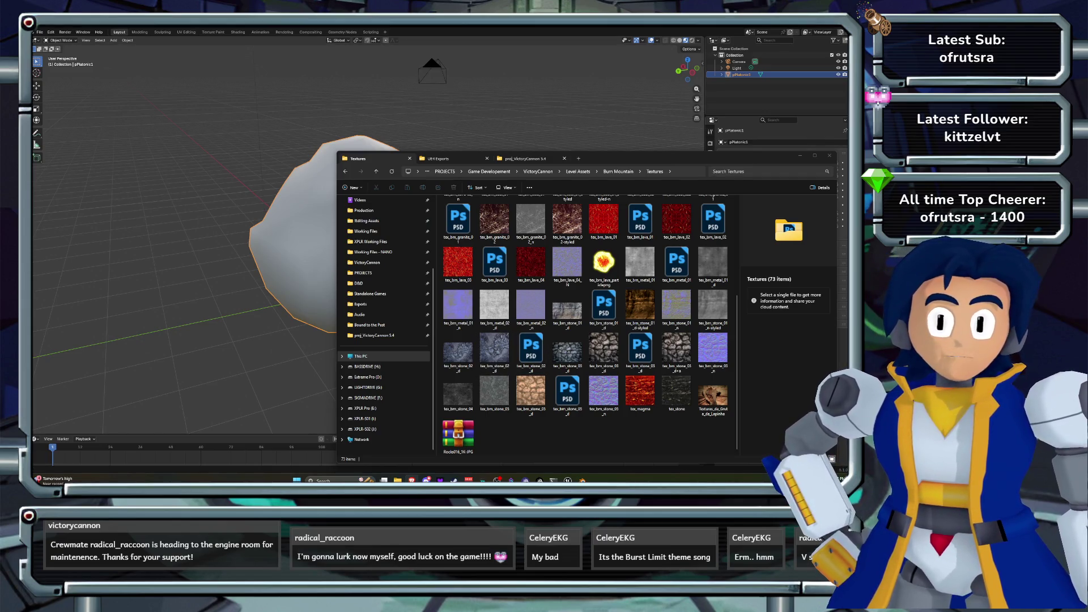
click(458, 435)
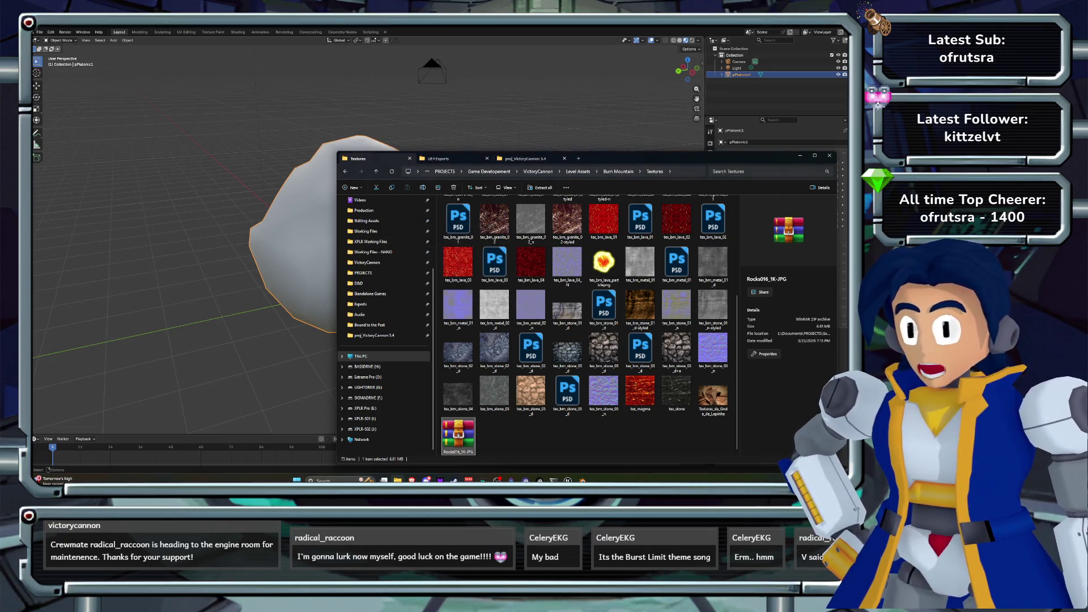
key(Delete)
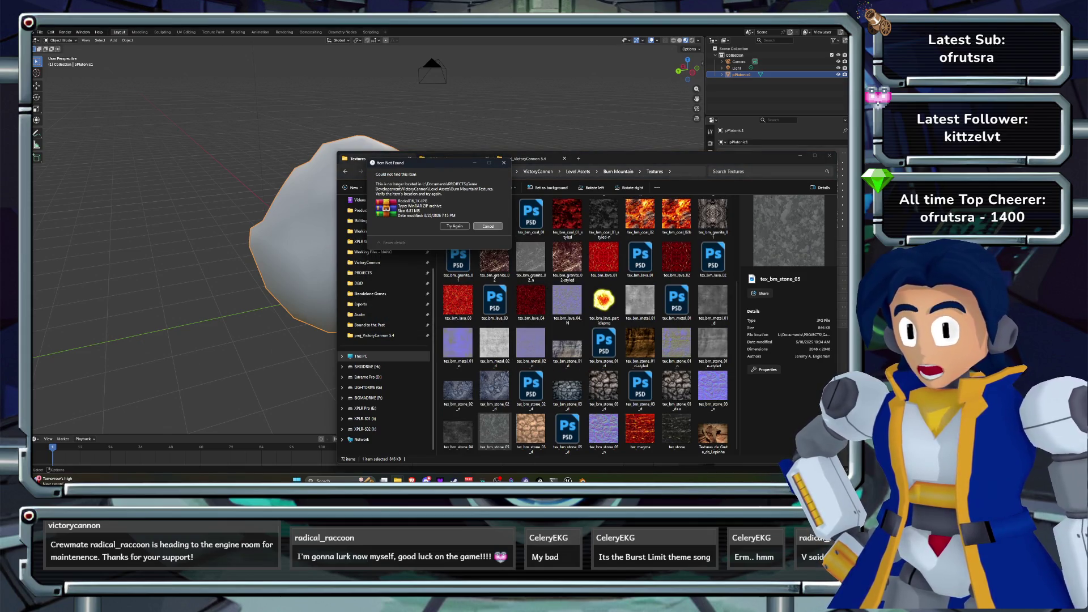
click(488, 226)
click(531, 301)
scroll(531, 300, down, 1)
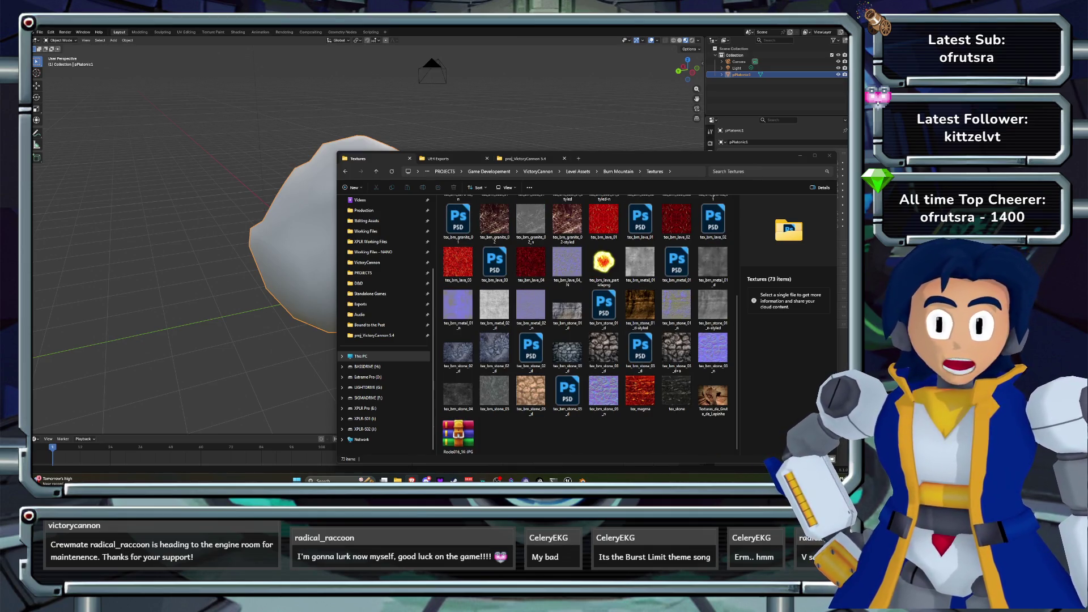
click(458, 435)
right_click(462, 436)
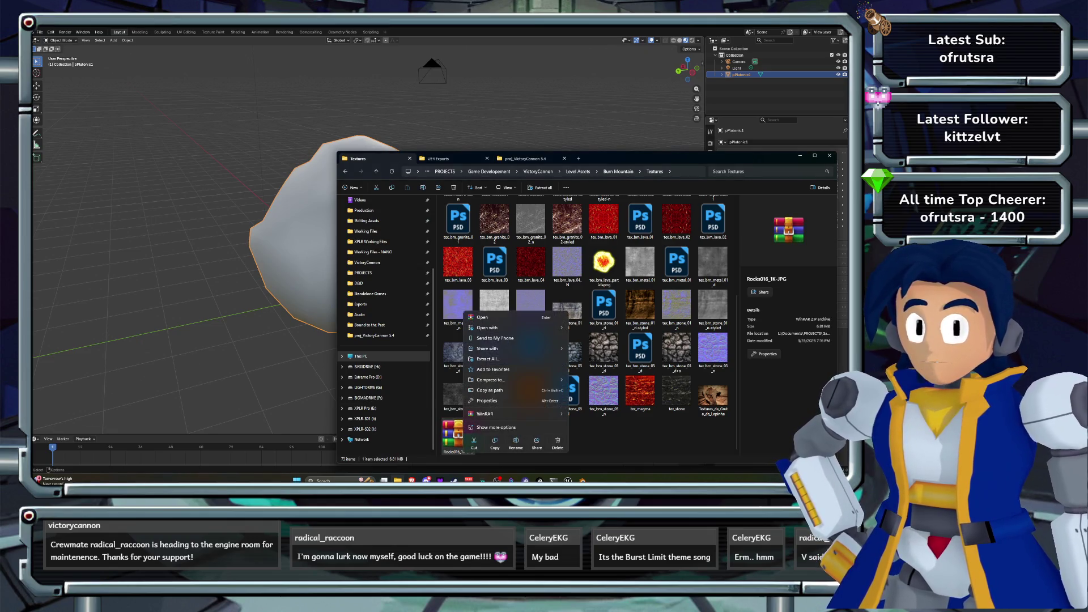
key(Return)
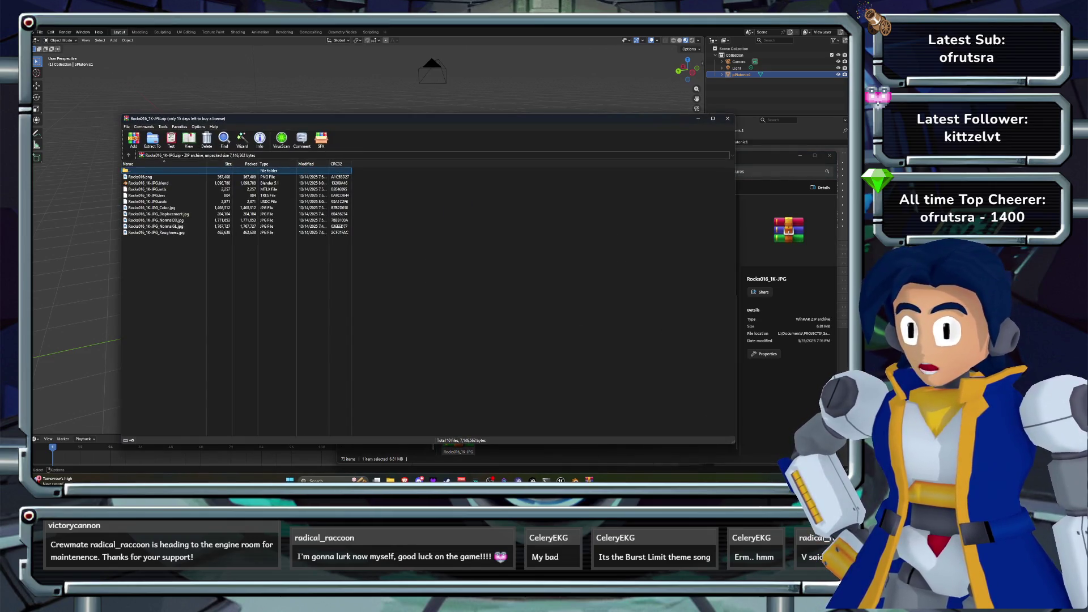
click(727, 118)
- Extract the archive into a Rocks016_1K-JPG folder, open it, and drag its .blend into Blender
right_click(457, 439)
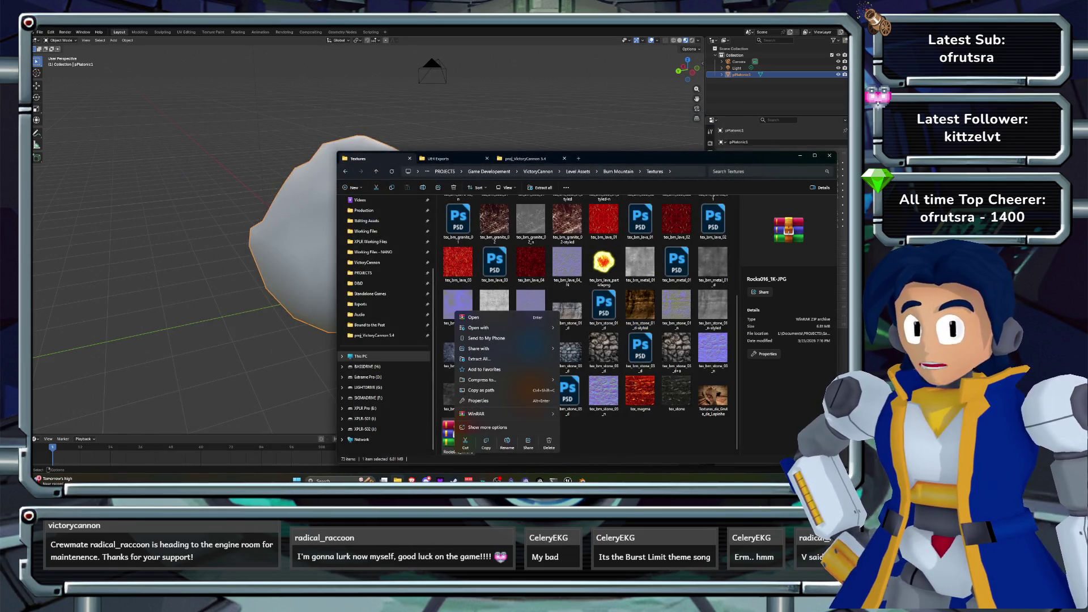
mouse_move(499, 414)
click(601, 425)
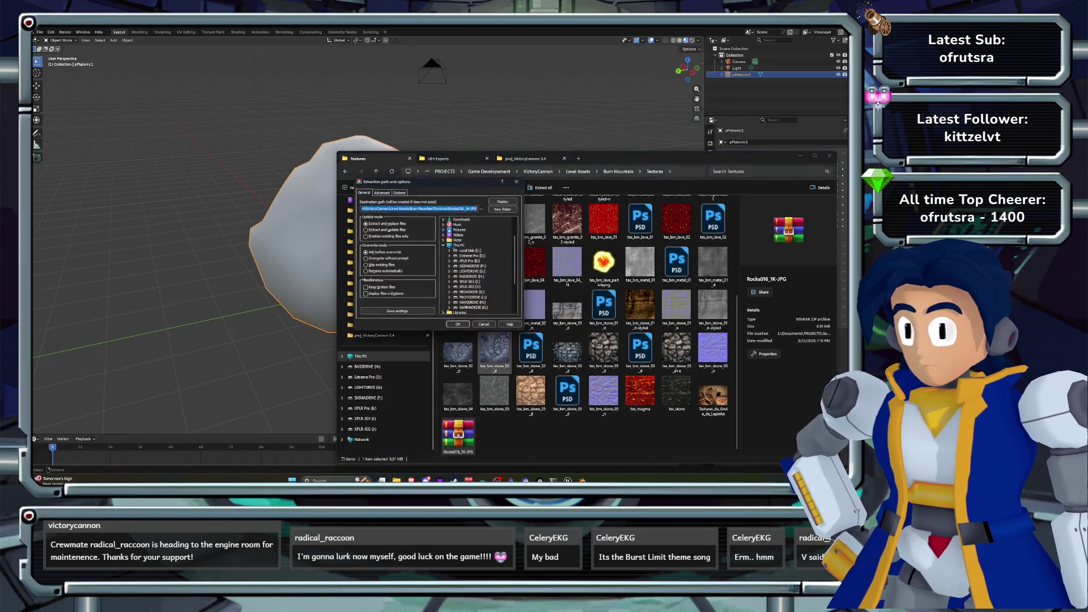
click(457, 323)
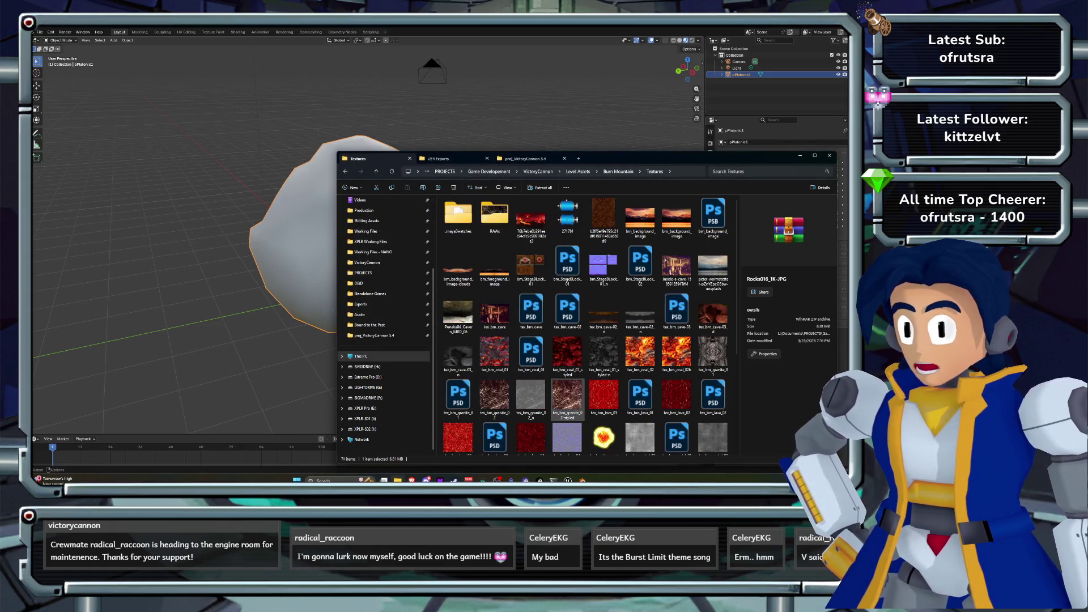
scroll(584, 326, down, 5)
click(494, 434)
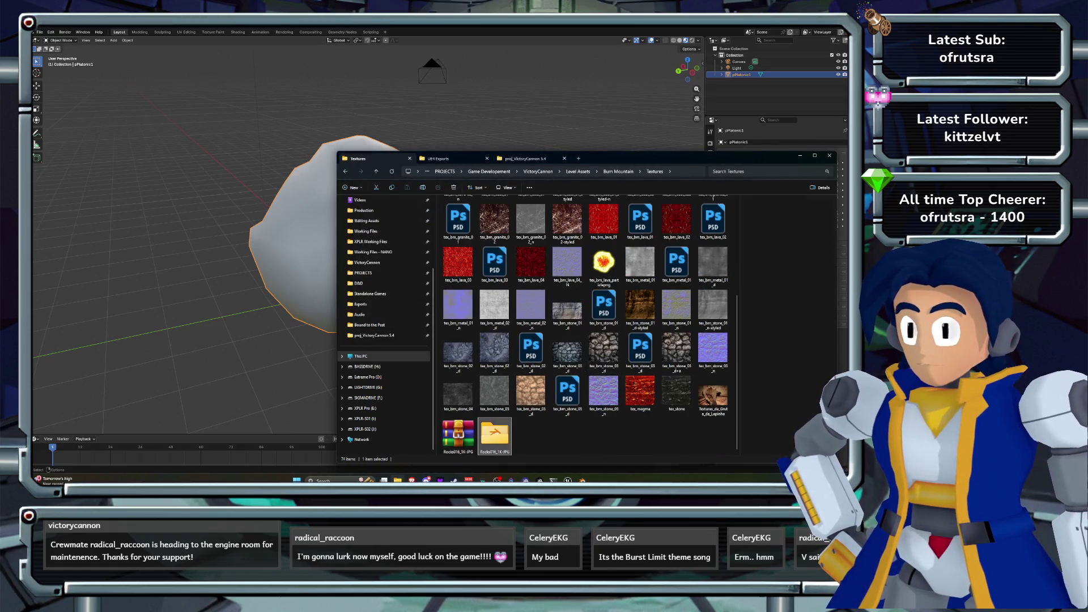
double_click(494, 433)
click(496, 215)
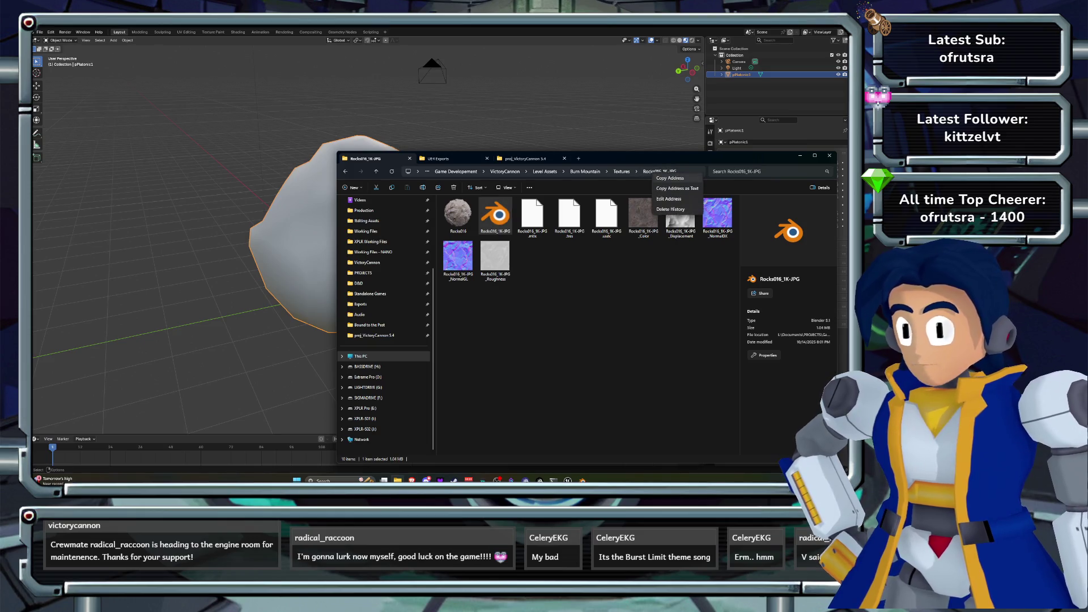
mouse_move(493, 214)
mouse_down()
mouse_move(487, 226)
mouse_move(501, 218)
mouse_move(218, 222)
mouse_up()
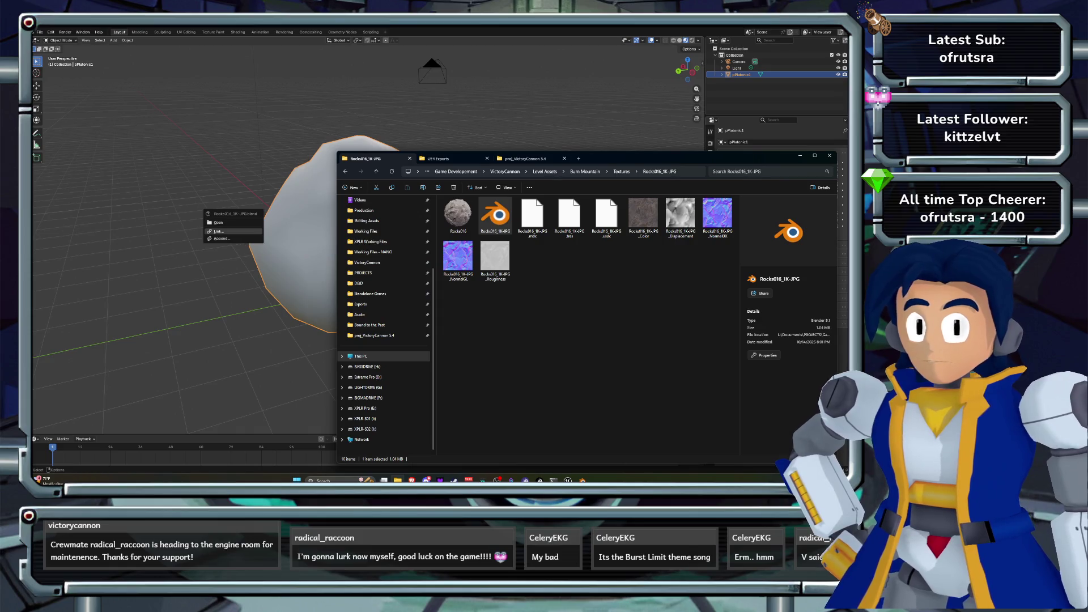
- Open the Rocks016 .blend file, then reload the boulder file without saving changes
click(218, 222)
click(487, 260)
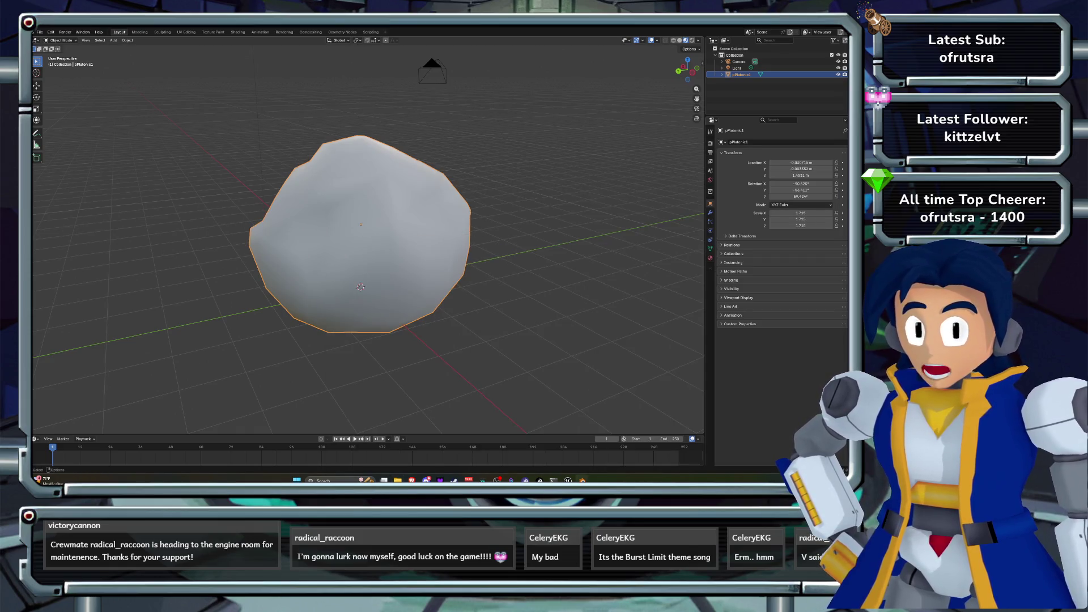
click(398, 480)
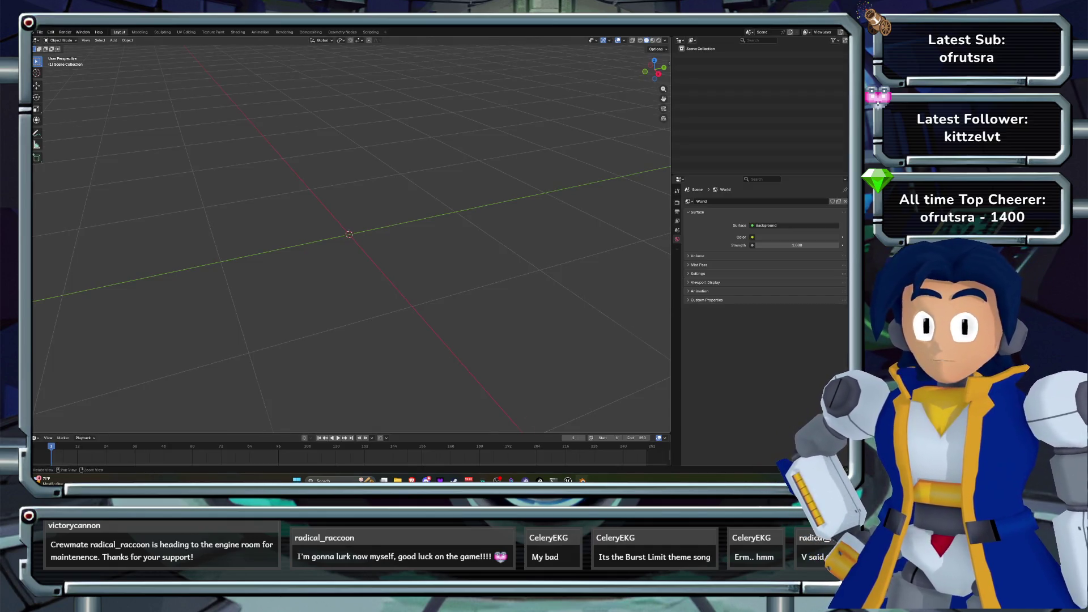
drag(656, 68, 664, 67)
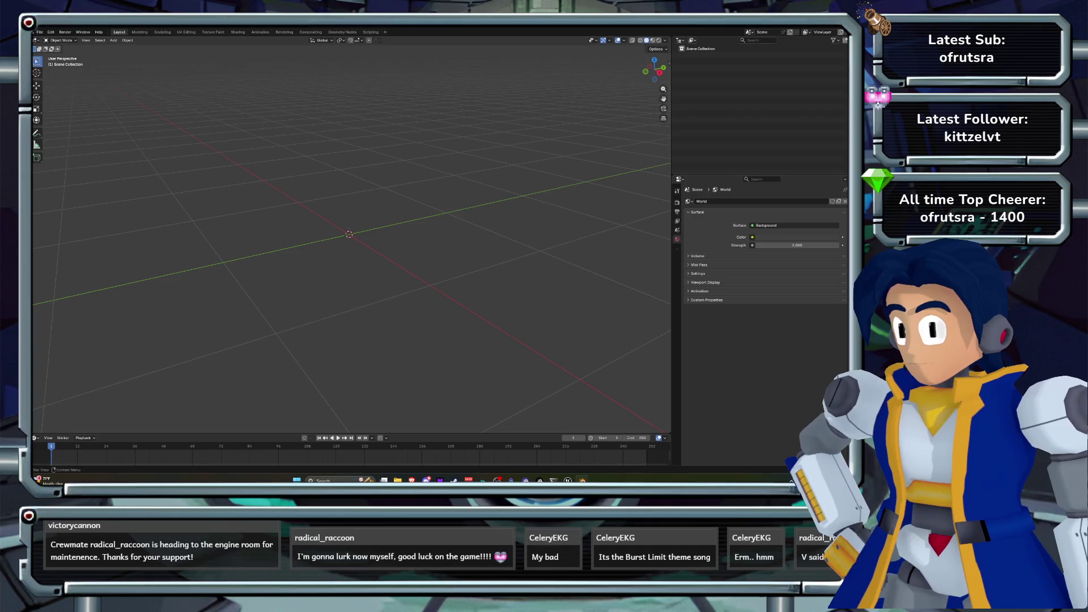
click(700, 48)
key(ctrl+q)
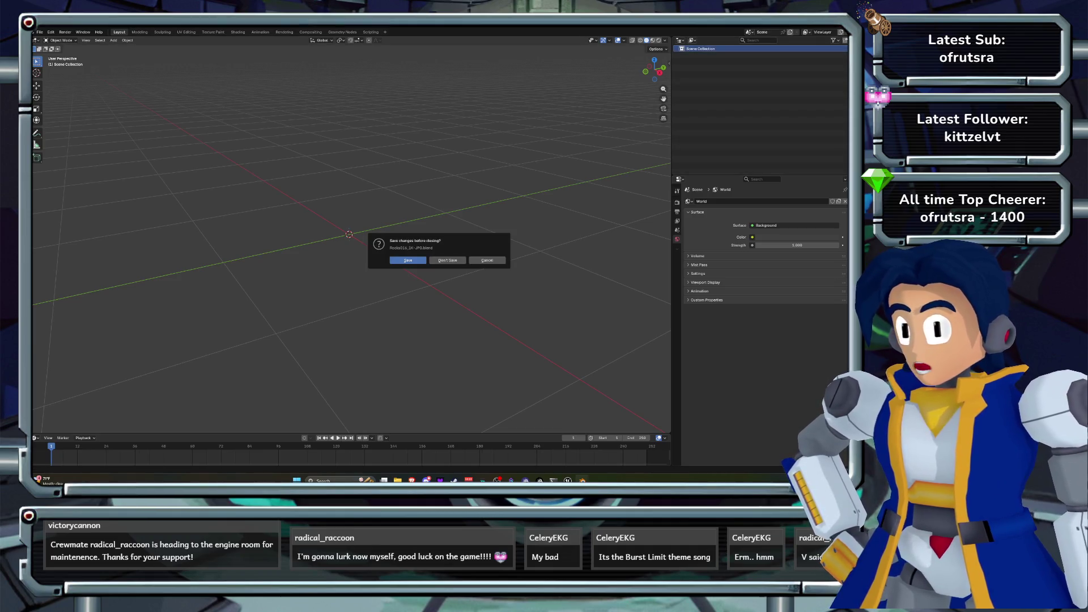
click(448, 260)
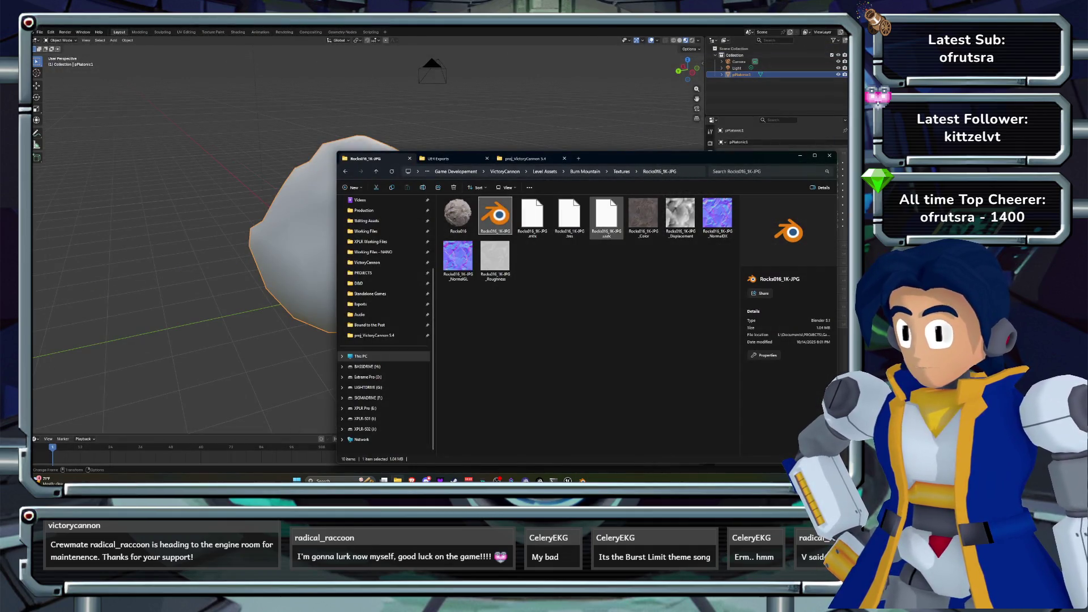
click(829, 155)
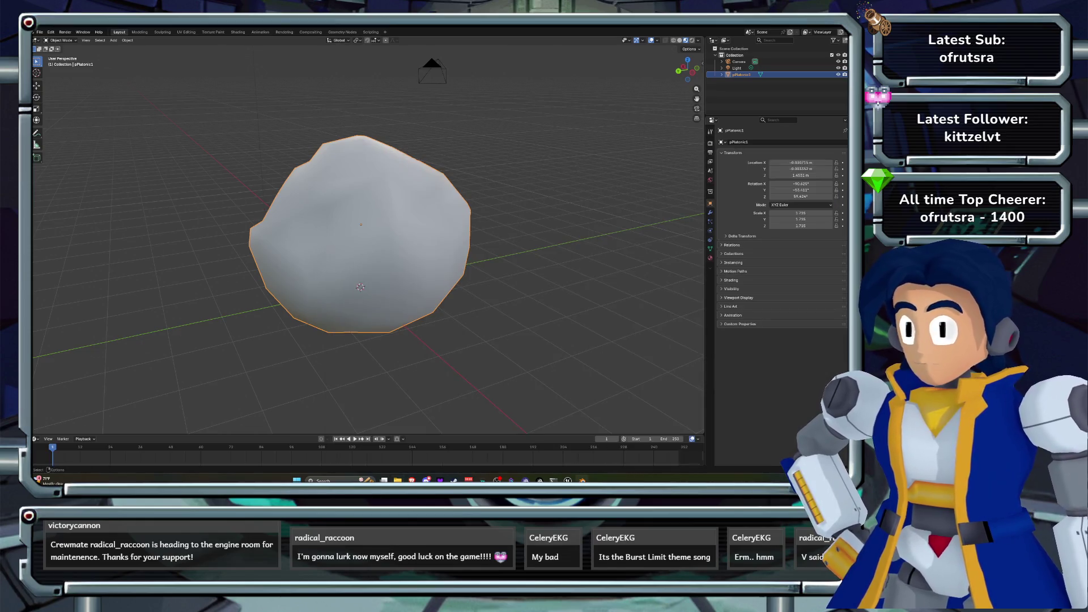
- In Material Properties, rename the boulder's lambert1 material to mat_sha
click(710, 257)
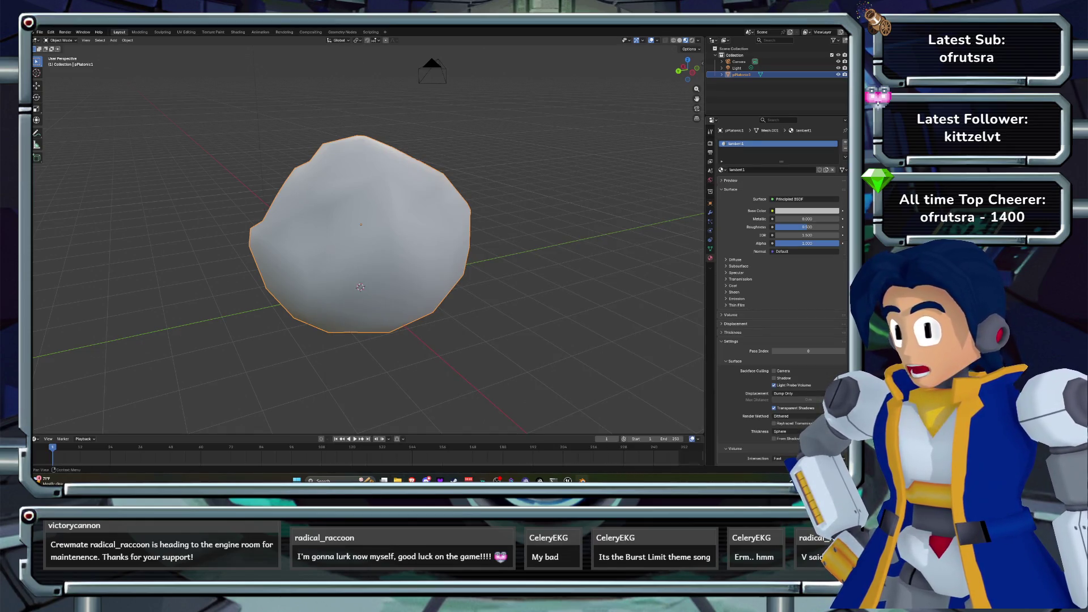
double_click(748, 170)
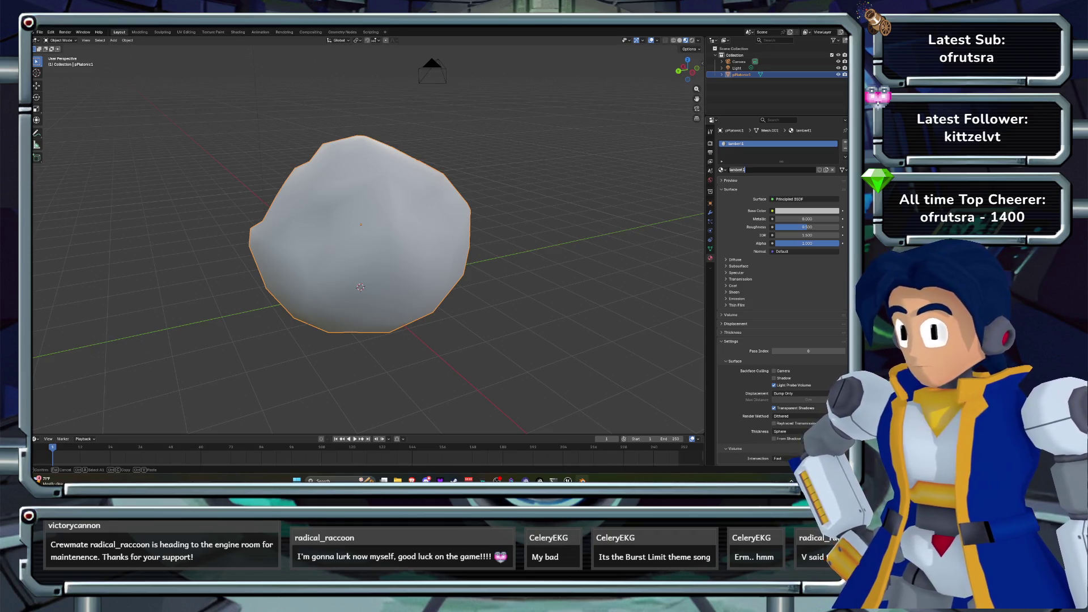
text(mat_)
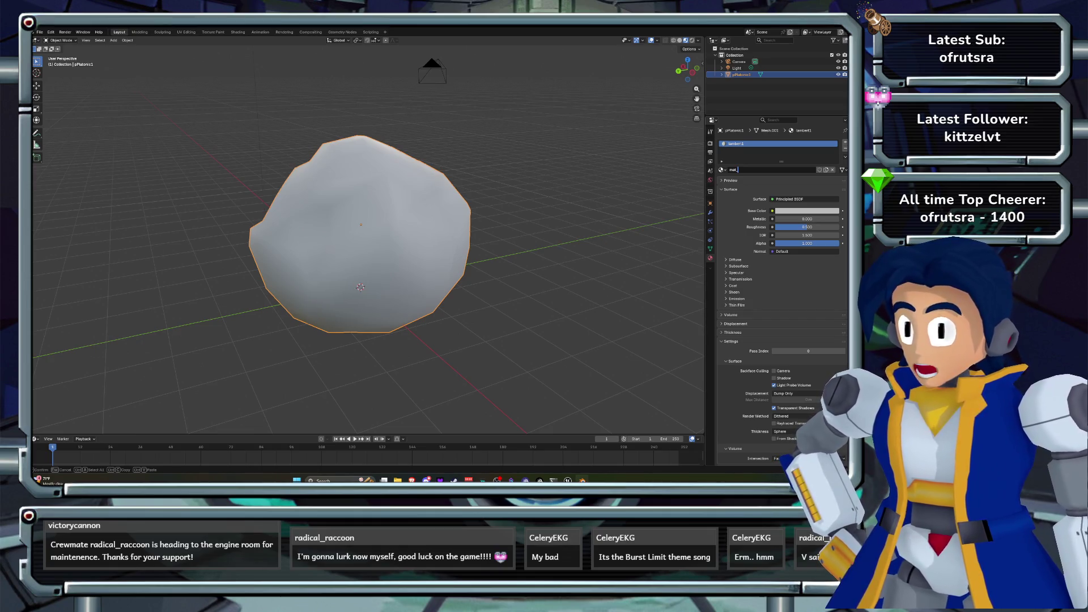
text(sha)
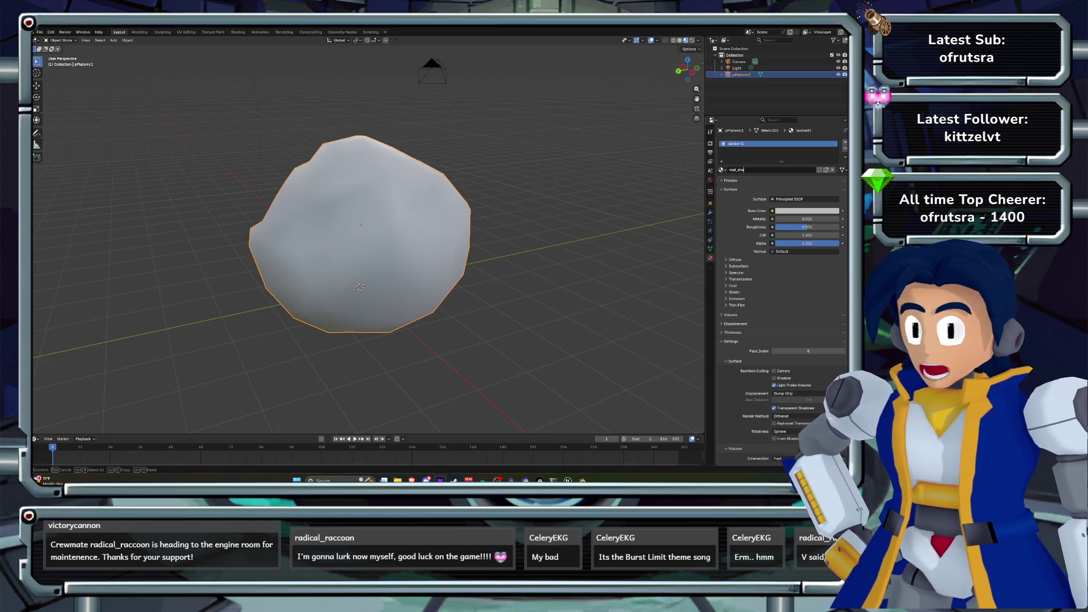
key(Return)
- Confirm the material name mat_shale and drive Base Color with an Image Texture
click(742, 169)
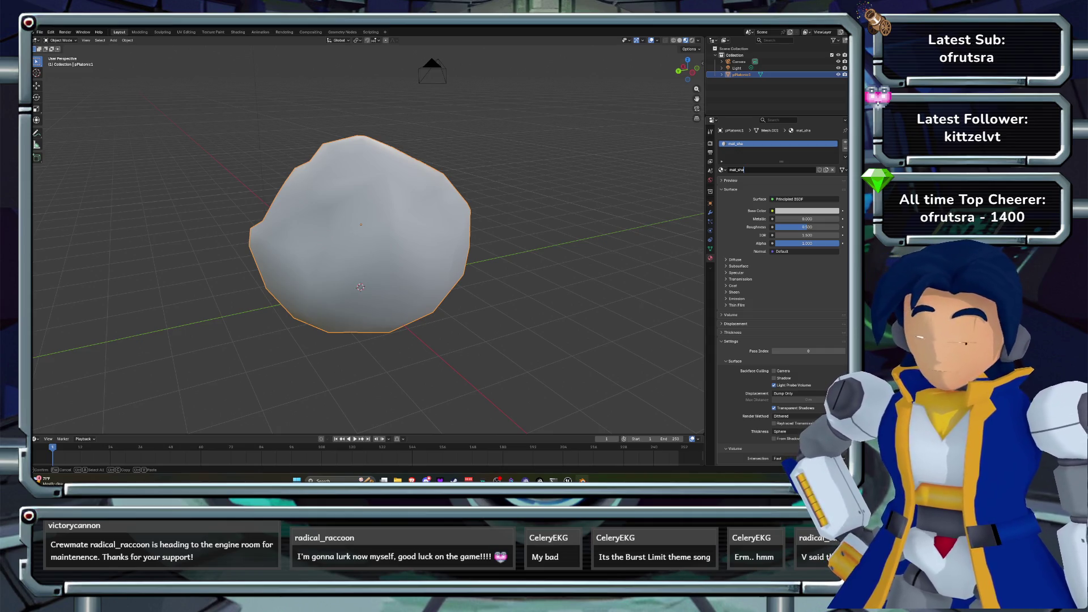
key(Return)
click(772, 210)
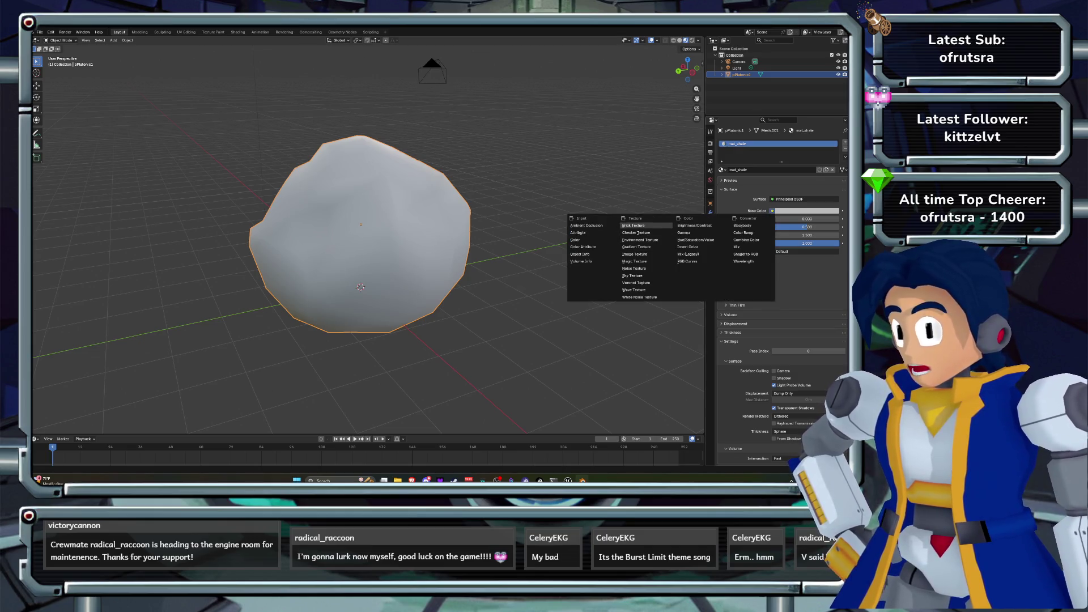
click(634, 253)
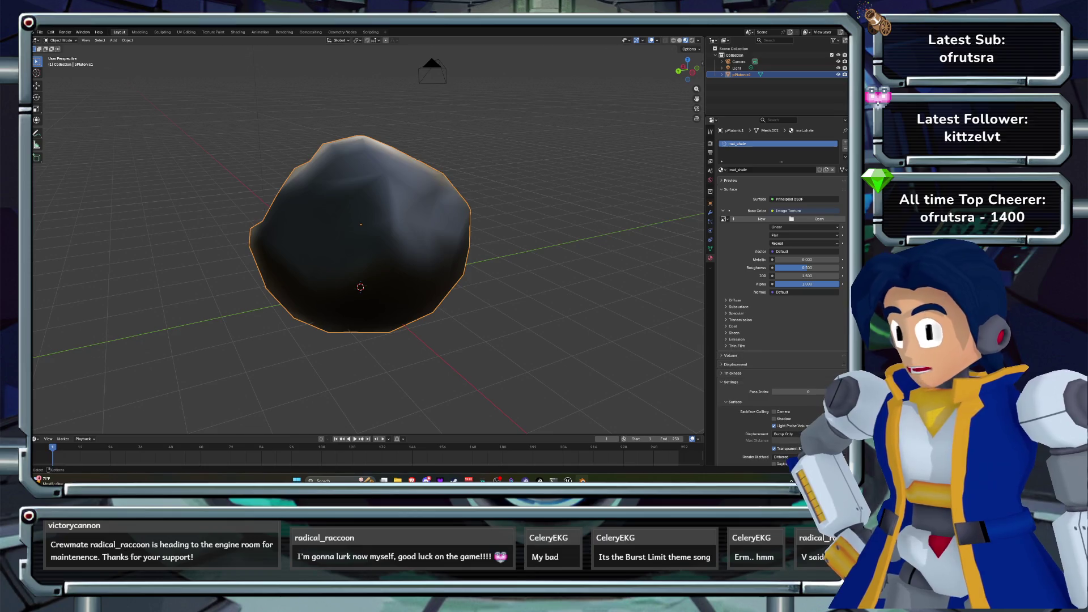
- Load Rocks016_1K-JPG_Color.jpg as the base colour image and view the textured rock
click(816, 219)
click(237, 187)
key(ctrl+v)
key(Return)
click(170, 212)
click(333, 368)
mouse_move(396, 255)
mouse_down()
mouse_move(430, 249)
mouse_move(454, 267)
mouse_move(397, 255)
mouse_move(396, 227)
mouse_move(408, 255)
mouse_move(205, 296)
mouse_up()
- Collapse and re-expand the Surface settings, then bring up the node choices for Normal
click(731, 189)
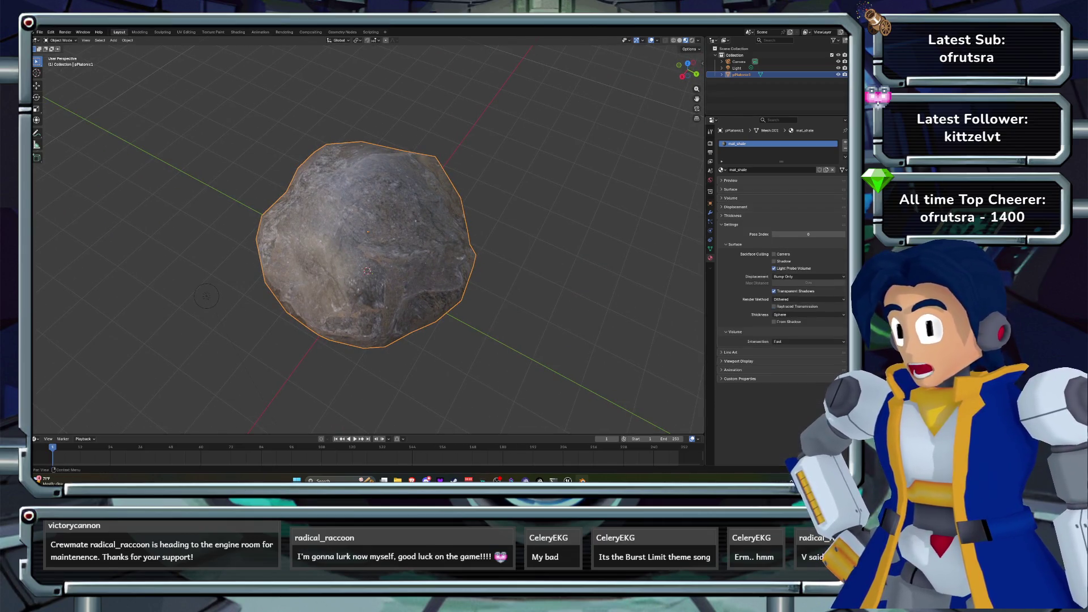
click(731, 189)
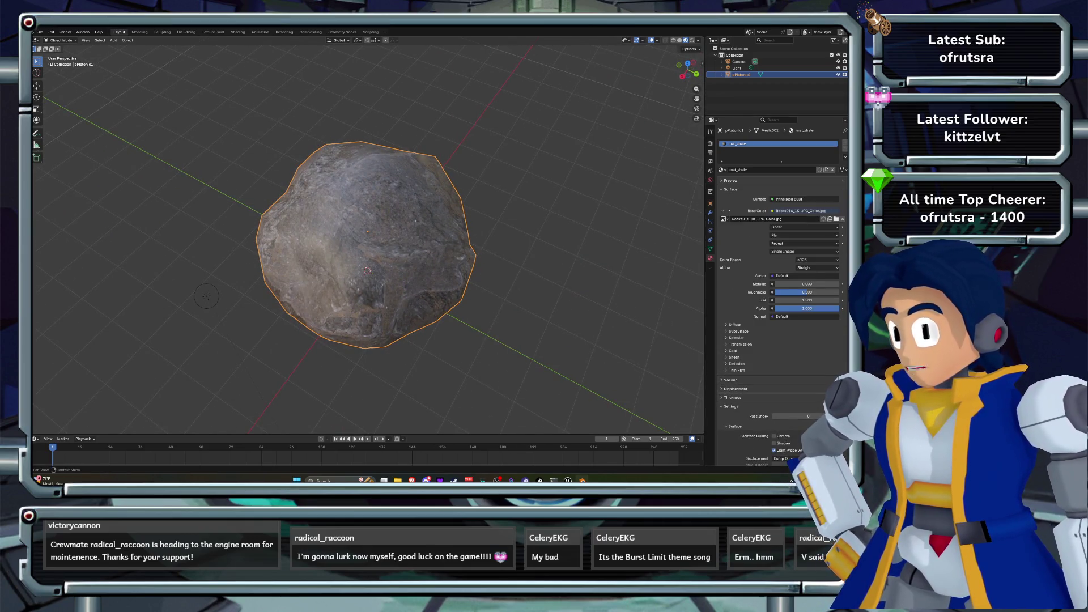
click(793, 316)
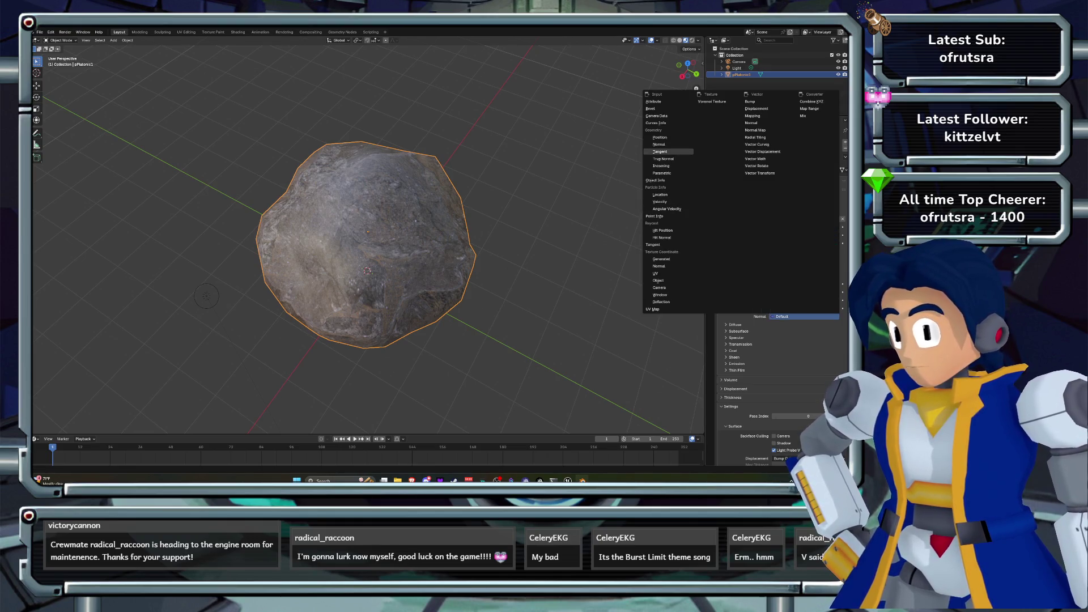
- Link a Displacement node to the Normal input, keeping it in Object Space
click(756, 108)
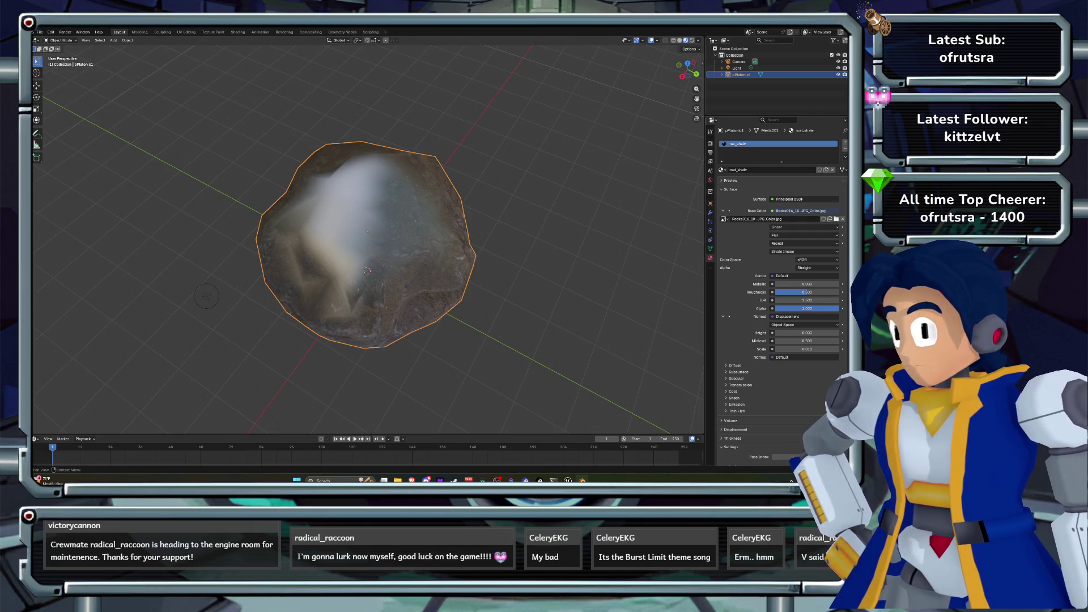
scroll(781, 284, down, 5)
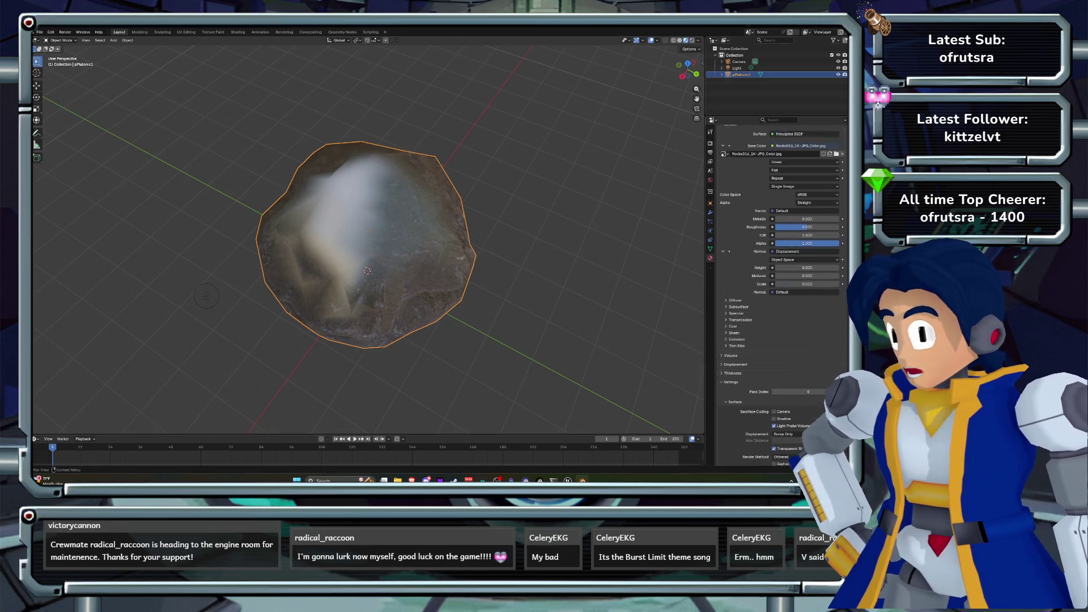
scroll(782, 283, up, 4)
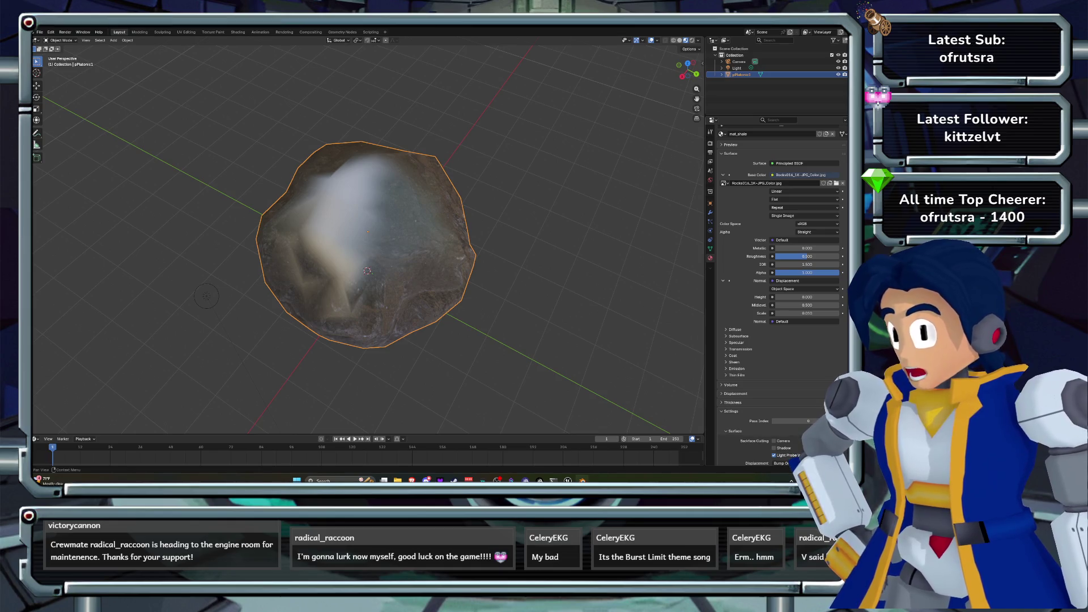
scroll(782, 283, up, 2)
click(722, 210)
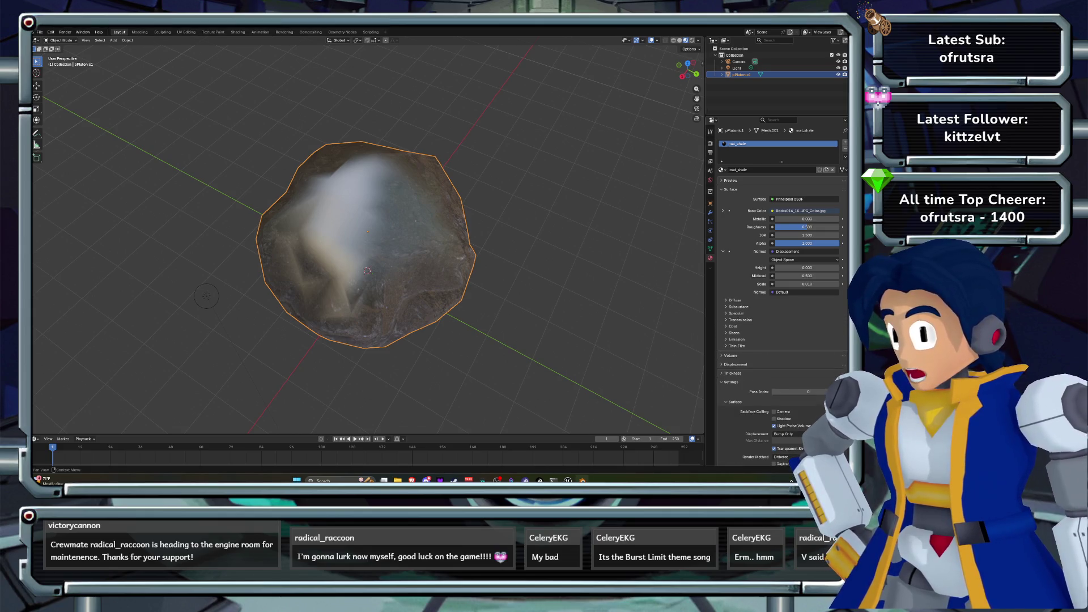
click(804, 259)
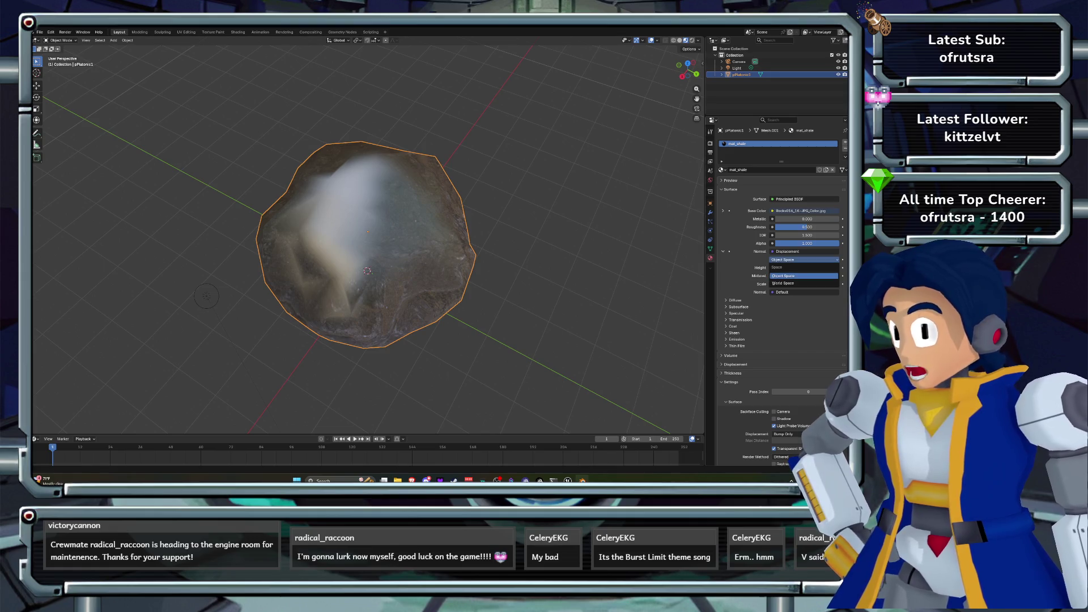
click(782, 275)
- Replace the Displacement node on Normal with a tangent-space Normal Map node
click(793, 251)
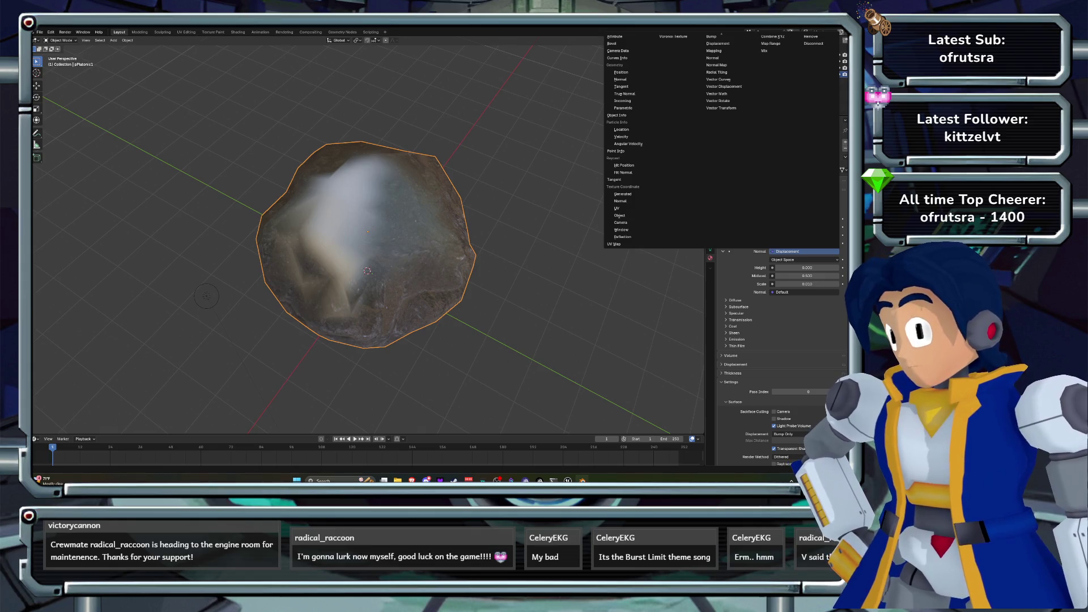
click(787, 251)
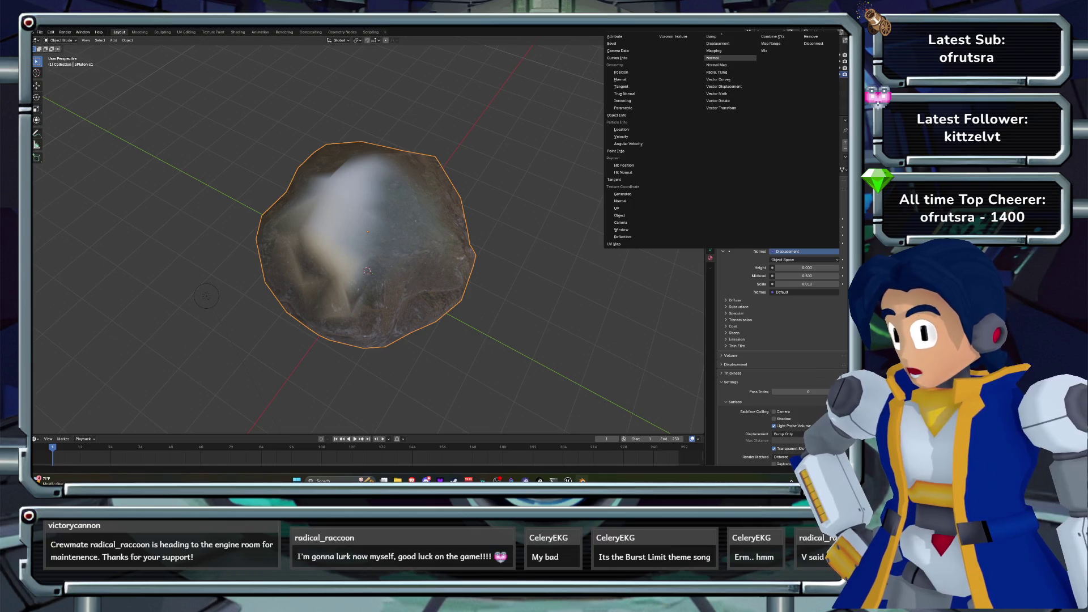
key(Escape)
click(782, 292)
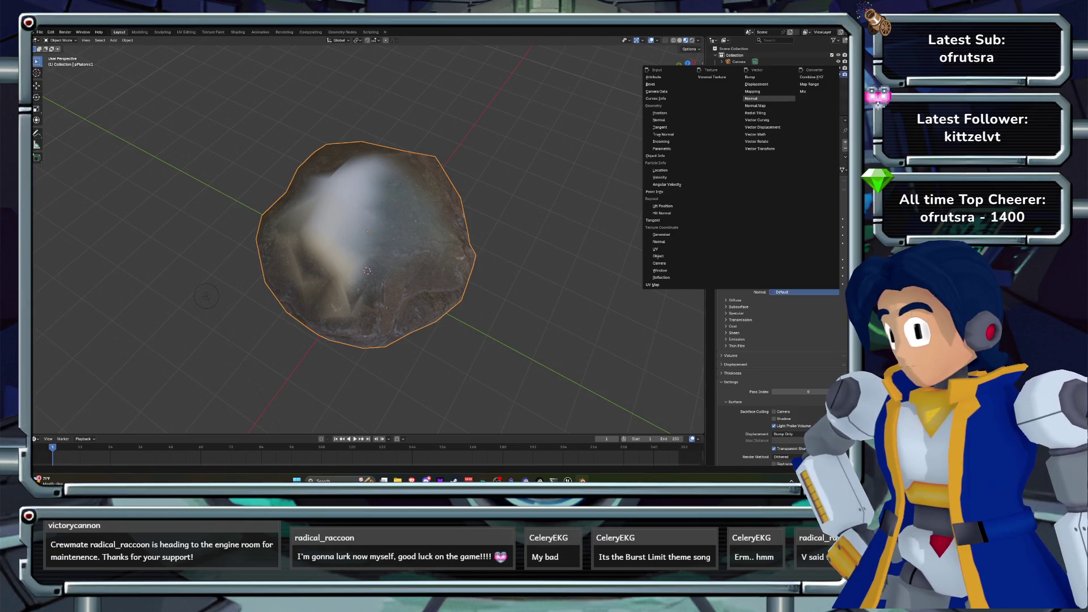
key(Escape)
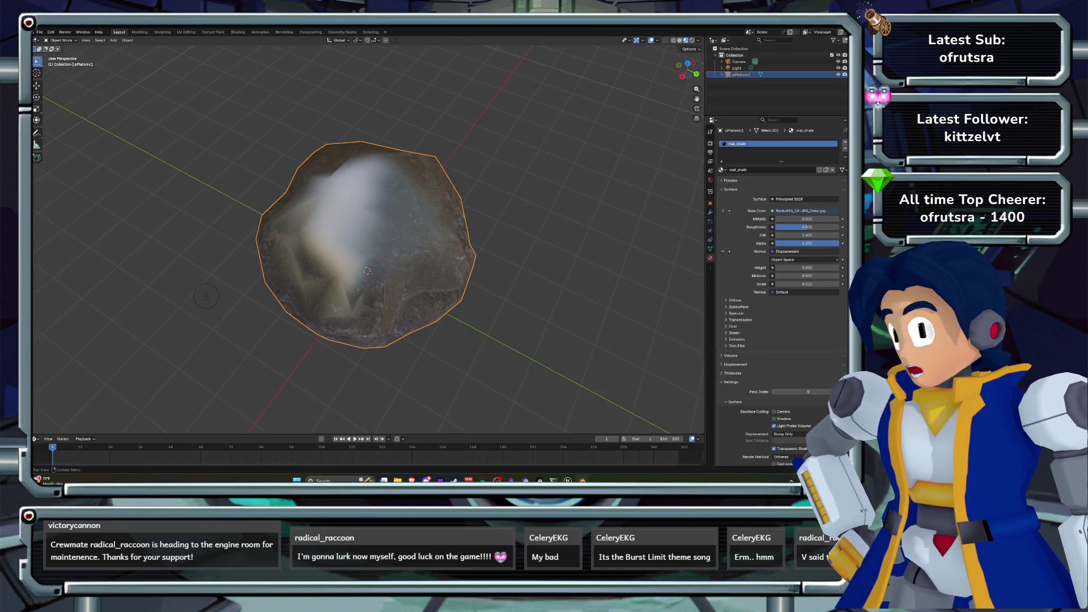
click(788, 251)
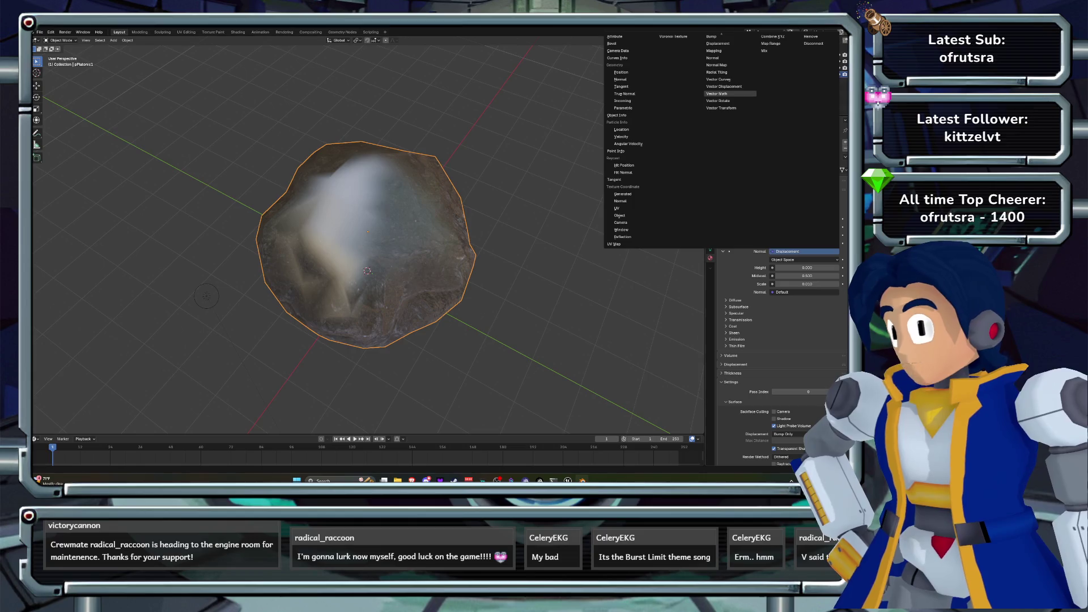
click(716, 65)
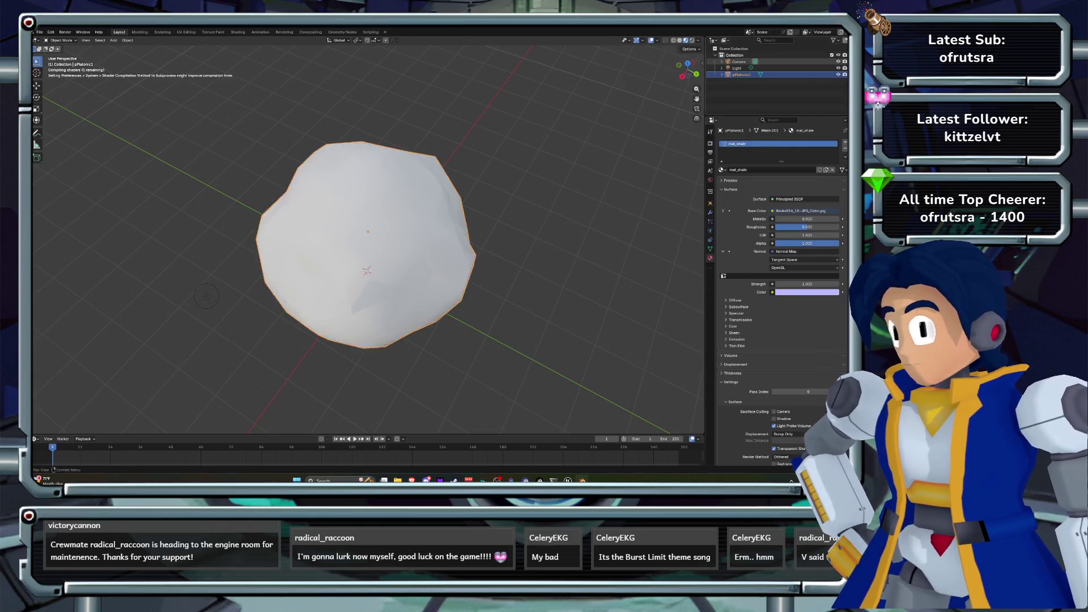
click(772, 292)
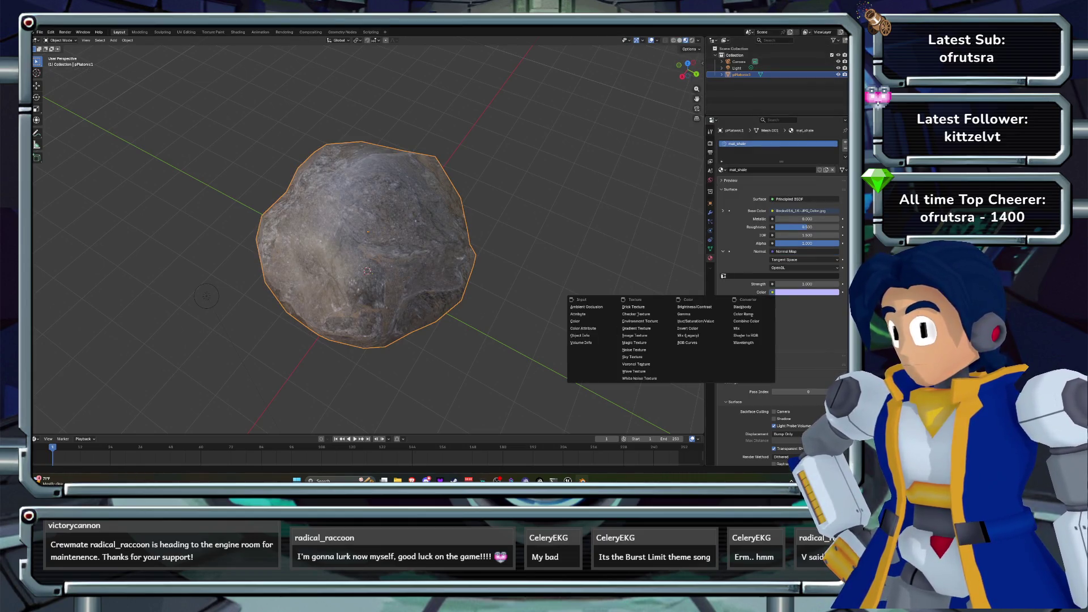
- Feed Rocks016_1K-JPG_NormalGL.jpg into the Normal Map's Color through an Image Texture
click(646, 335)
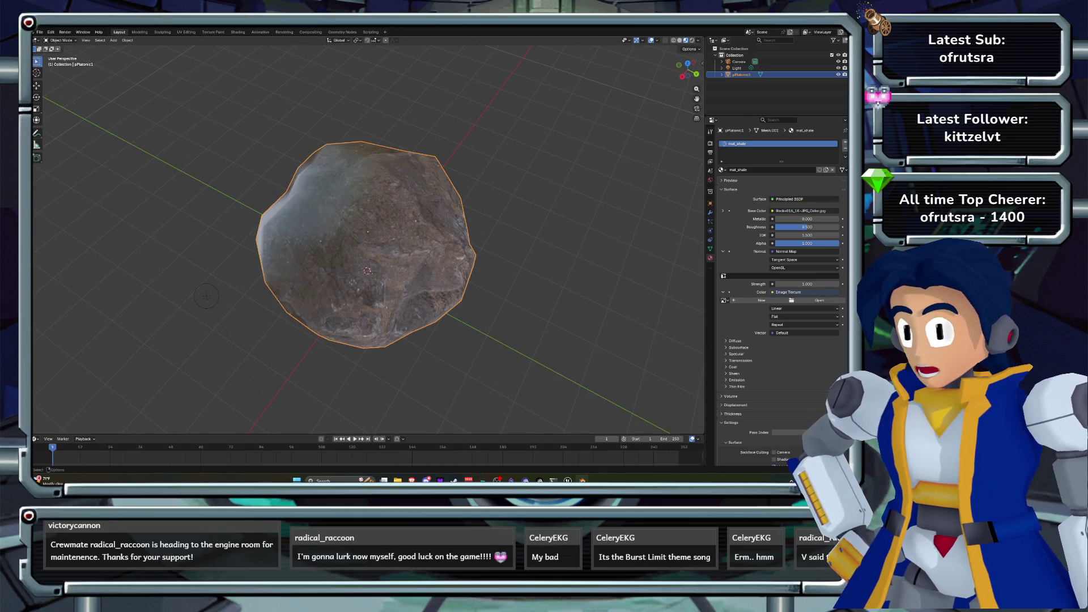
click(820, 300)
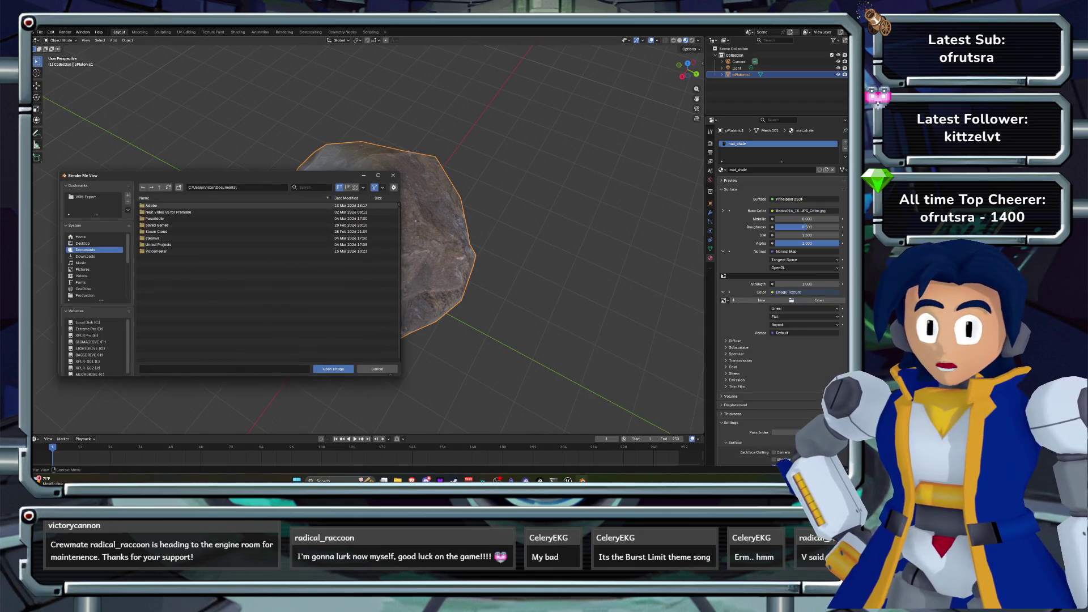
click(238, 187)
key(ctrl+v)
key(Return)
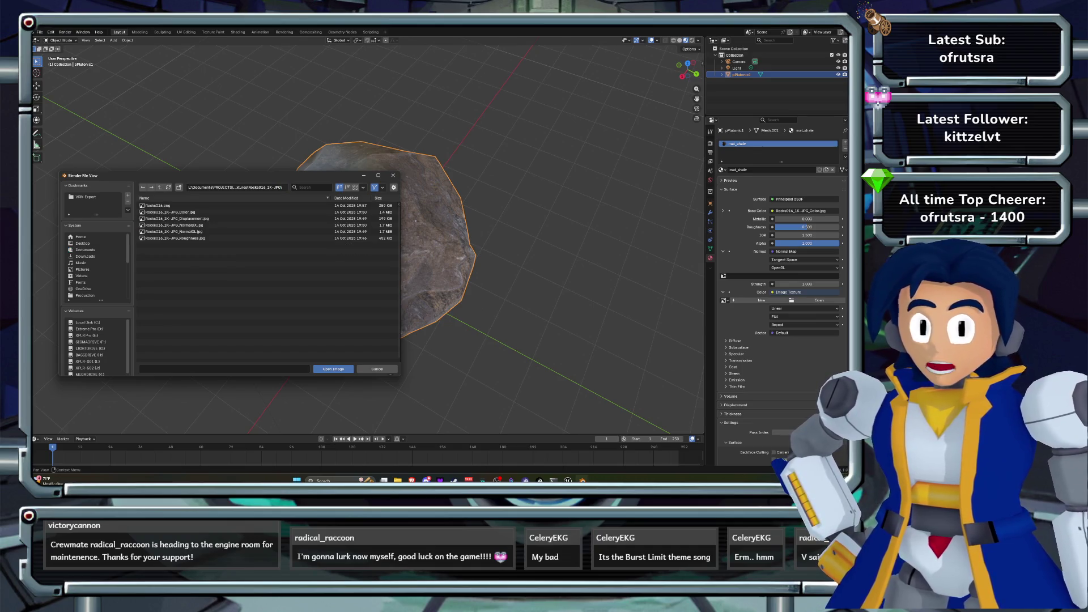
click(170, 231)
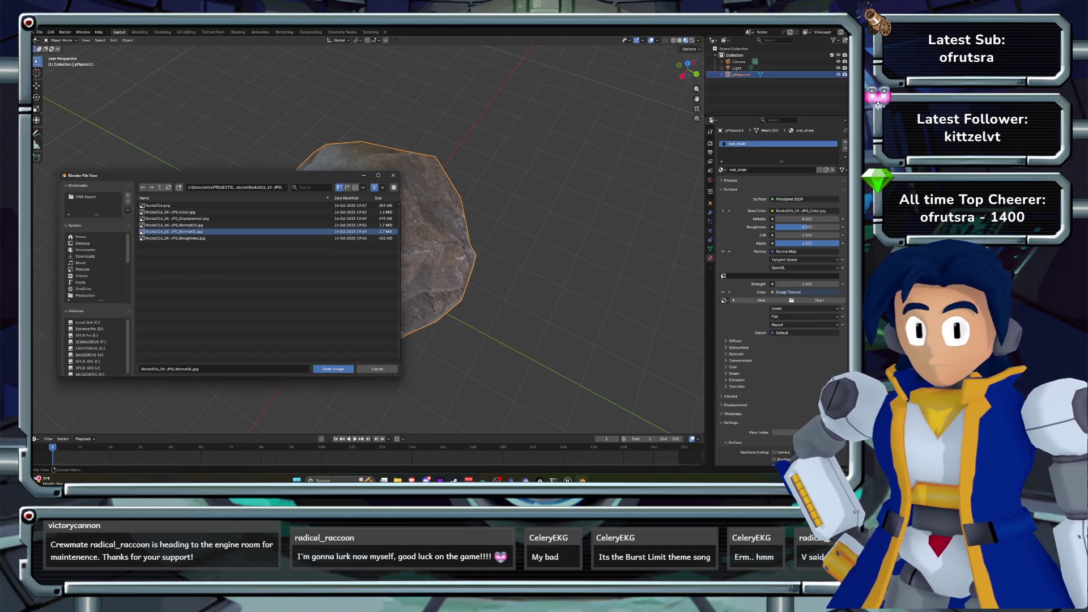
click(333, 368)
mouse_move(207, 295)
mouse_down()
mouse_move(209, 232)
mouse_move(213, 267)
mouse_up()
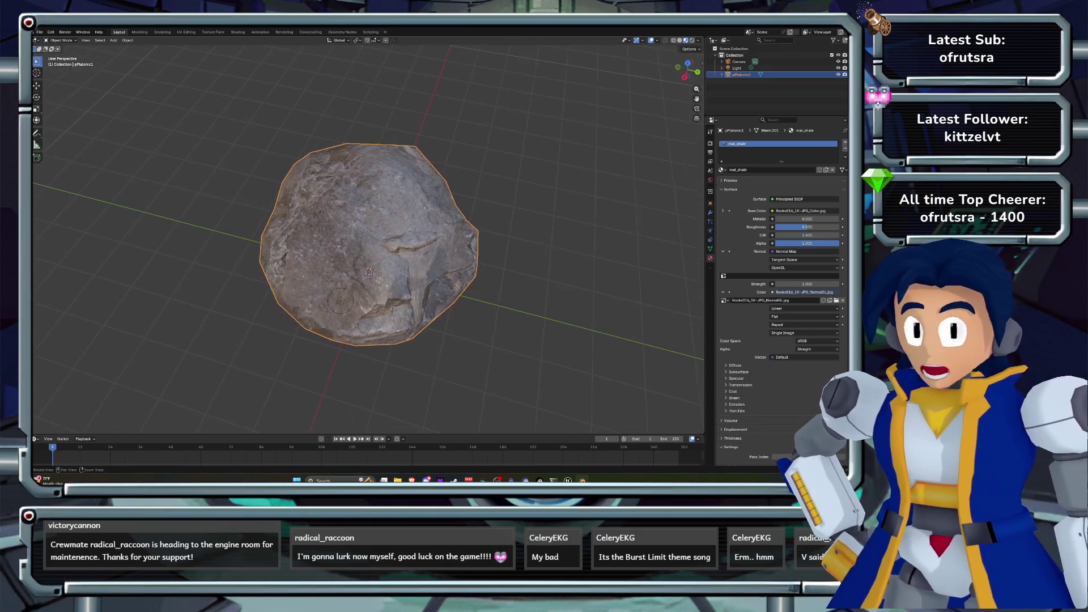
- Try the NormalDX image in the normal map, then switch back to NormalGL
click(836, 300)
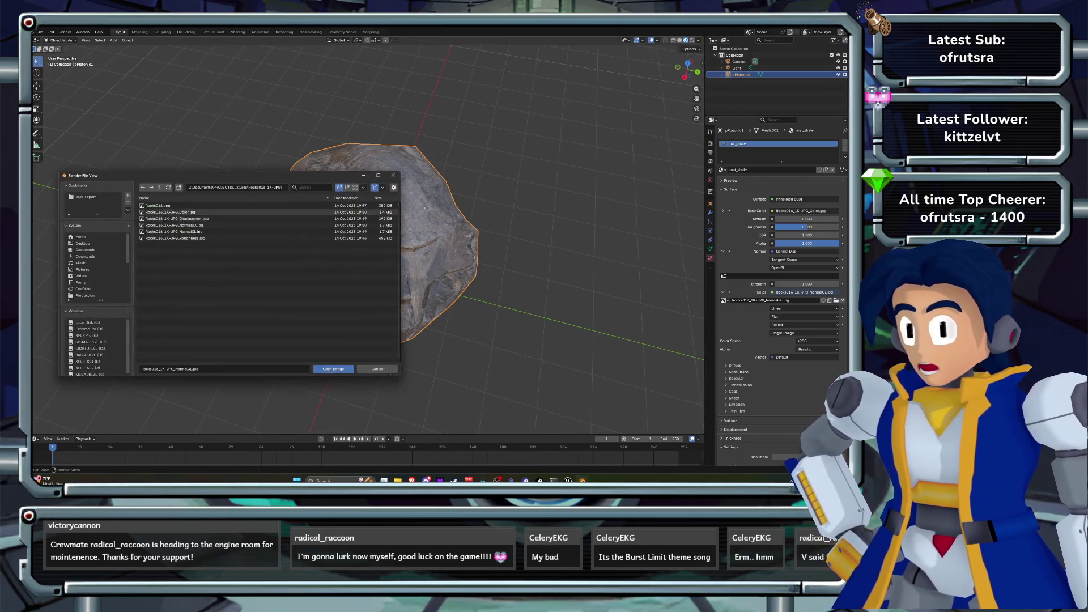
click(170, 225)
click(333, 369)
mouse_move(334, 340)
mouse_down()
mouse_move(343, 100)
mouse_move(391, 102)
mouse_up()
click(836, 300)
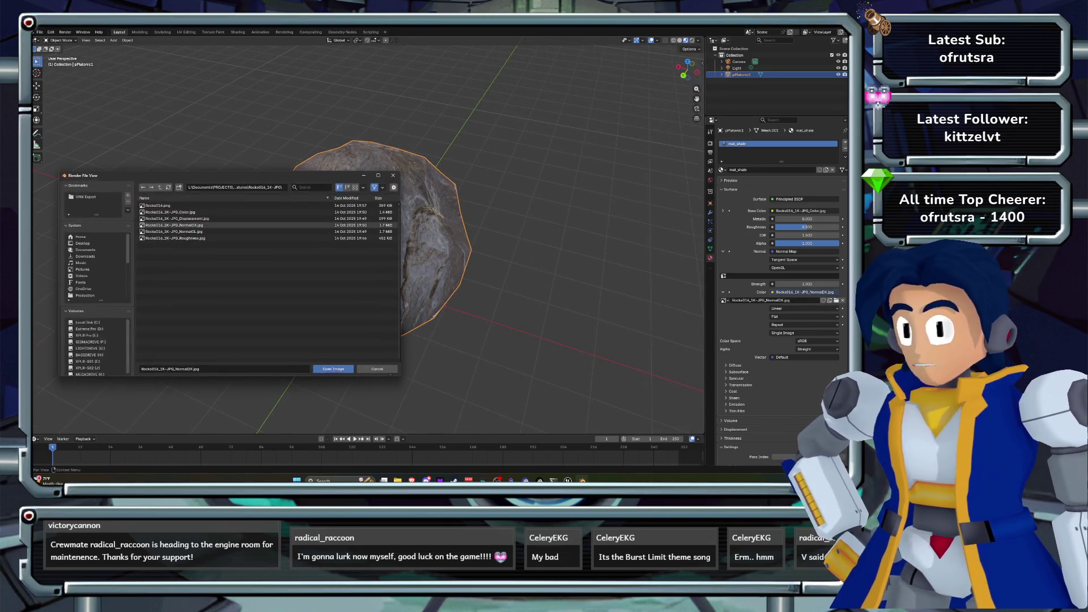
click(170, 231)
click(333, 369)
drag(340, 295, 364, 285)
- Set the rock's Metallic to 0.2 and Roughness to 0.8, then enter the UV Editing workspace
drag(778, 218, 792, 219)
click(792, 219)
text(0.5)
key(Return)
drag(806, 227, 799, 227)
click(799, 227)
text(0.5)
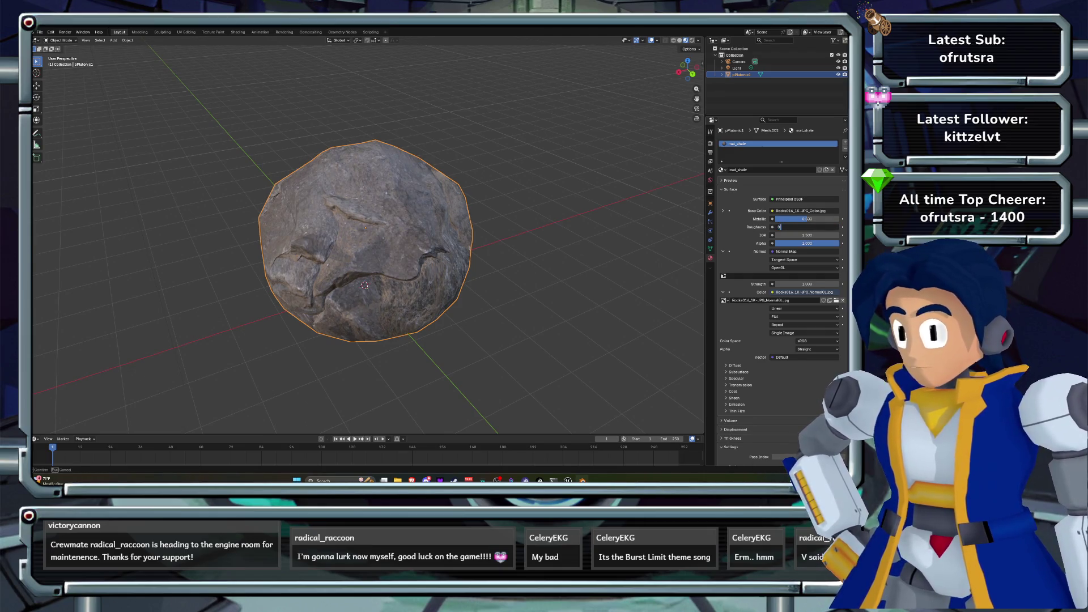
key(Return)
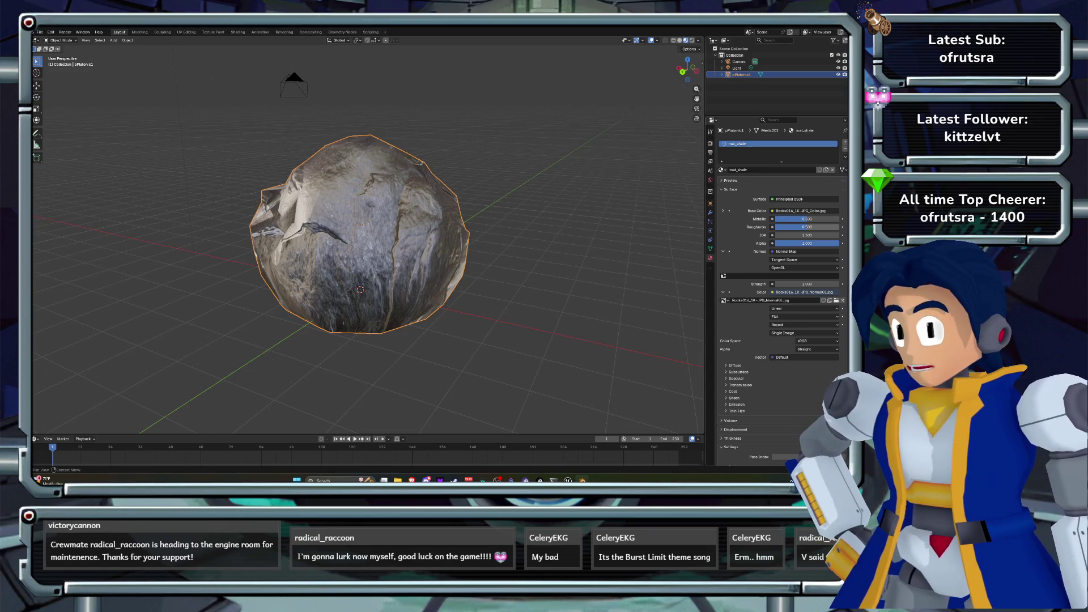
double_click(806, 219)
text(.2)
key(Tab)
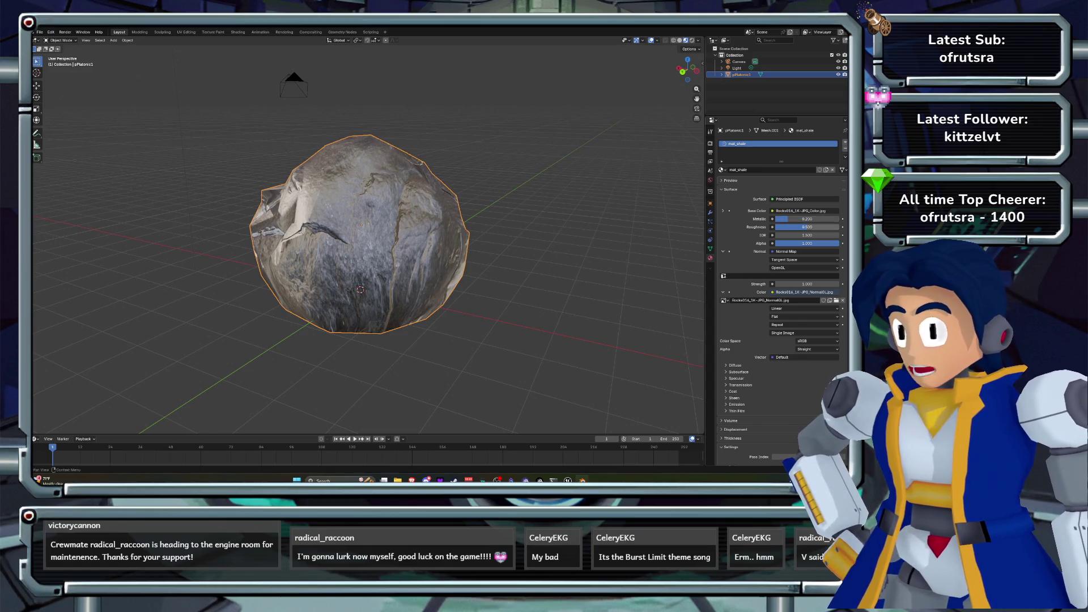
text(.8)
key(Return)
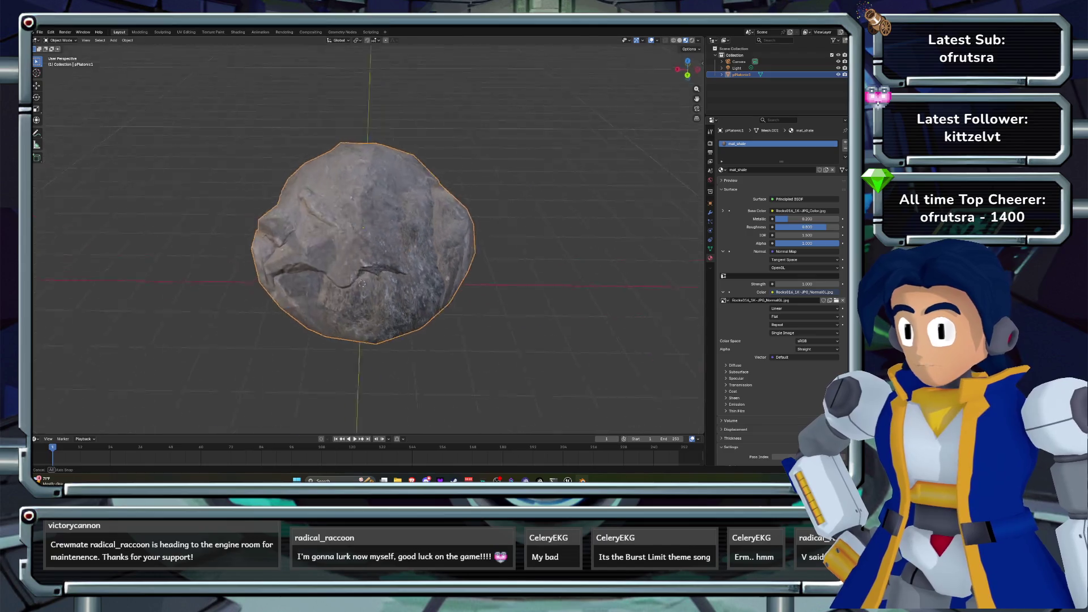
mouse_move(363, 238)
mouse_down()
mouse_move(476, 226)
mouse_move(434, 209)
mouse_move(442, 117)
mouse_move(333, 135)
mouse_move(332, 153)
mouse_up()
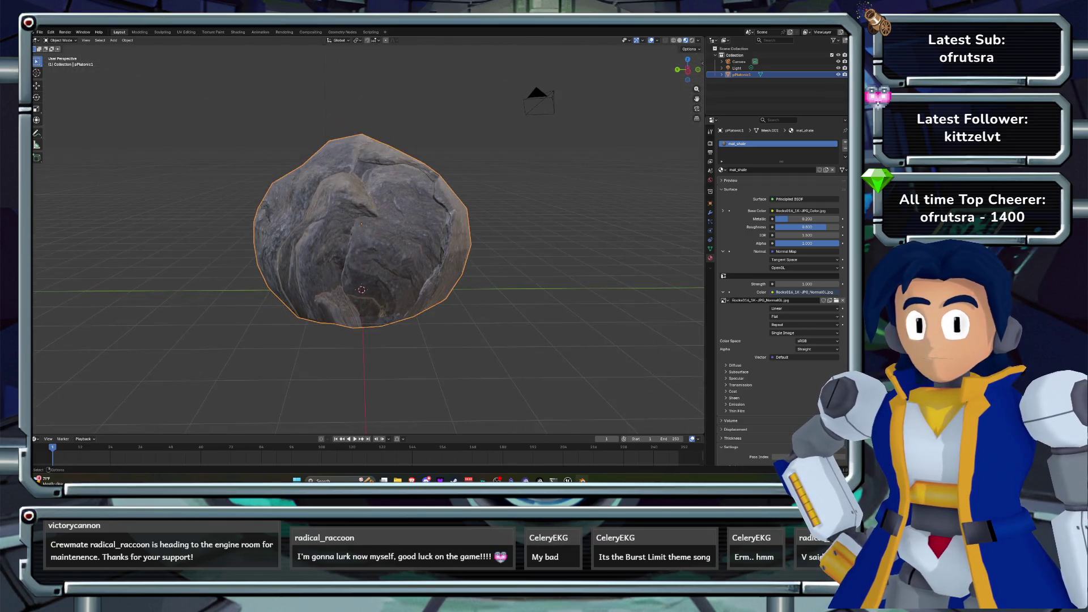
click(186, 32)
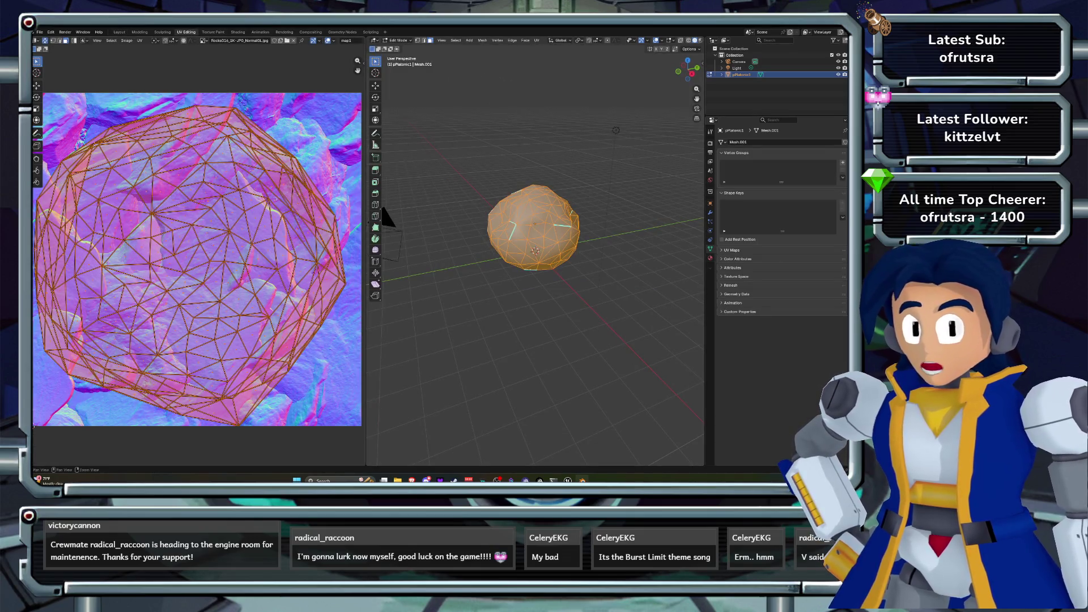
- Show the Rocks016 colour texture behind the UVs and start saving the scene
key(Home)
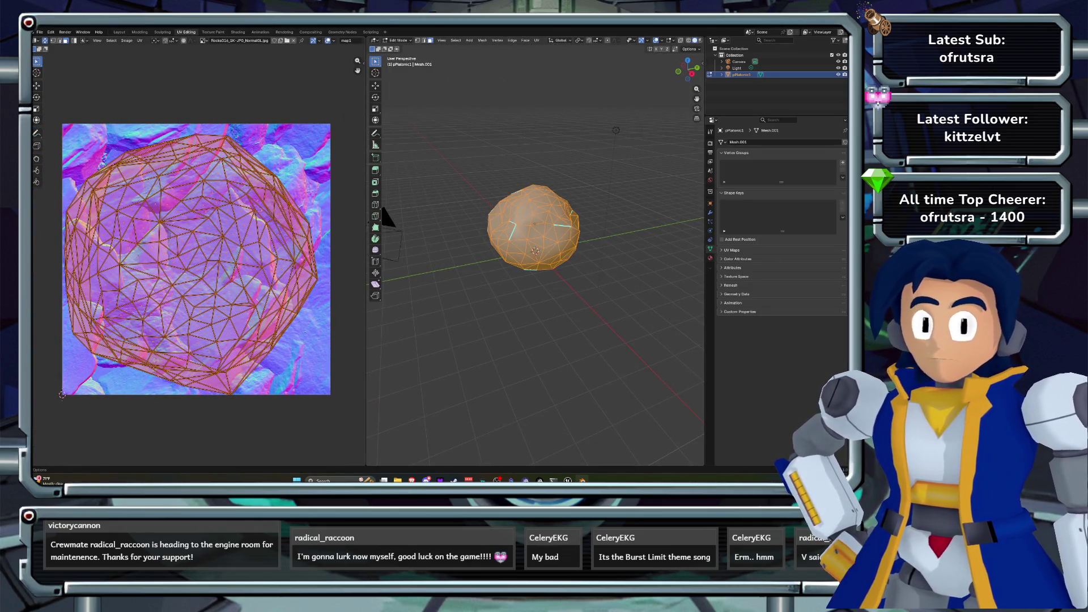
click(203, 40)
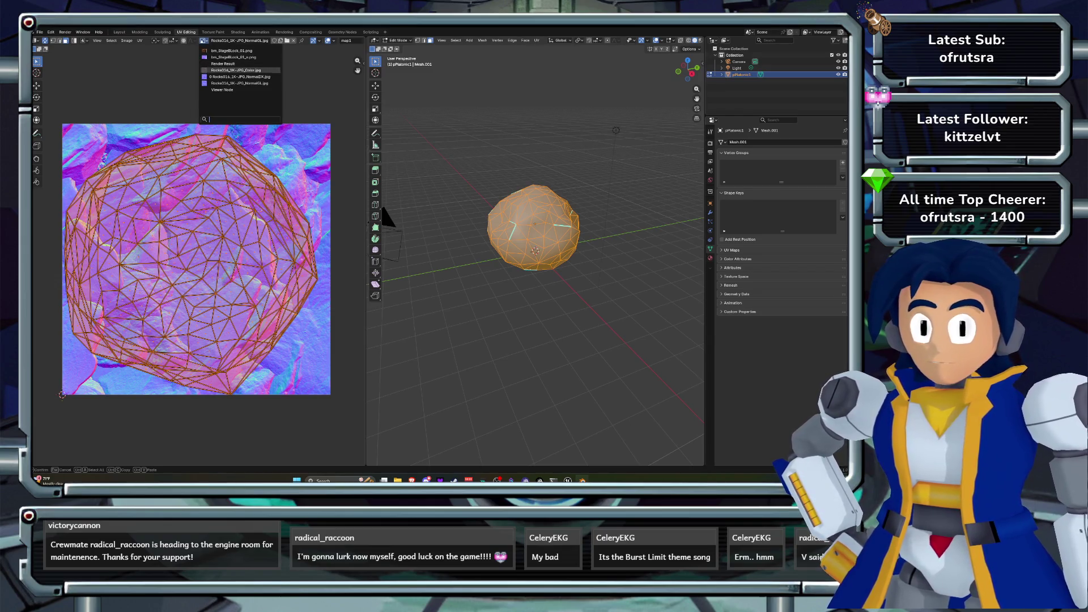
click(236, 69)
key(w)
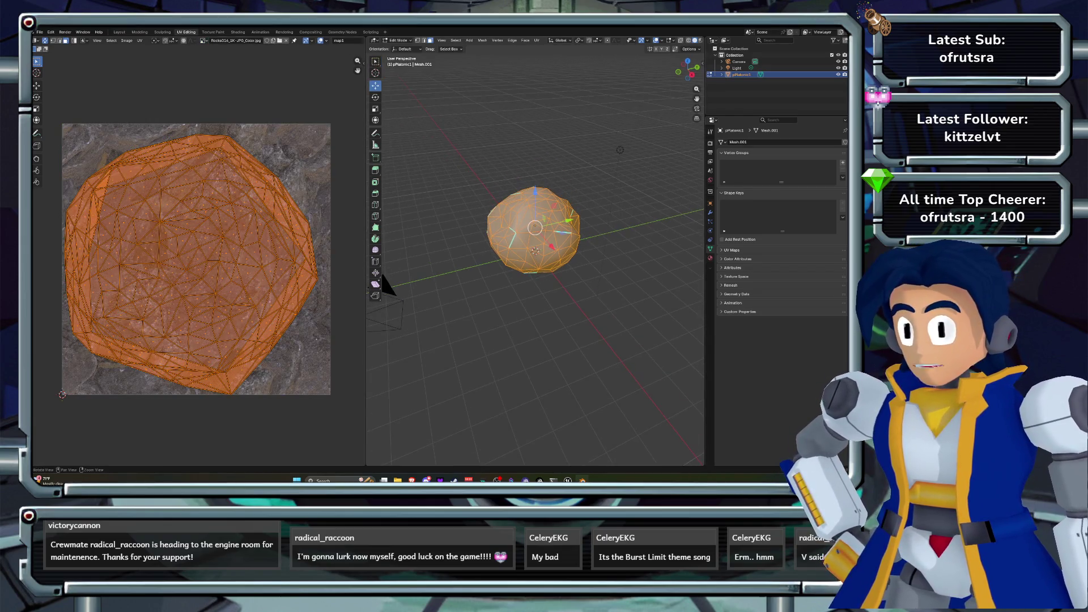
key(ctrl+s)
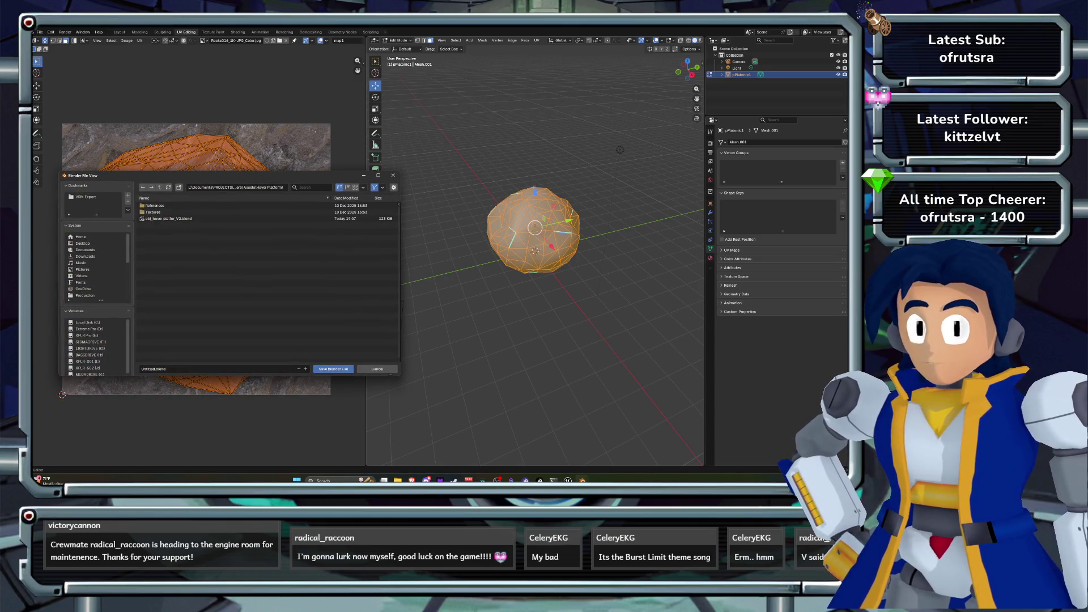
key(alt+Tab)
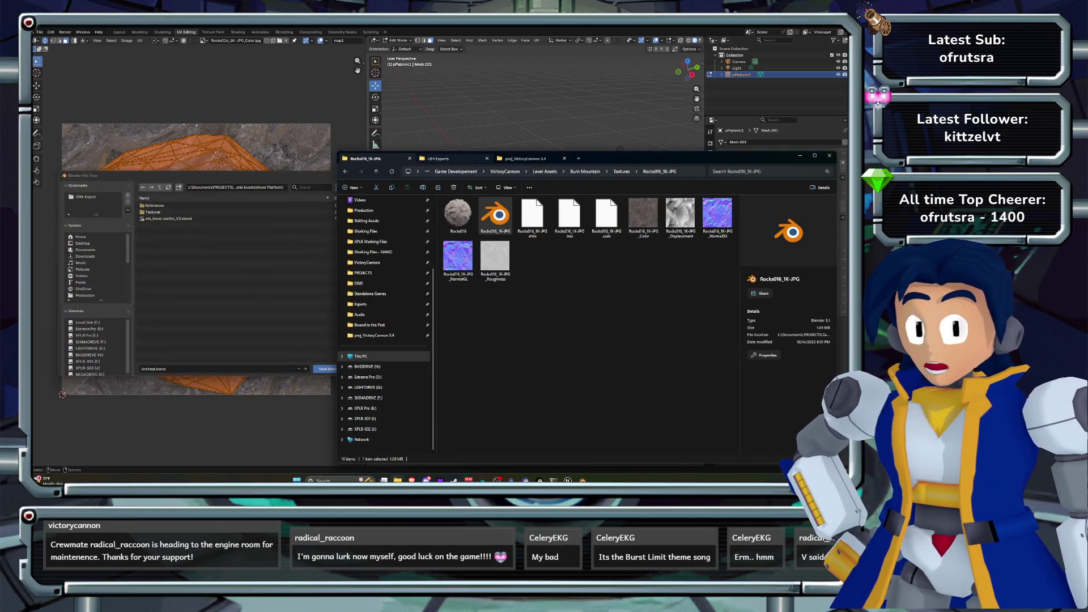
- Browse up to Burn Mountain's Models folder and paste its path into Blender's save location
click(621, 171)
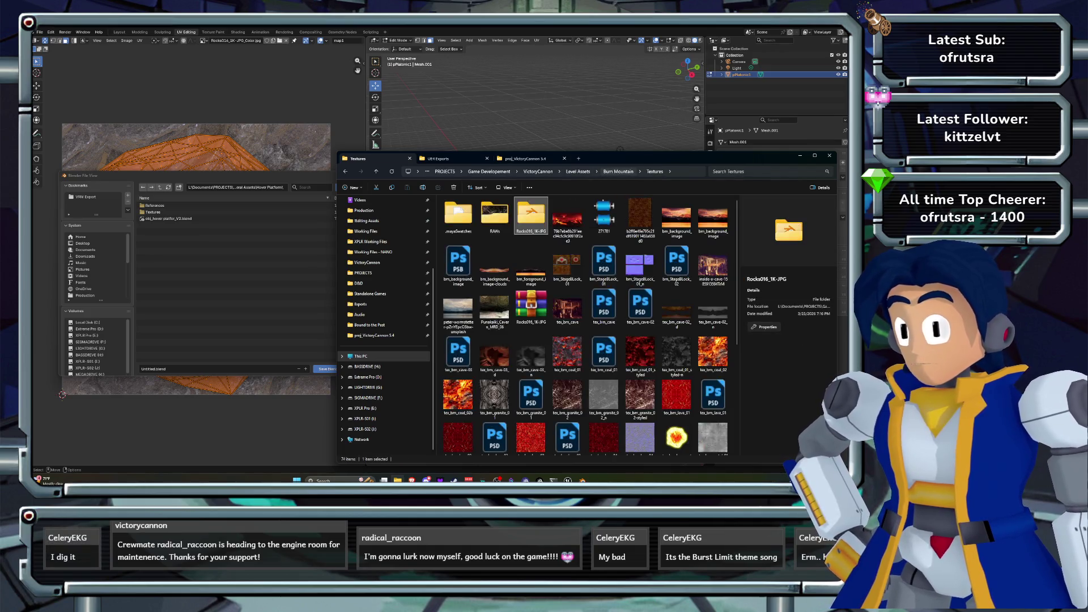
click(620, 171)
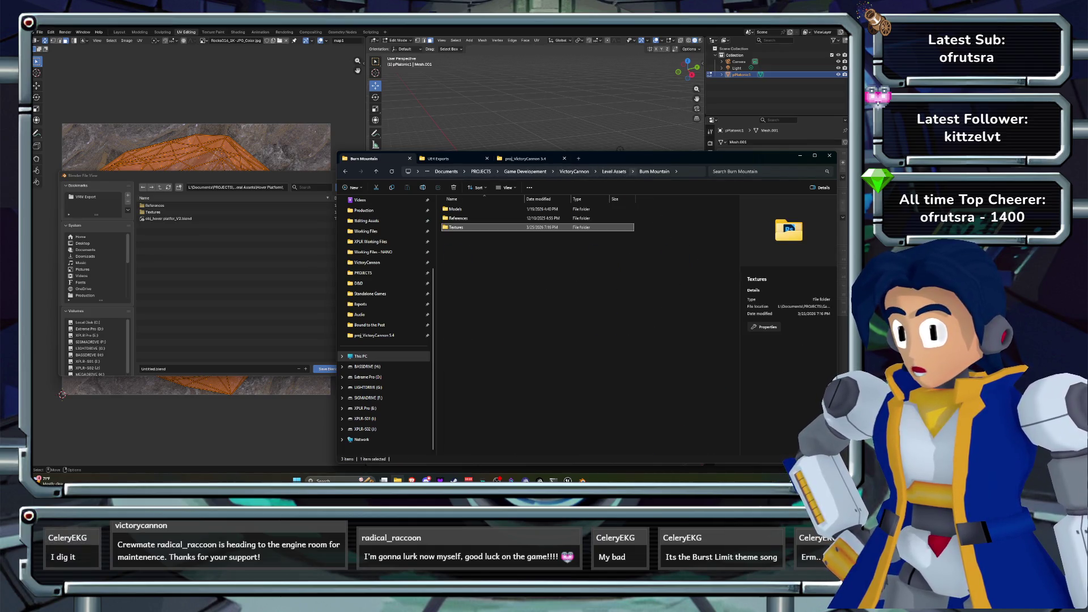
double_click(455, 209)
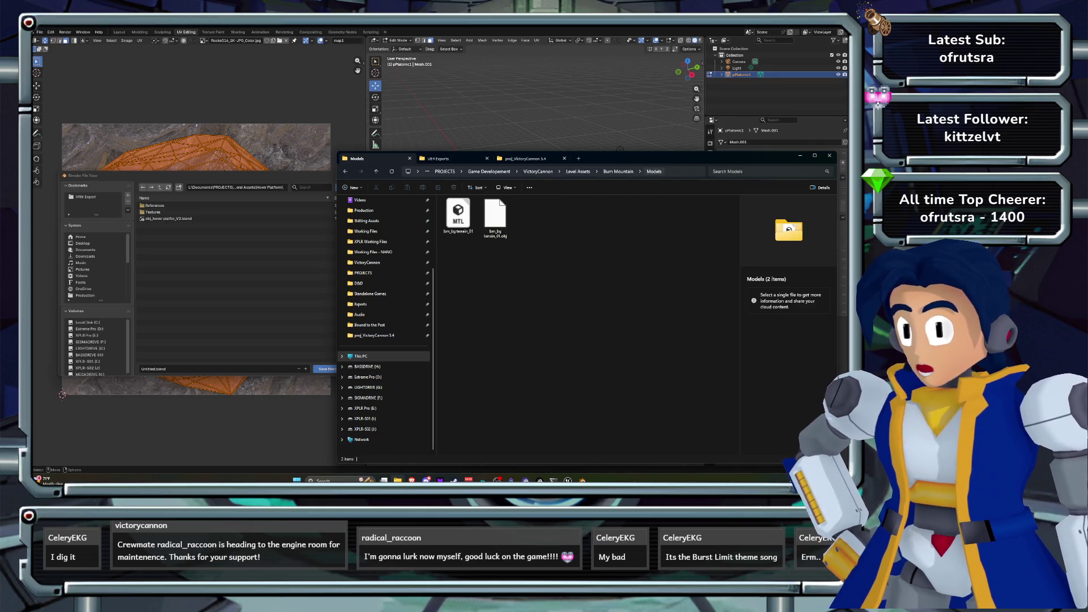
key(alt+Tab)
key(ctrl+v)
key(Return)
- Save the scene as obj_bm boulder_V2.blend in the Models folder
click(153, 369)
text(ob)
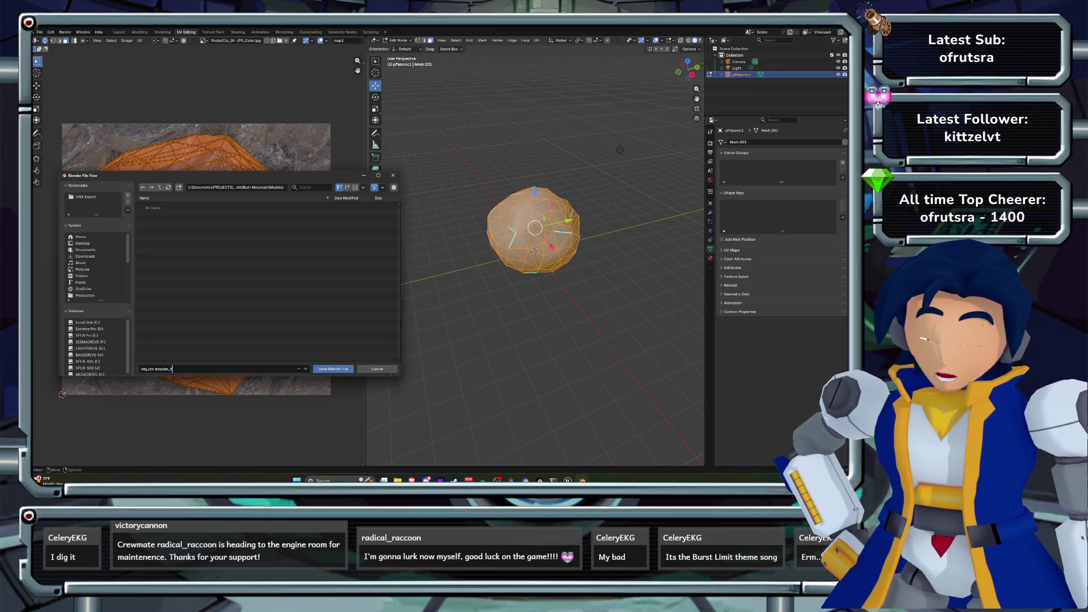
key(Return)
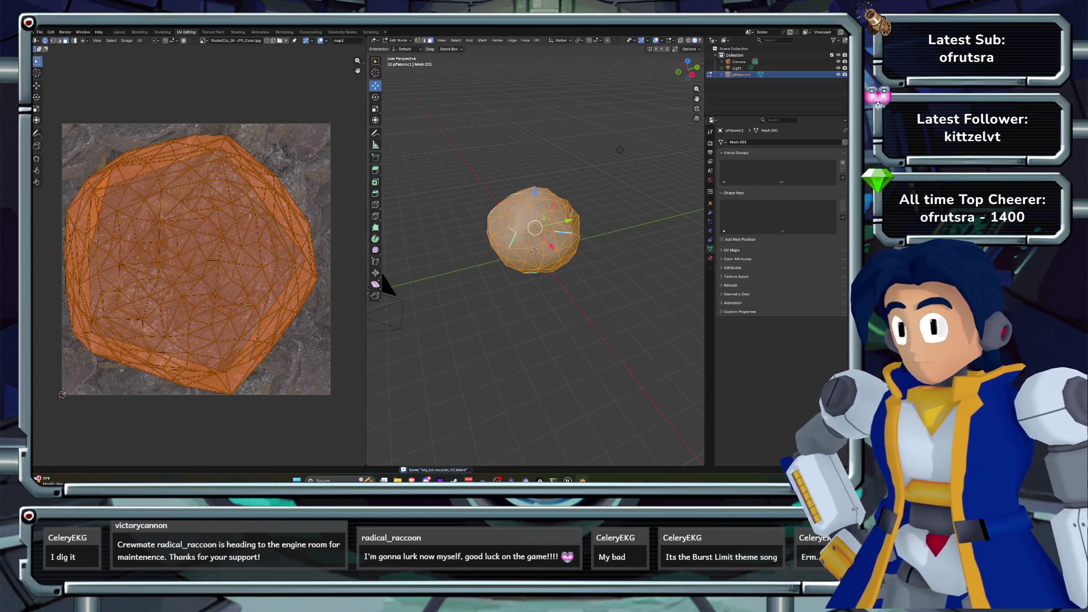
click(543, 212)
key(a)
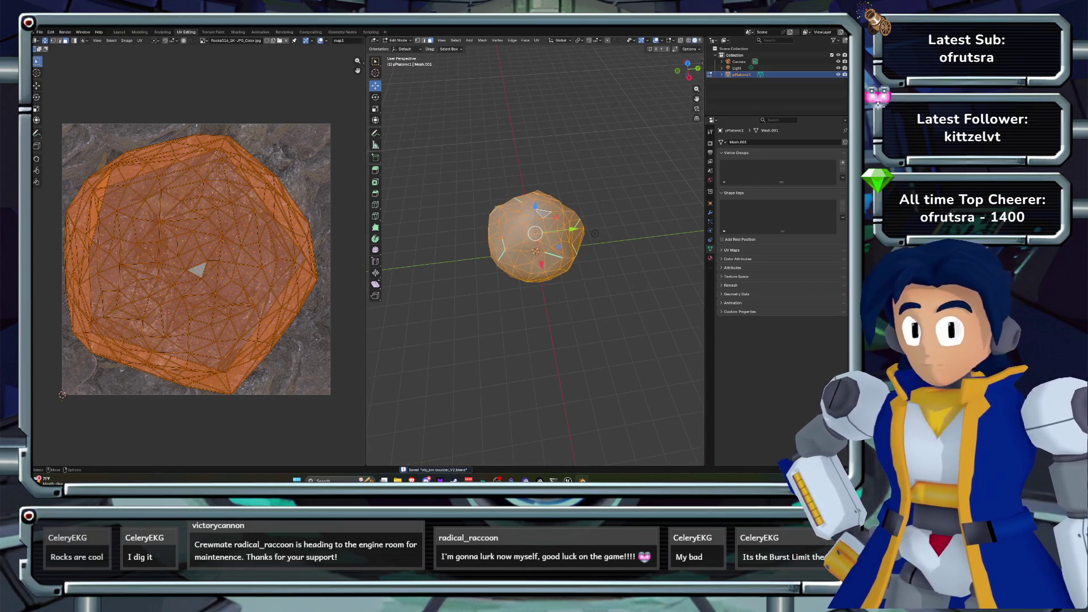
click(536, 40)
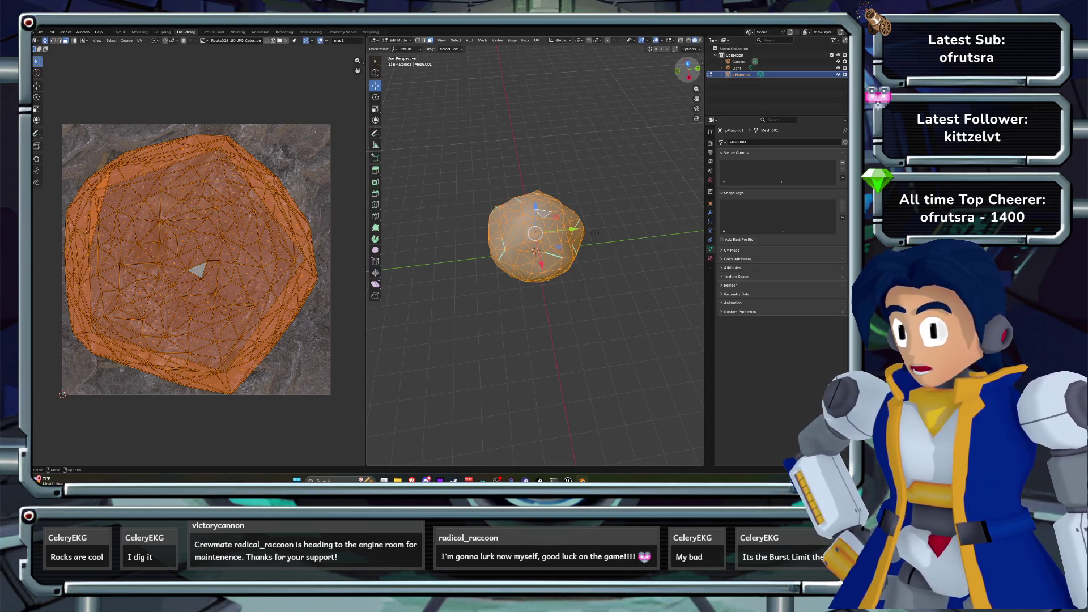
key(KP_7)
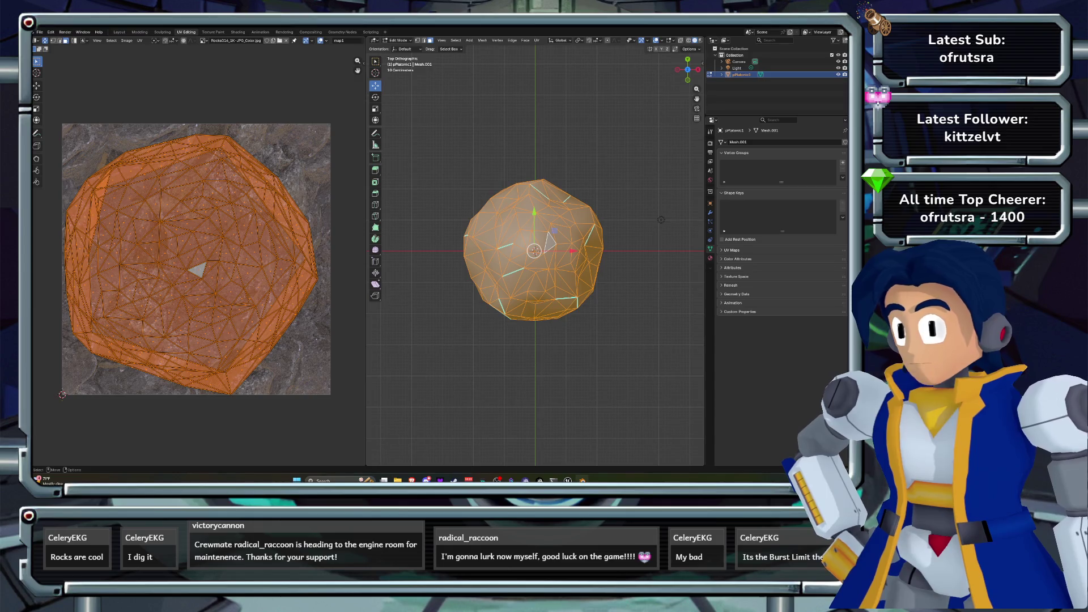
click(536, 40)
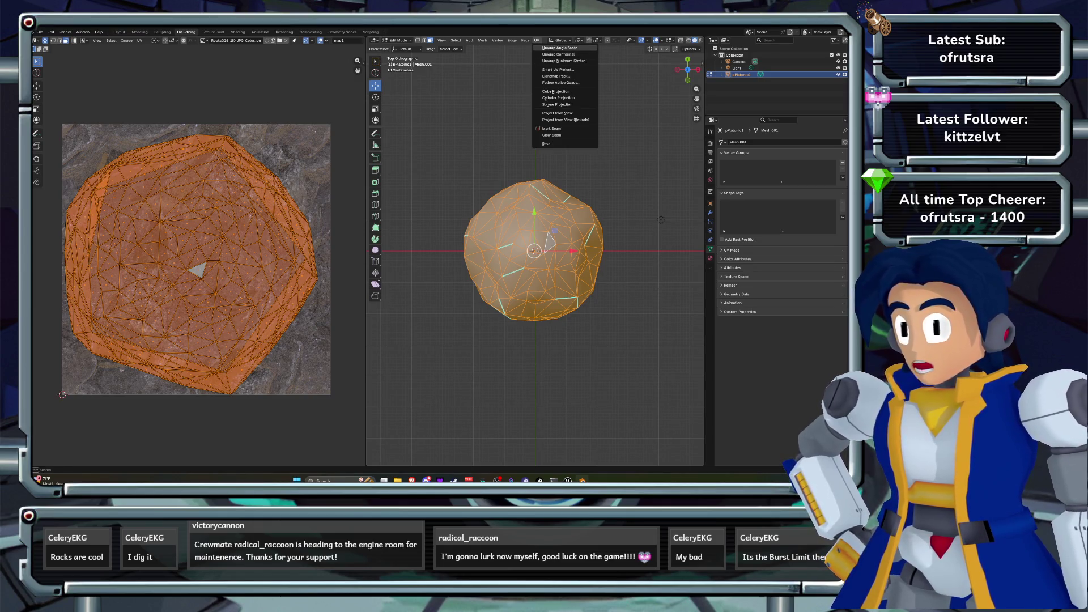
click(558, 69)
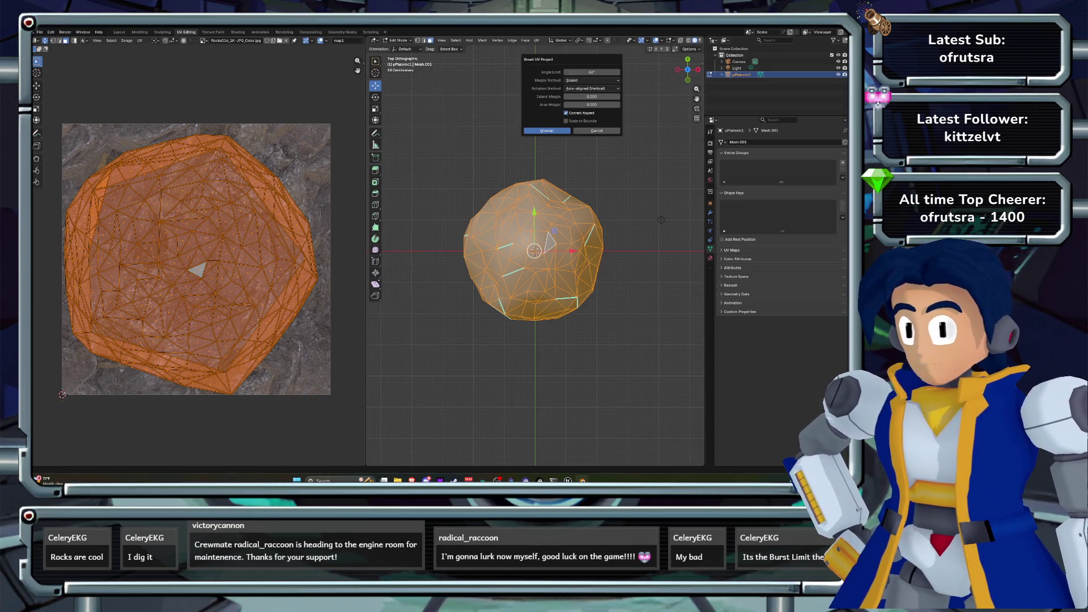
click(547, 130)
drag(550, 241, 554, 194)
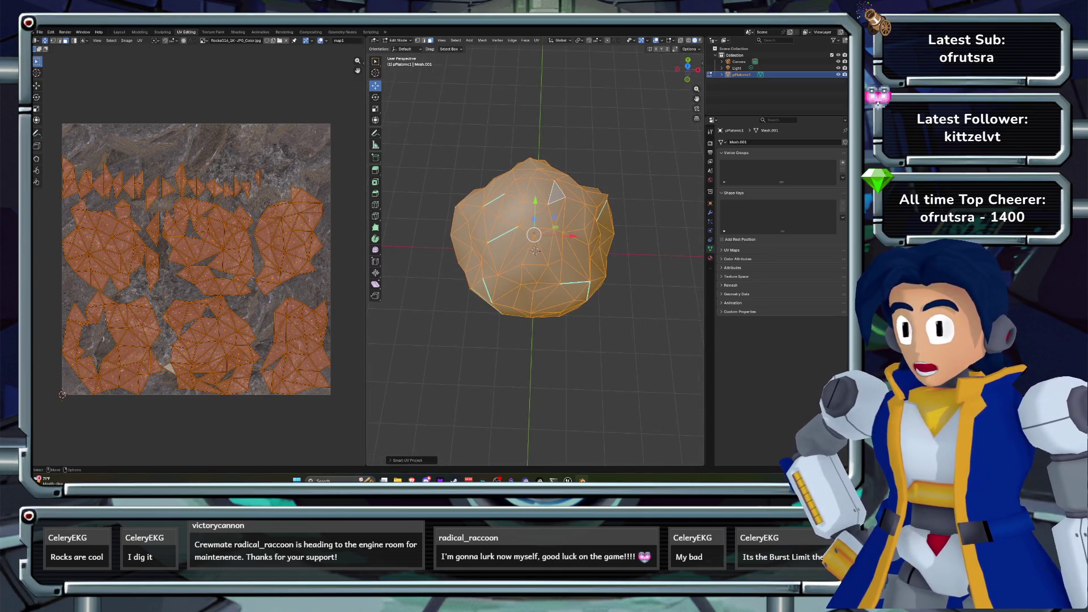
key(Tab)
drag(535, 244, 583, 232)
click(535, 238)
key(Tab)
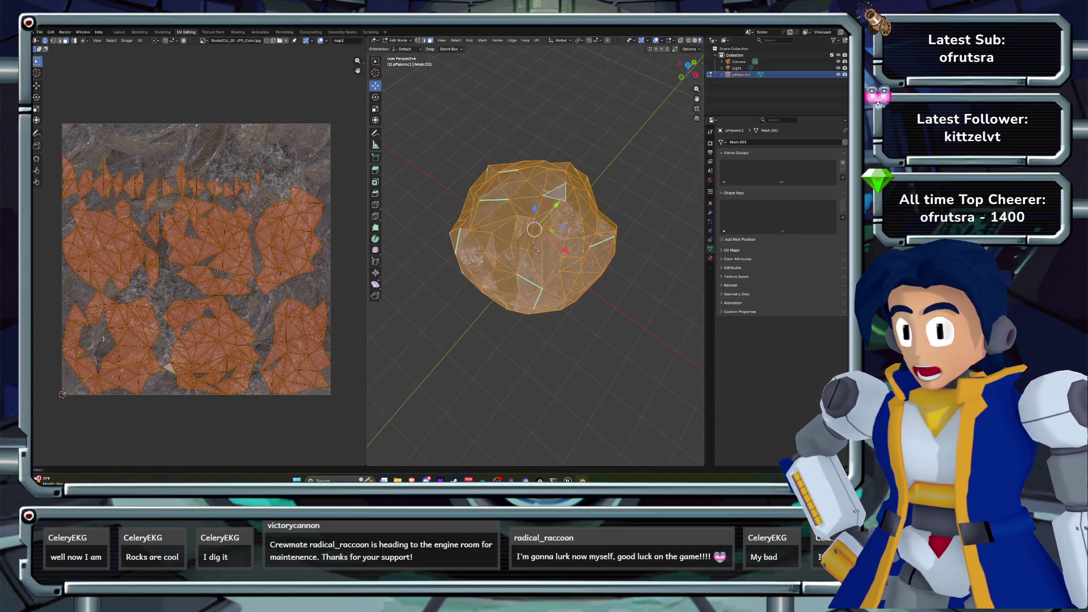
key(u)
key(alt+a)
key(a)
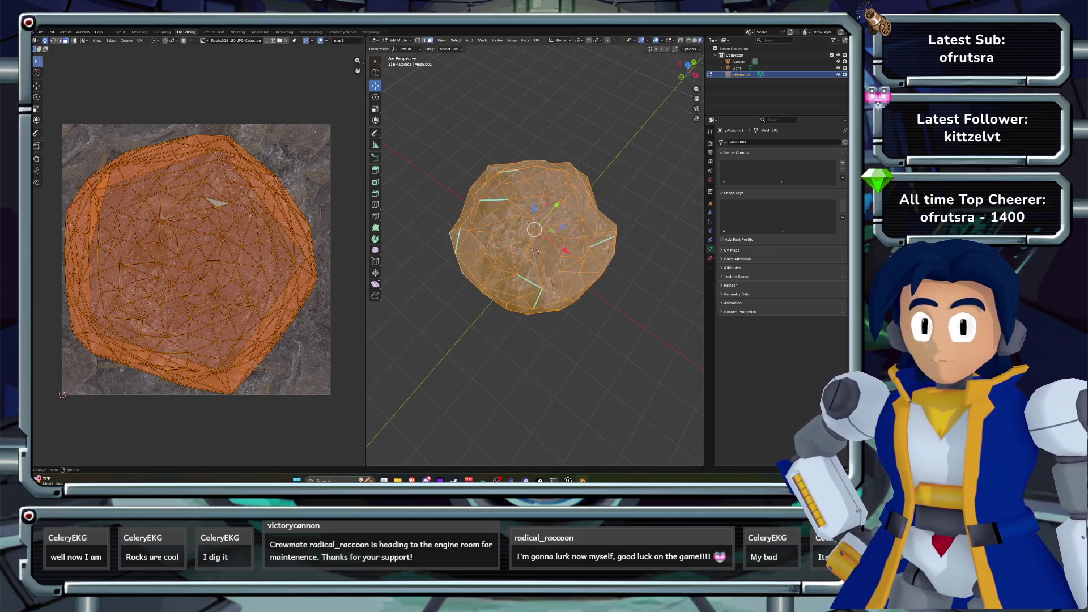
- Search commands for 'relax' and 'smooth', then switch to the top view of the boulder
key(F3)
text(rela)
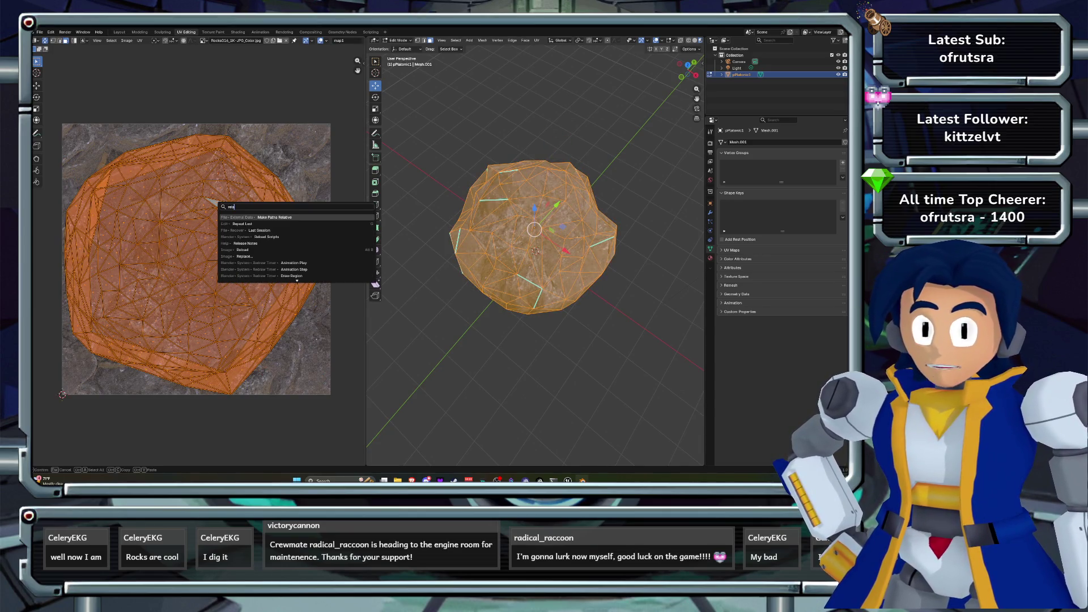
key(BackSpace)
key(BackSpace)
key(BackSpace)
text(smoo)
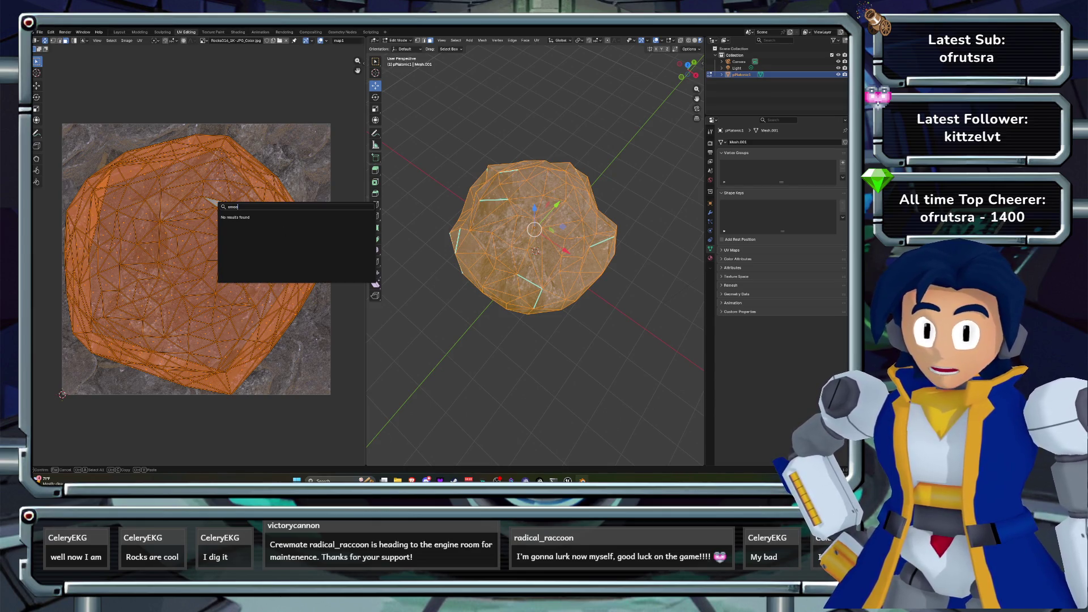
key(BackSpace)
key(BackSpace)
key(BackSpace)
drag(687, 66, 687, 69)
click(688, 66)
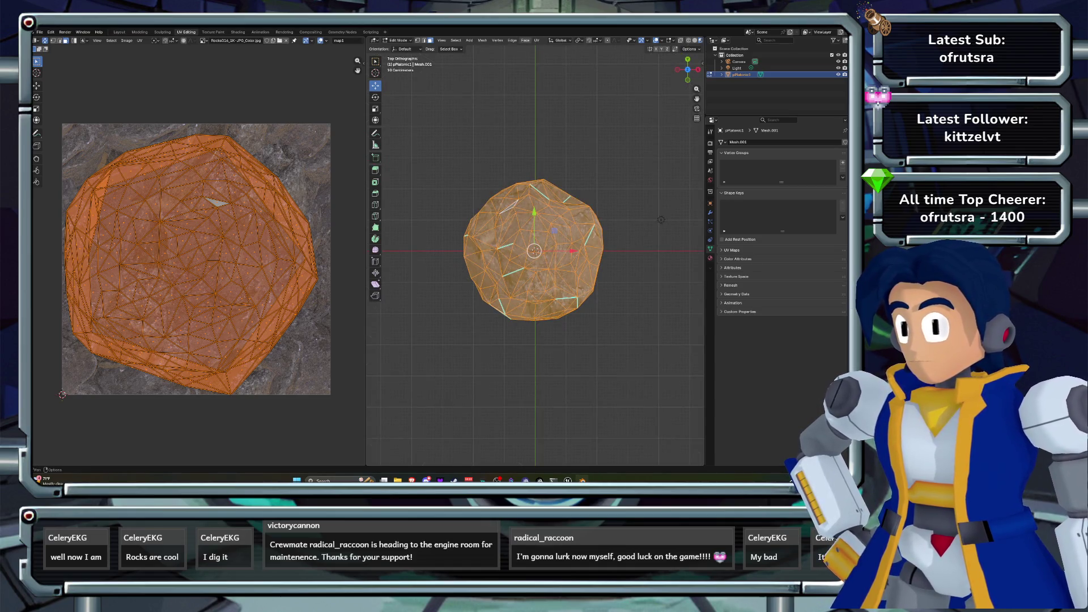
- Project the boulder's UVs from the top view and preview the result in Object Mode
click(536, 40)
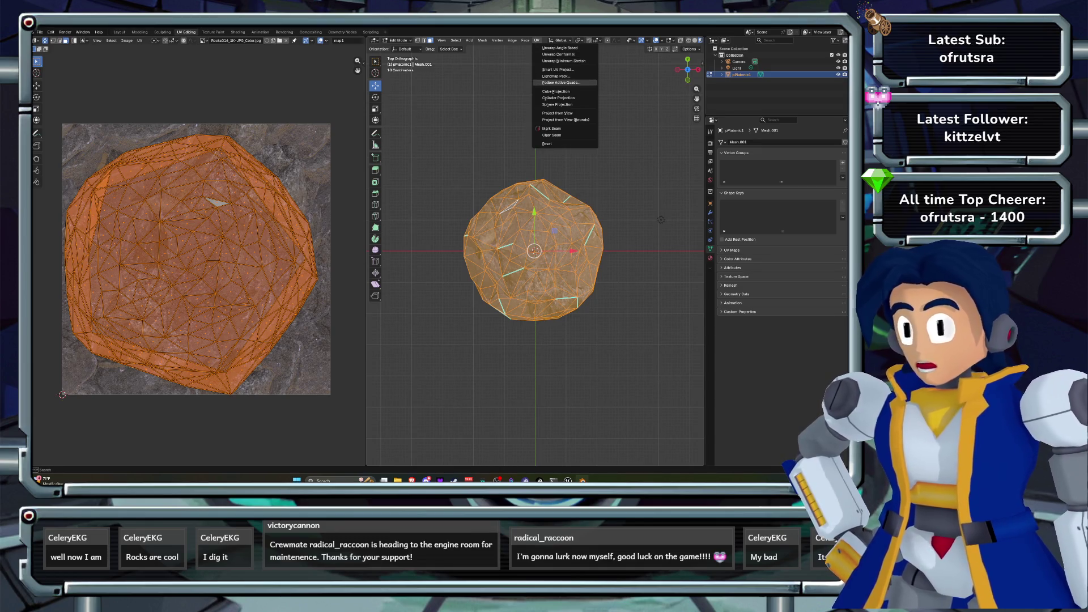
click(557, 113)
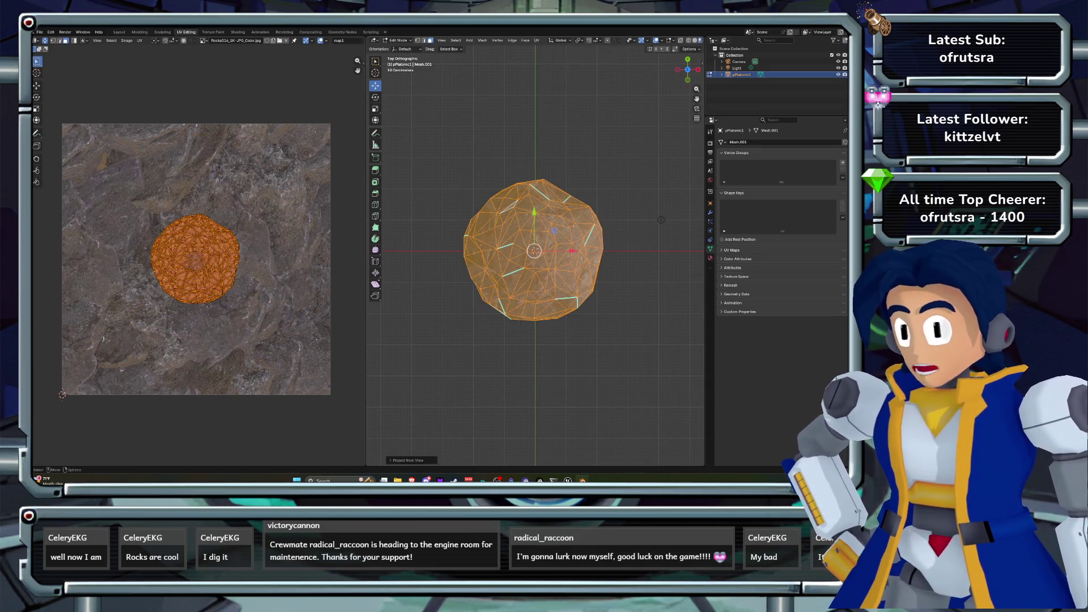
mouse_move(661, 219)
mouse_down()
mouse_move(635, 226)
mouse_move(620, 206)
mouse_up()
key(Tab)
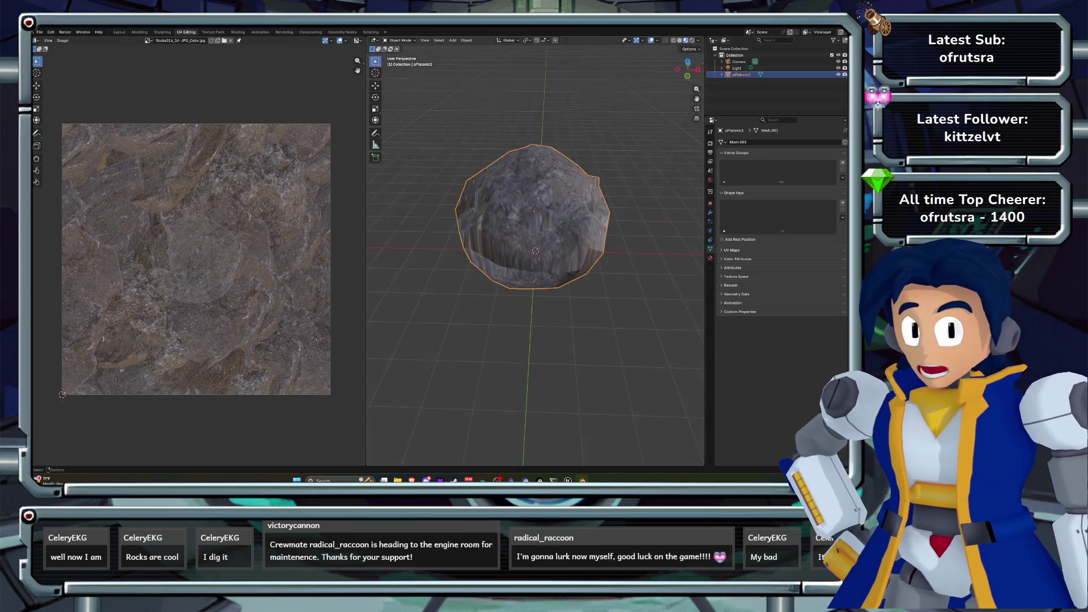
key(Tab)
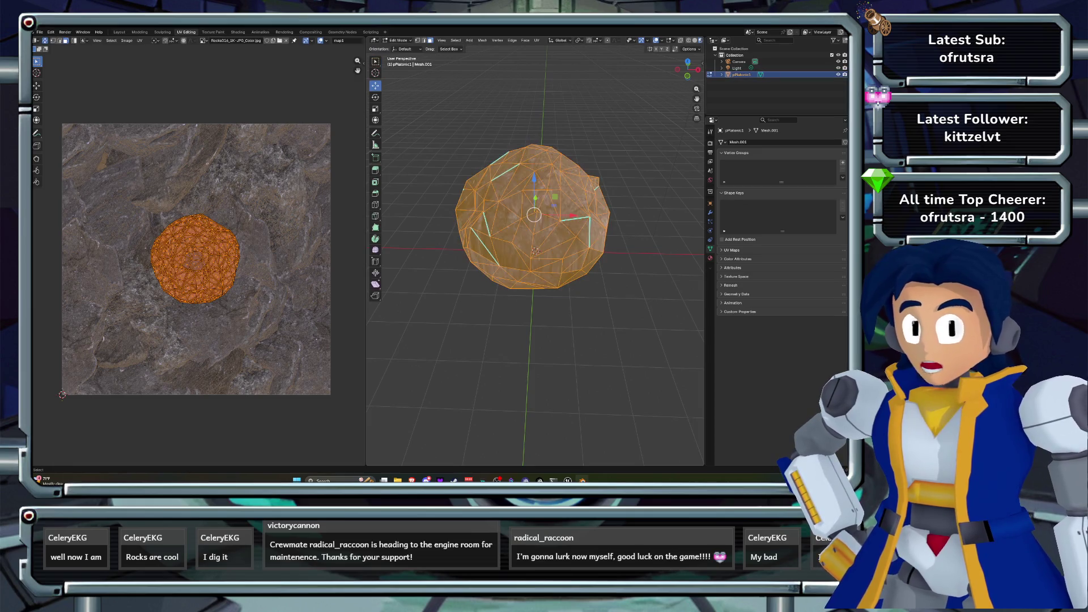
- Remap the UVs with Cube Projection and inspect the textured boulder from several angles
scroll(194, 258, up, 2)
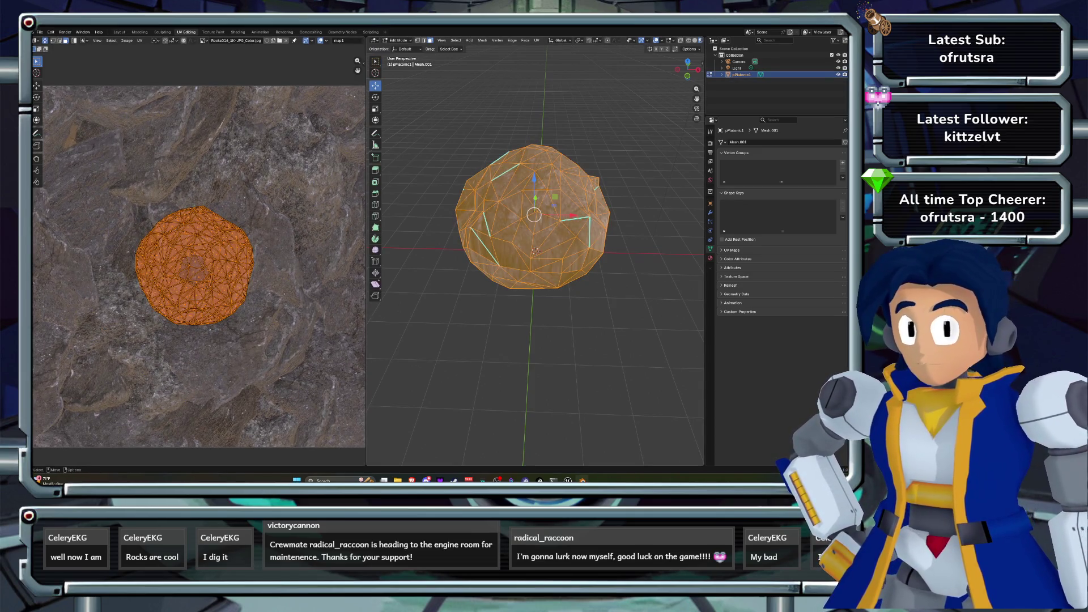
click(536, 40)
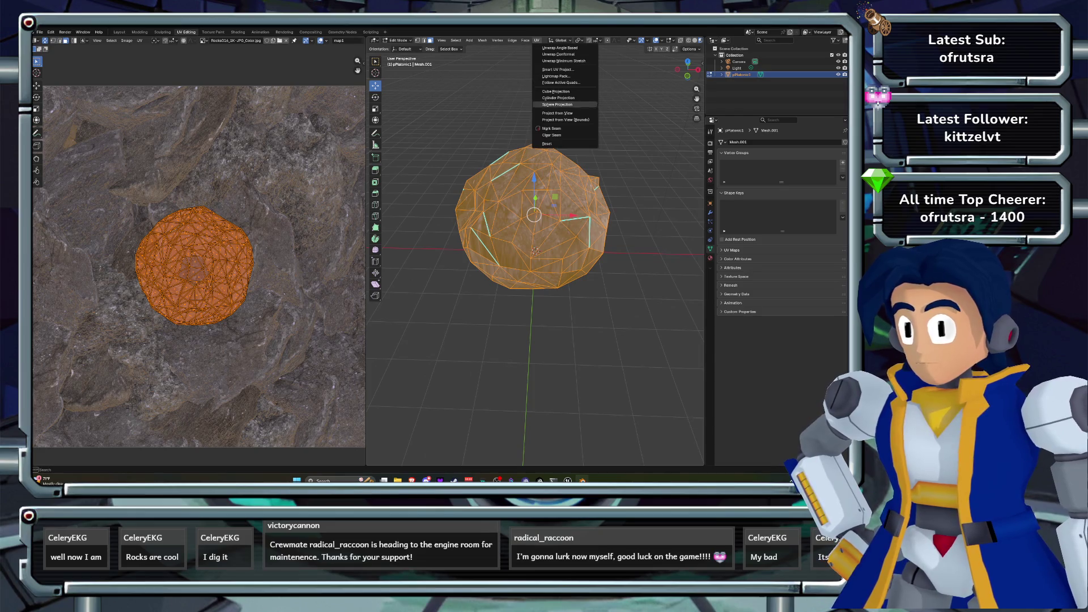
click(563, 92)
scroll(196, 261, down, 2)
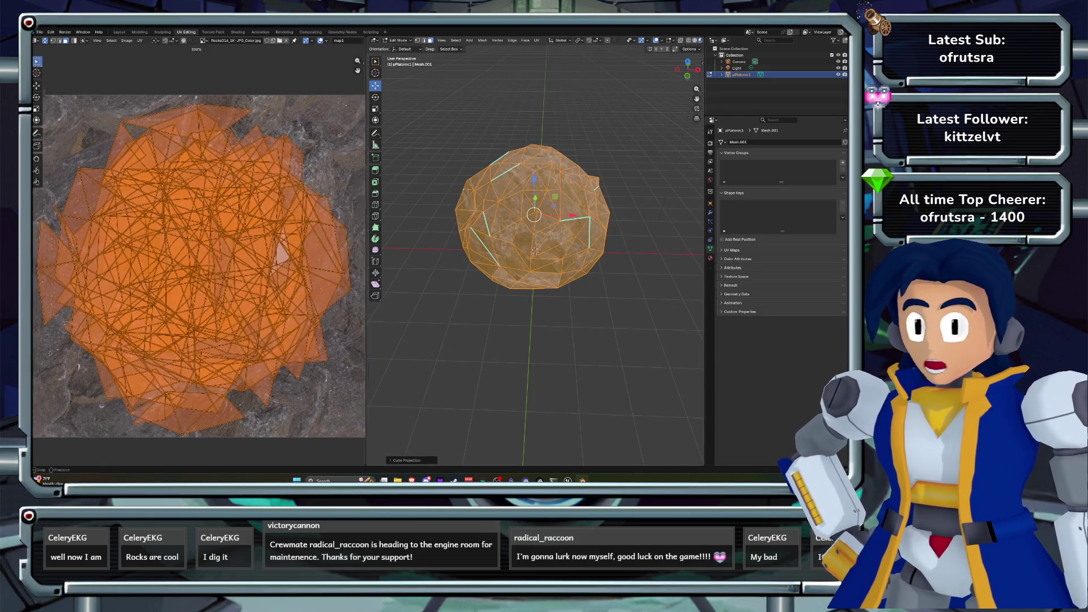
drag(645, 89, 629, 67)
key(Tab)
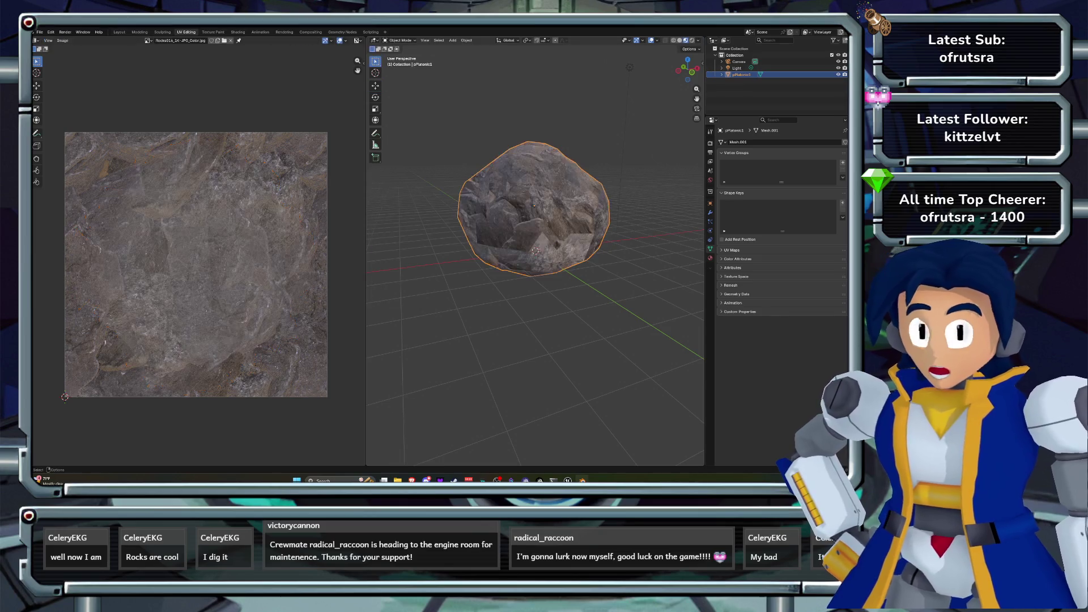
mouse_move(536, 250)
mouse_down()
mouse_move(648, 189)
mouse_move(580, 132)
mouse_move(565, 89)
mouse_move(600, 170)
mouse_up()
mouse_move(567, 227)
mouse_down()
mouse_move(521, 204)
mouse_move(510, 181)
mouse_up()
click(532, 203)
drag(687, 68, 686, 79)
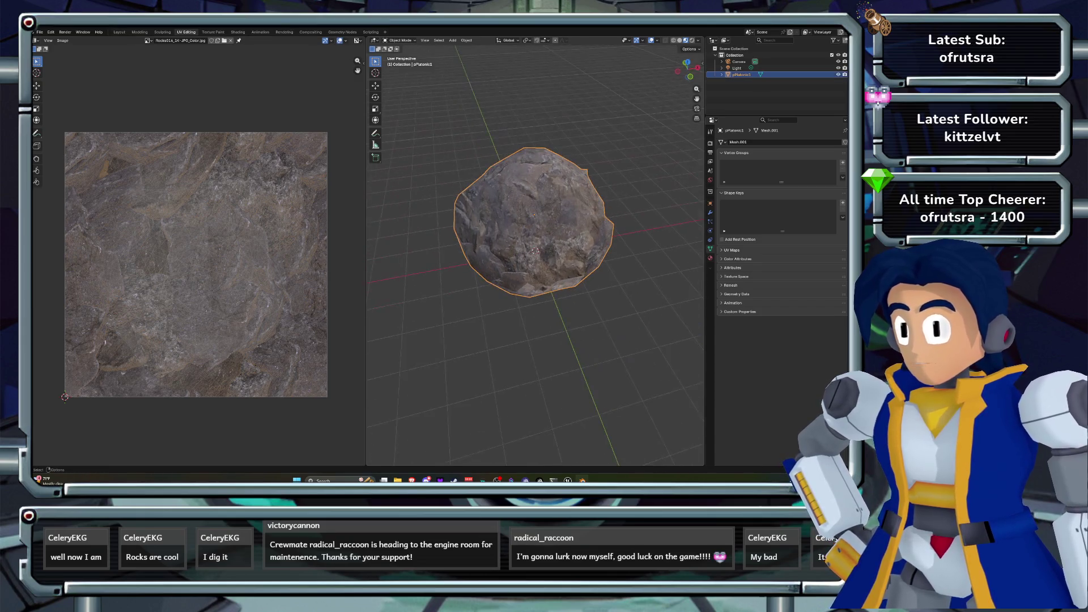
click(466, 40)
click(490, 96)
key(Tab)
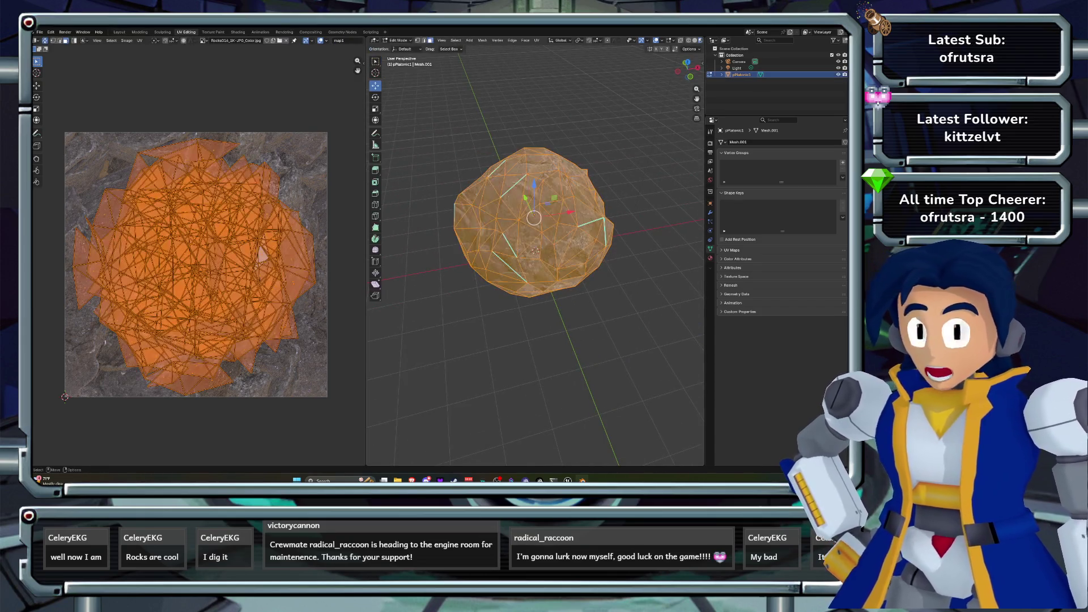
- Save the file and remap the boulder's UVs with Sphere Projection
key(ctrl+s)
click(536, 40)
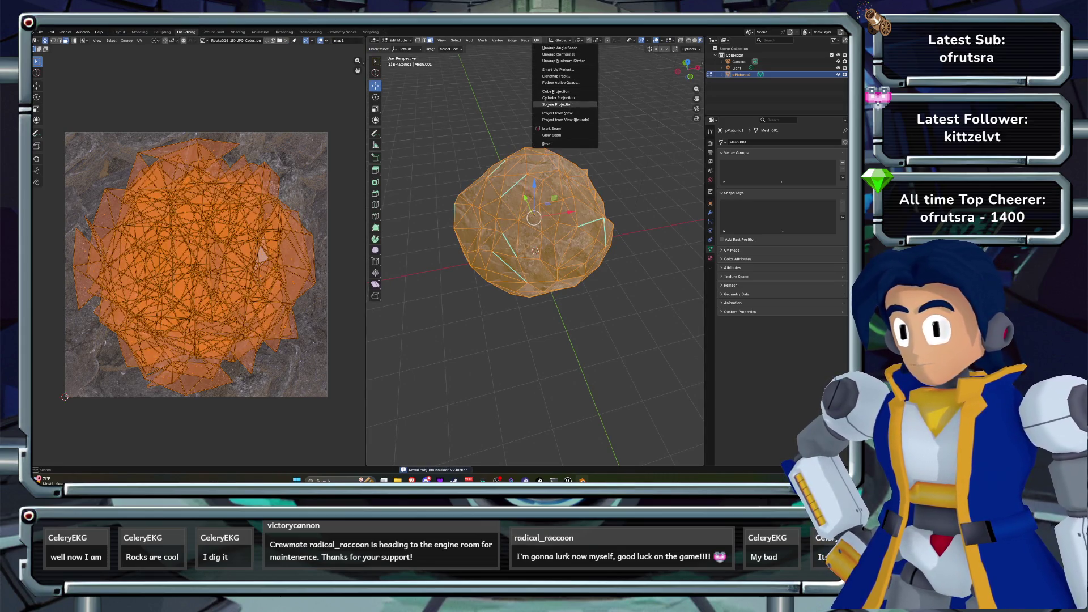
click(558, 104)
mouse_move(615, 96)
mouse_down()
mouse_move(615, 64)
mouse_move(615, 85)
mouse_up()
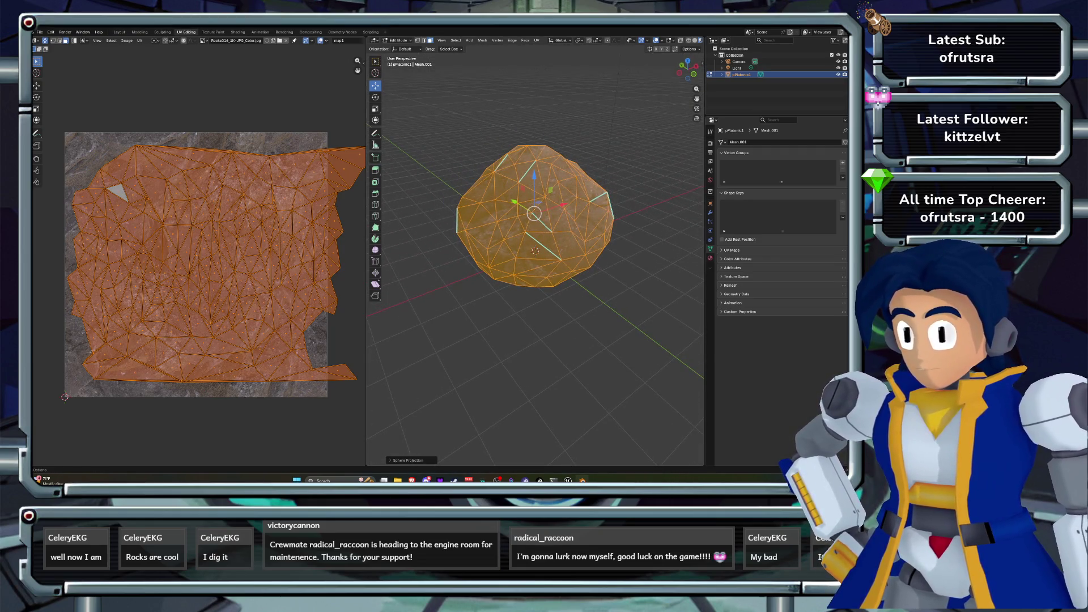
- Turn off Correct Aspect, align the sphere projection to Polar ZY and project View on Poles
click(408, 460)
click(426, 444)
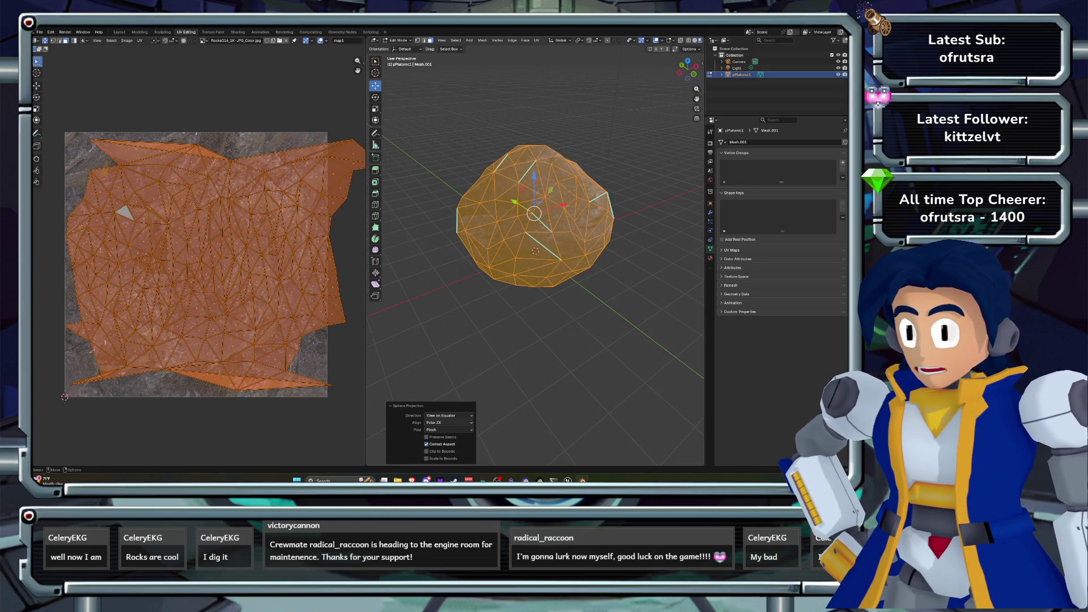
click(448, 423)
click(448, 436)
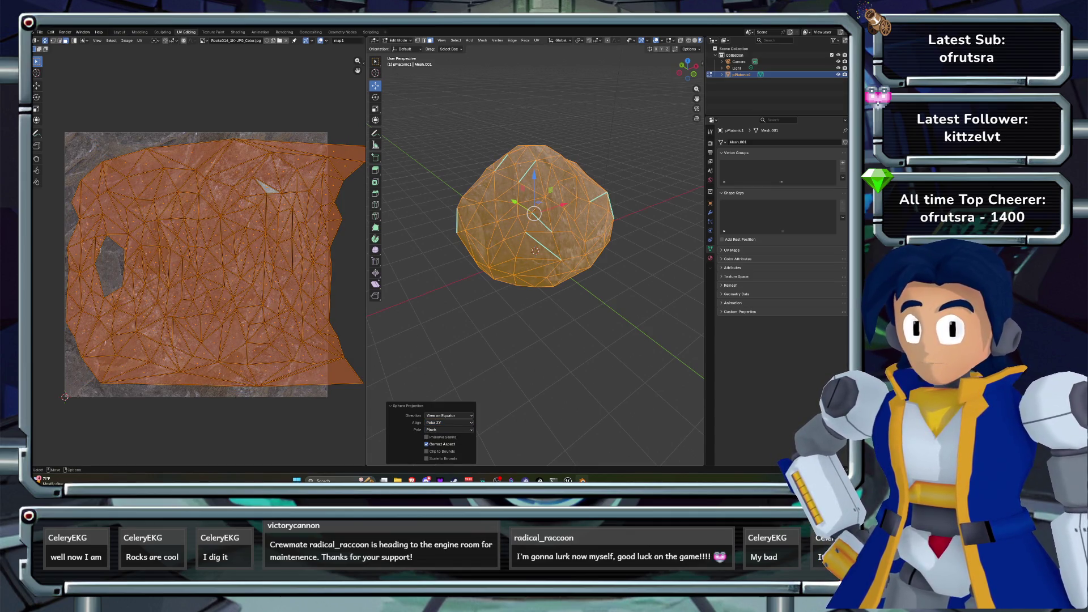
click(448, 415)
click(448, 415)
click(447, 430)
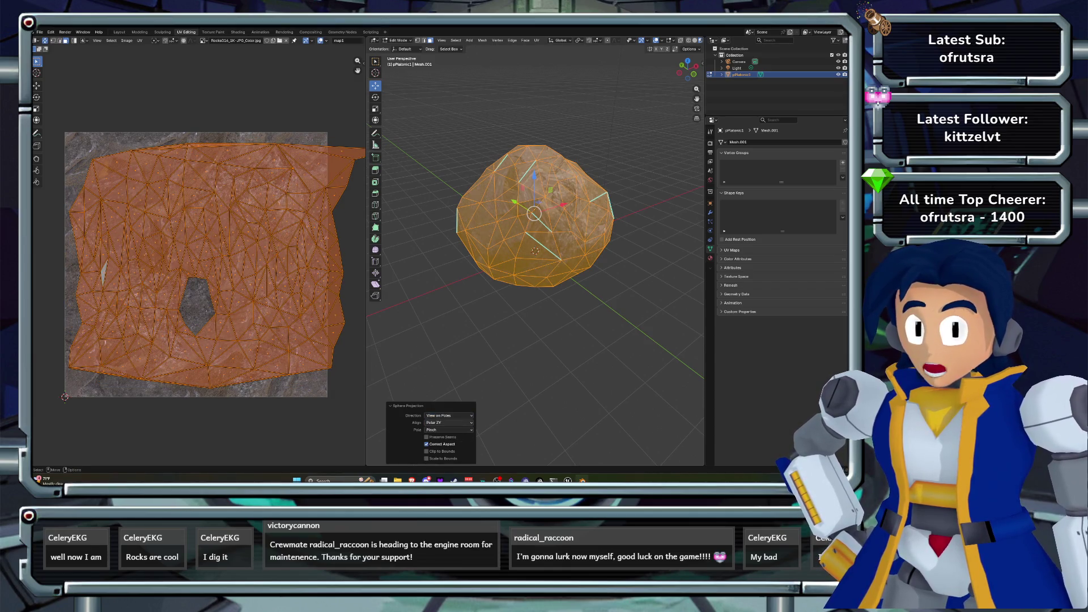
- Try Align to Object and Fan poles, then settle on View on Poles with Pinch
click(448, 415)
click(448, 437)
click(448, 415)
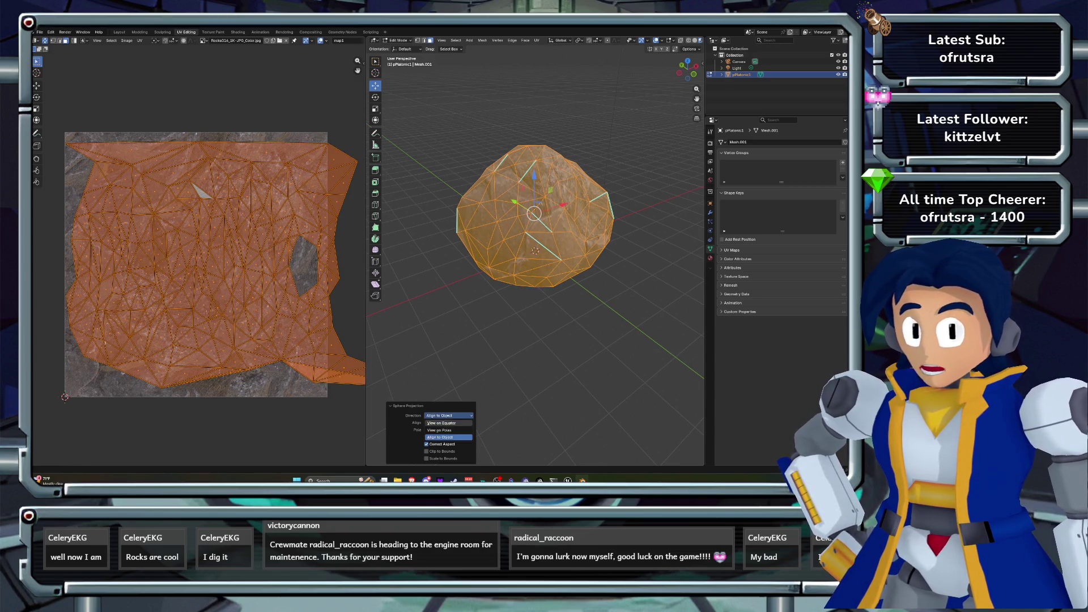
click(447, 430)
click(447, 430)
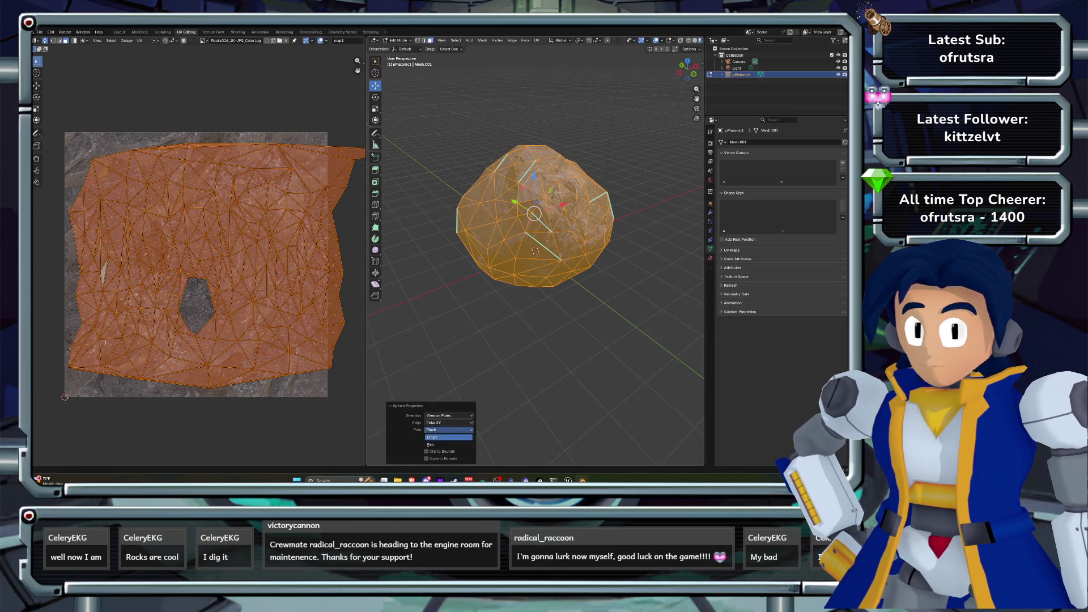
click(447, 444)
click(448, 430)
click(448, 437)
- Try scaling the UV island to about 0.76, then cancel to restore it
scroll(196, 265, down, 1)
key(shift+space)
key(s)
key(g)
key(Return)
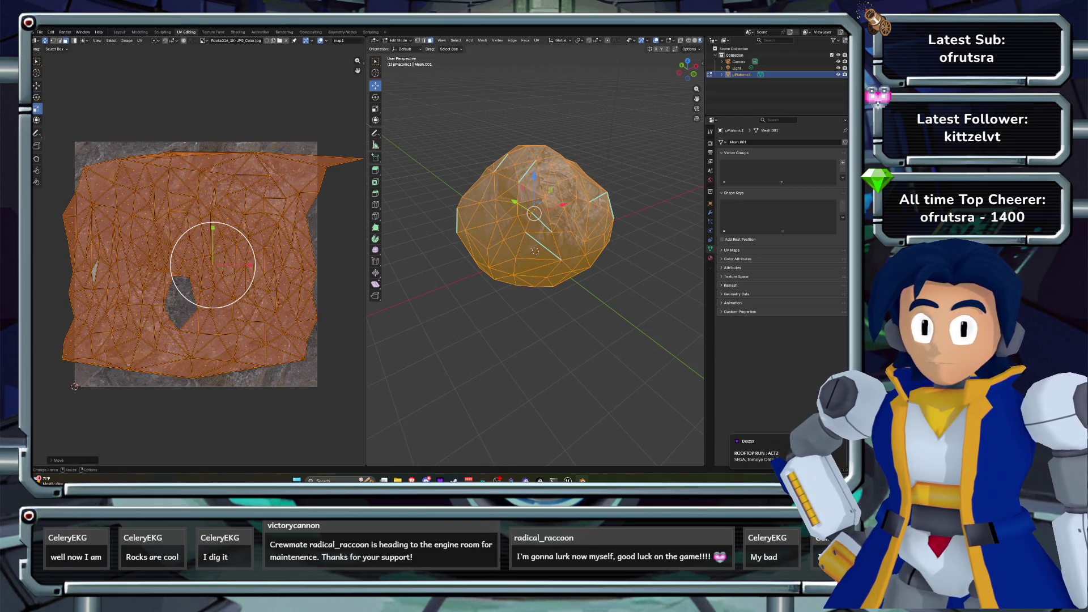
key(s)
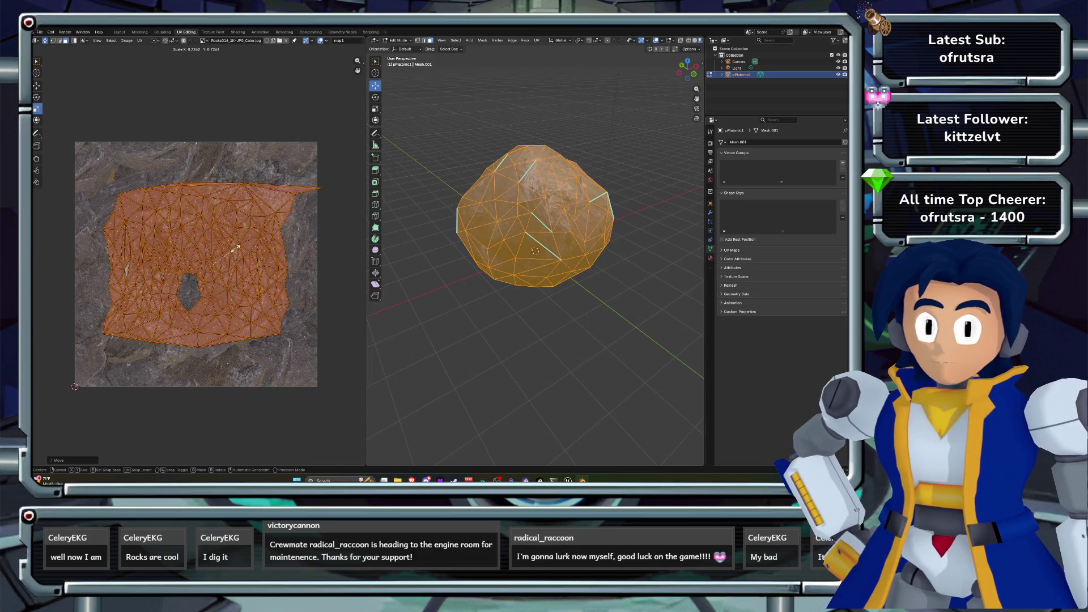
key(Escape)
key(shift+space)
key(g)
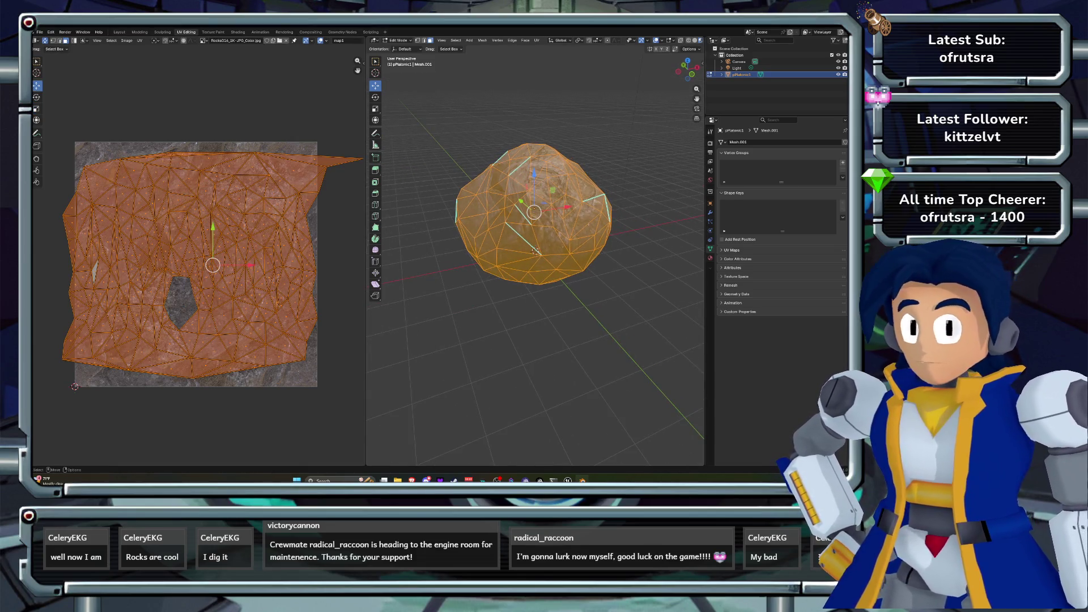
- Preview the stone-textured rock in Object Mode, then return to Edit Mode
key(Tab)
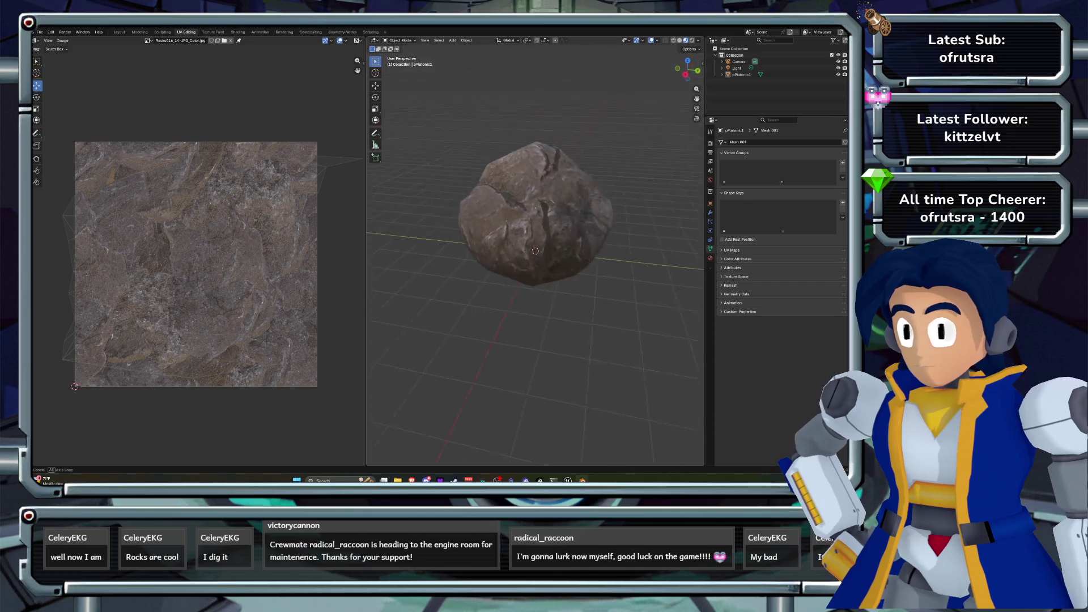
click(535, 227)
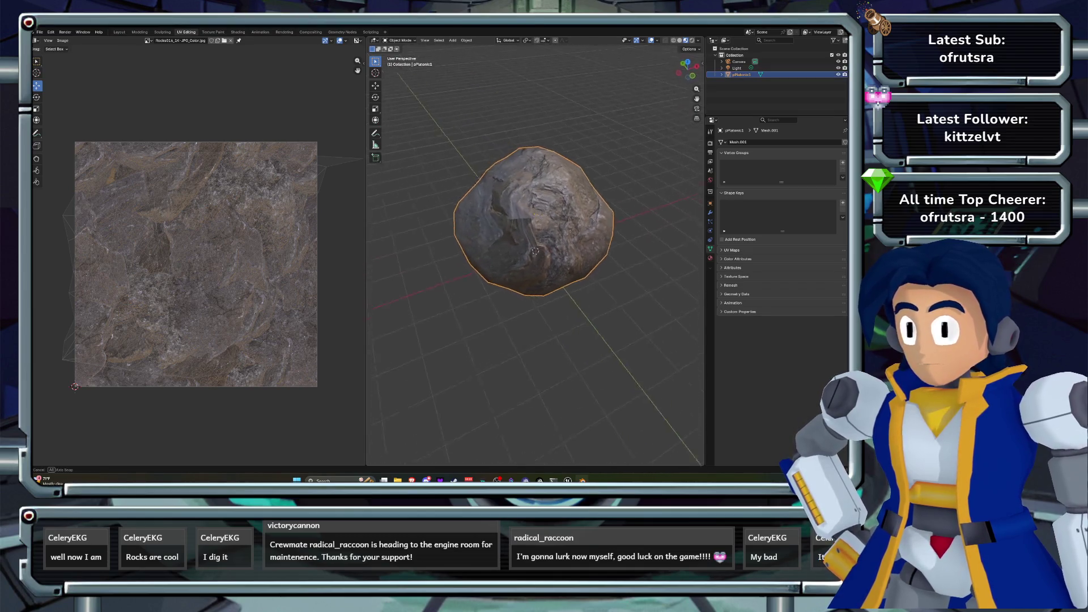
key(Tab)
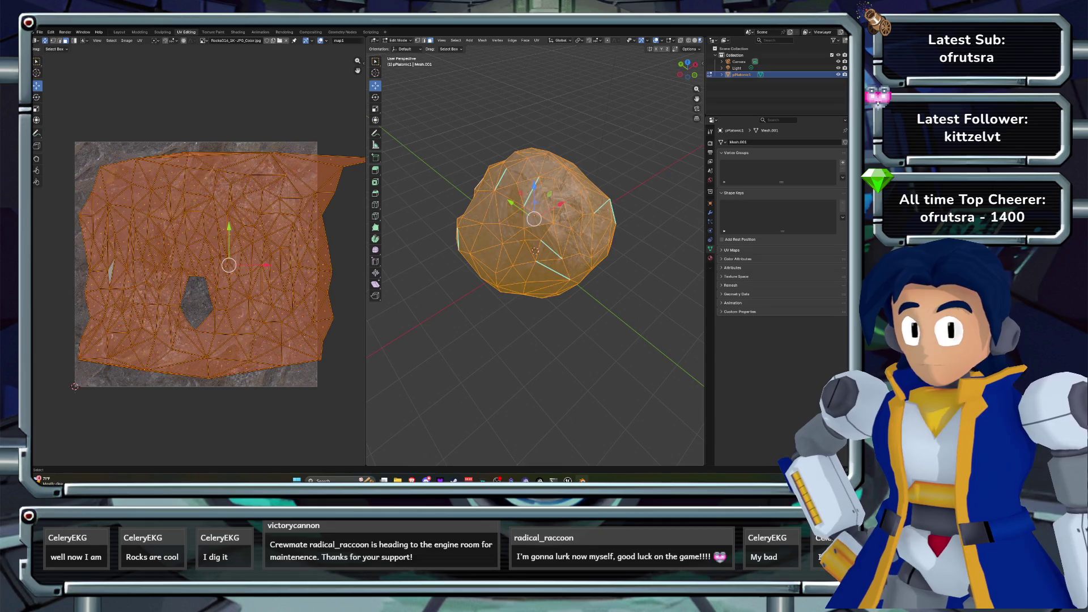
- Reapply Sphere Projection to the boulder and toggle Correct Aspect, Clip to Bounds, Scale to Bounds and seam options
click(537, 40)
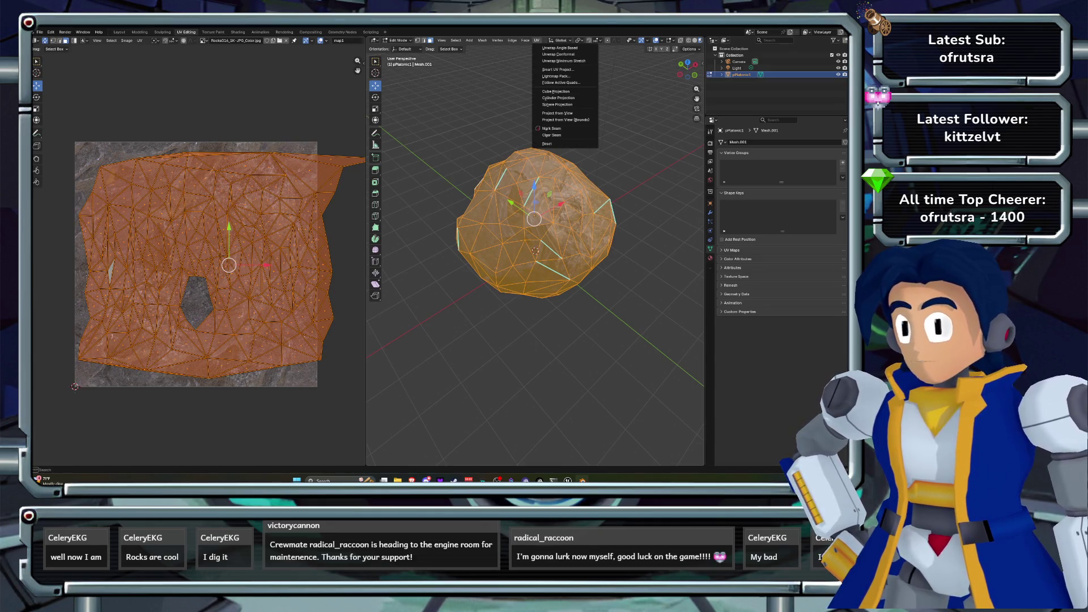
click(561, 104)
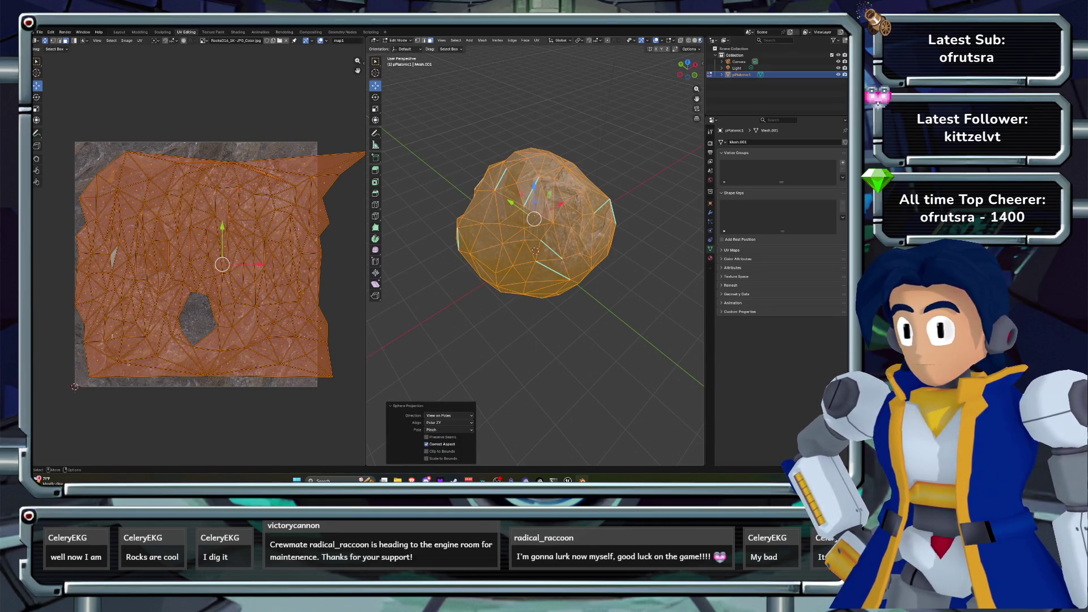
click(426, 444)
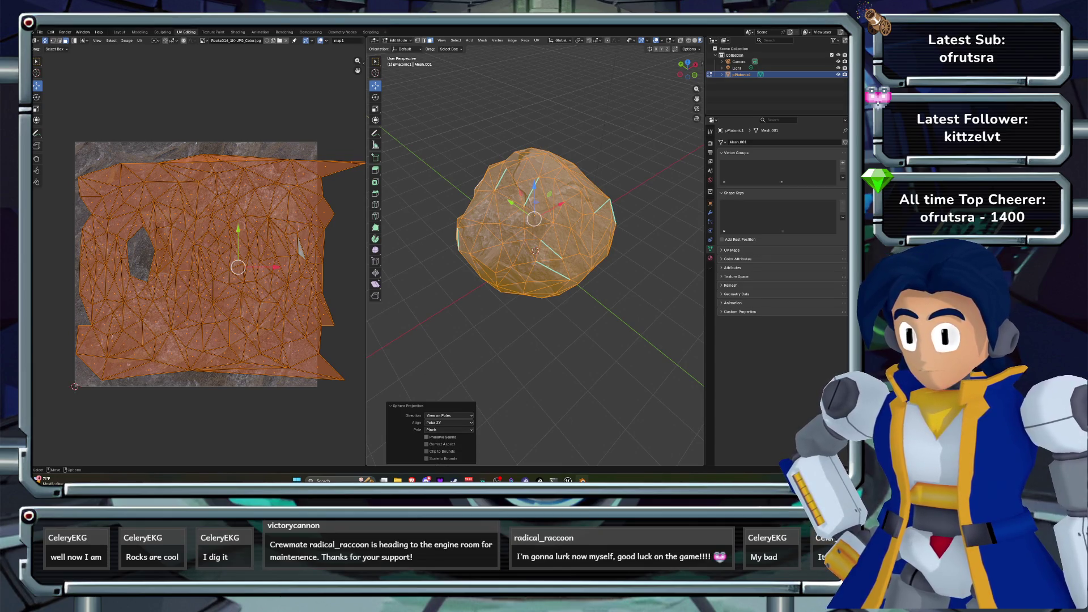
click(426, 451)
click(427, 451)
click(427, 451)
click(427, 451)
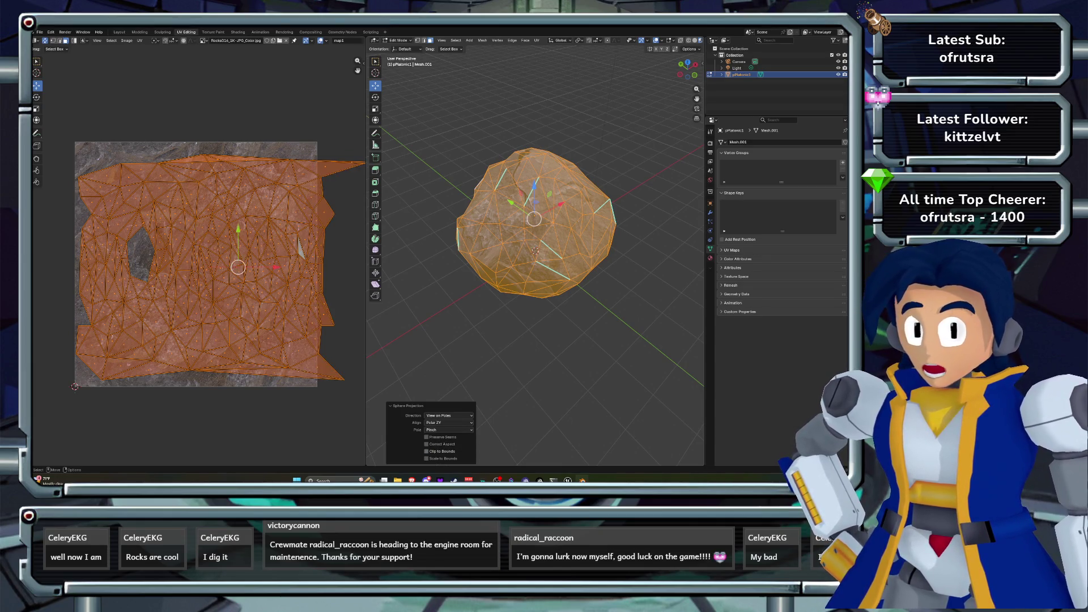
click(427, 451)
click(426, 451)
click(426, 458)
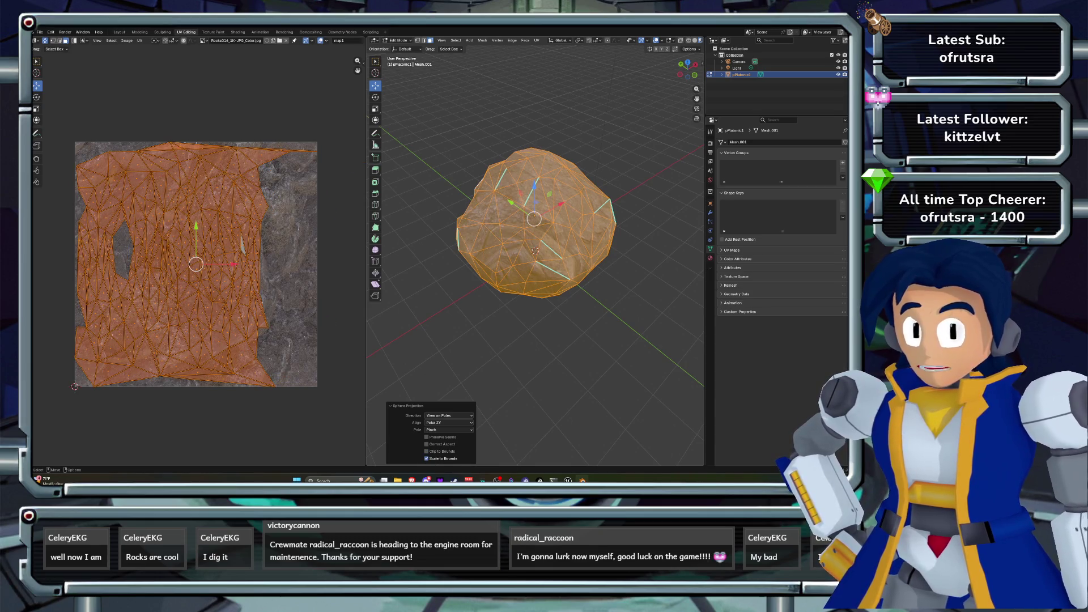
click(427, 437)
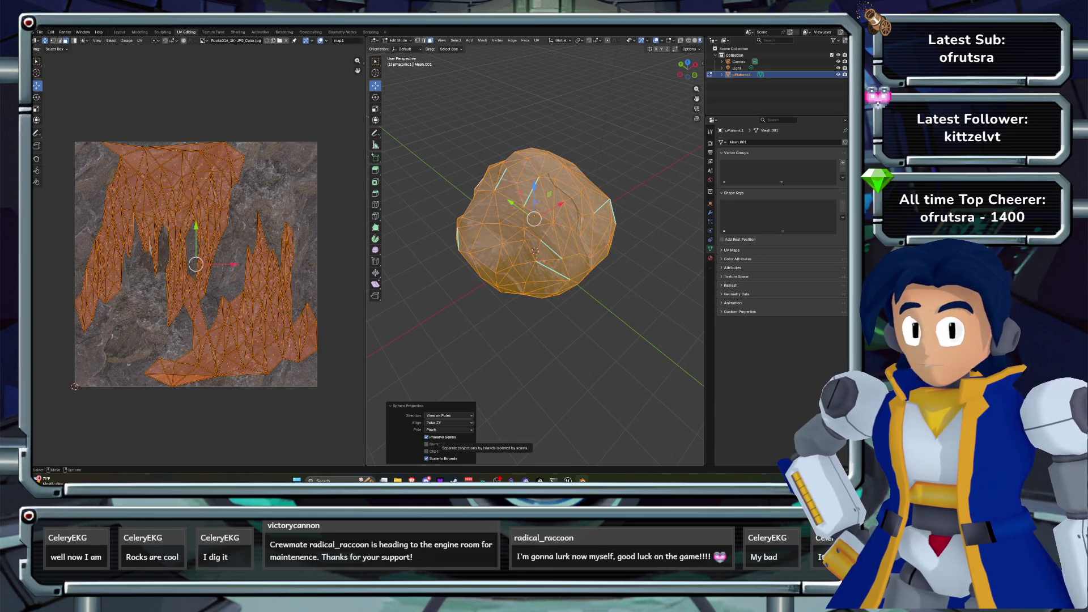
click(427, 436)
click(426, 436)
- Set the sphere projection to Align to Object, Polar ZY alignment and Pinch pole handling
click(447, 422)
click(447, 430)
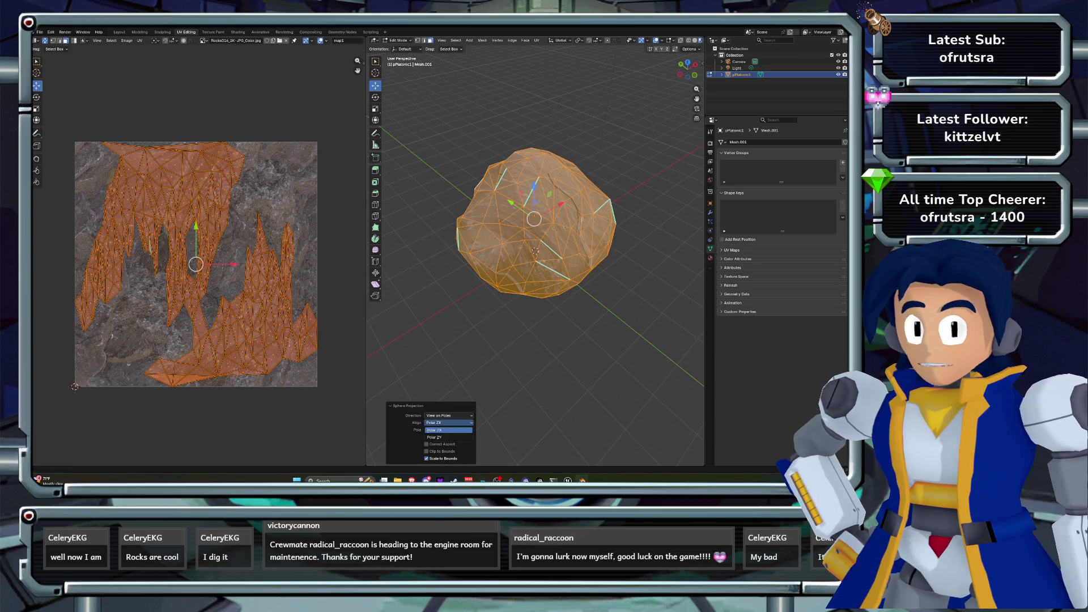
click(448, 416)
click(440, 437)
click(448, 422)
click(448, 430)
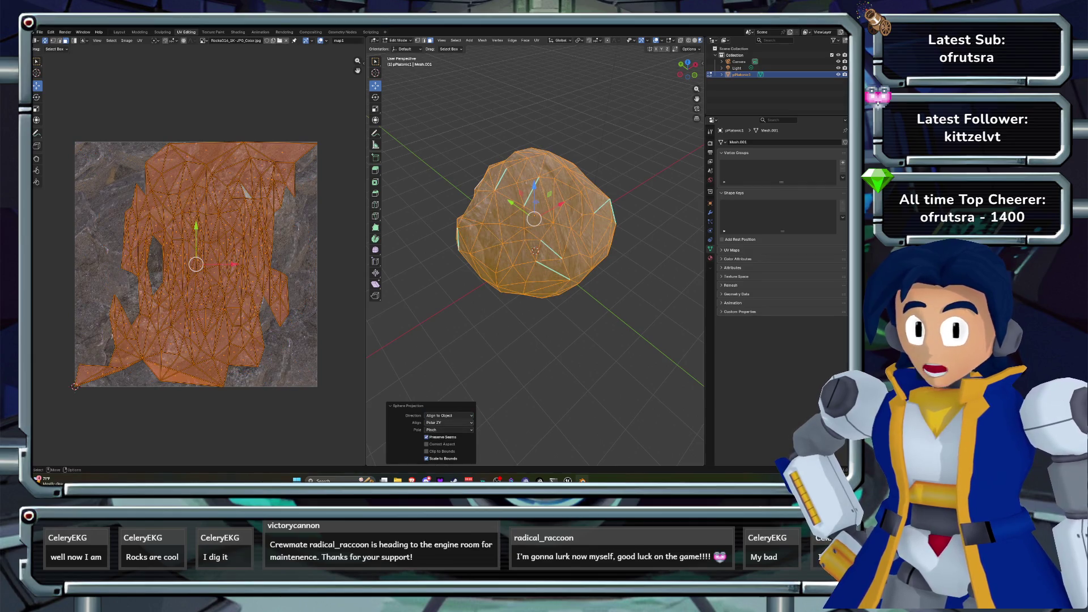
click(448, 422)
click(448, 430)
click(448, 422)
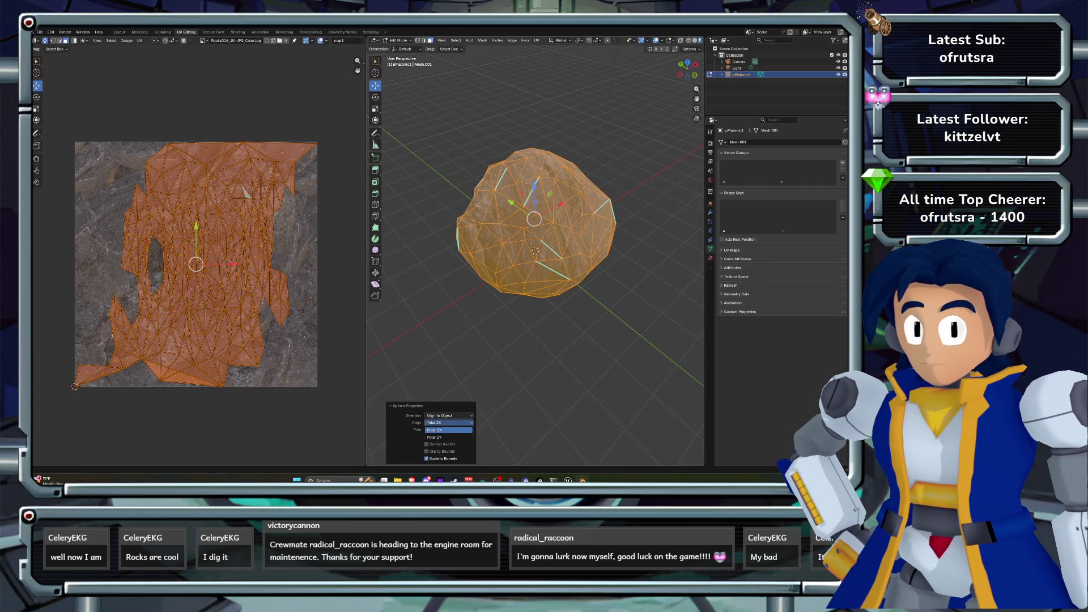
click(448, 437)
click(448, 430)
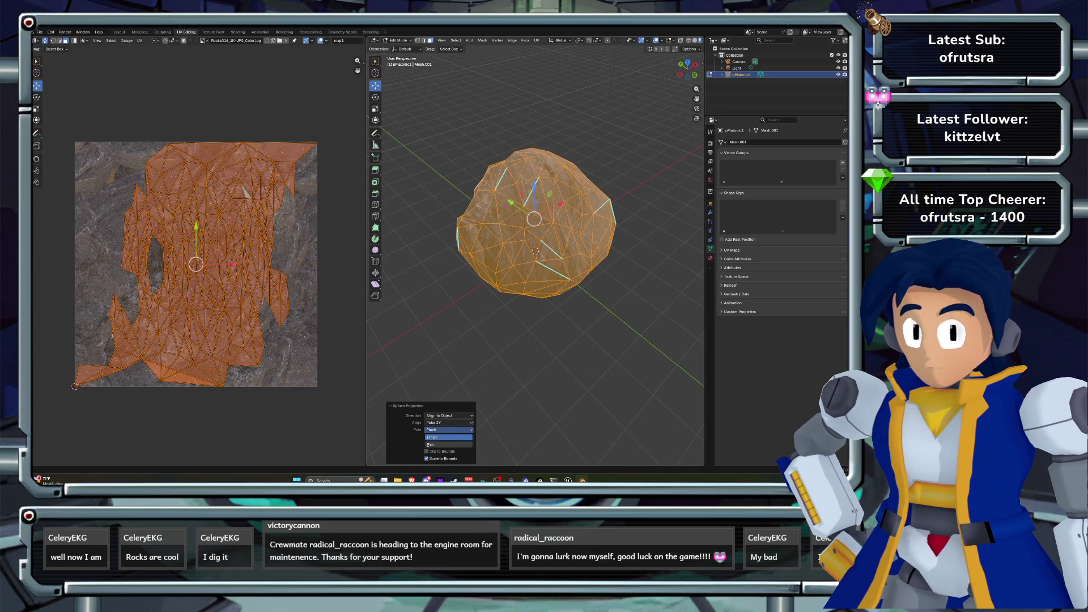
click(447, 444)
click(447, 430)
click(448, 437)
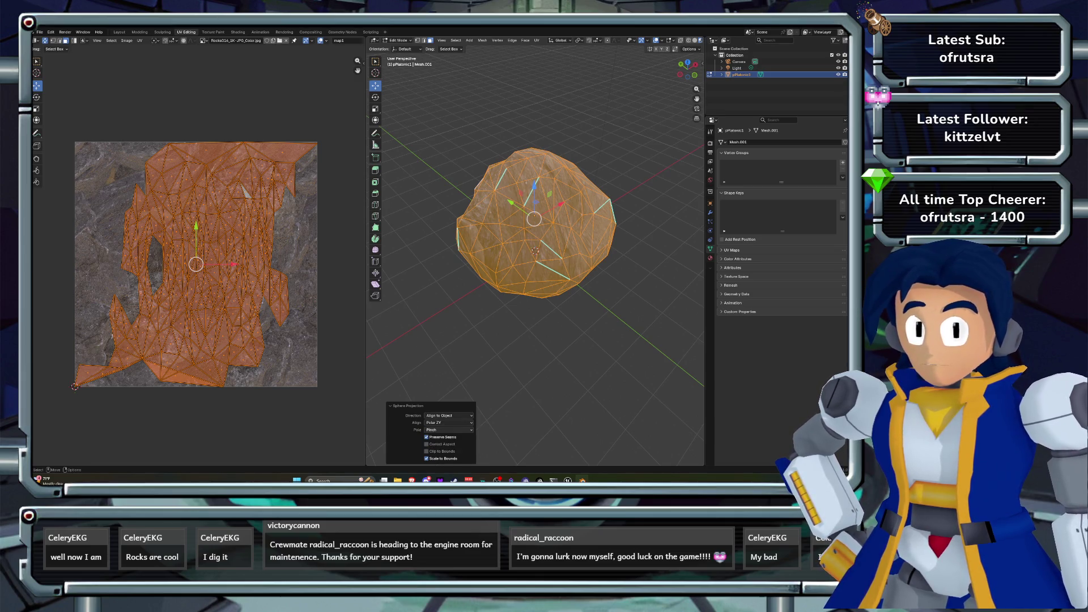
- Turn off Preserve Seams and Scale to Bounds so the UVs spread past the image
mouse_move(535, 227)
mouse_down()
mouse_move(558, 232)
mouse_move(531, 249)
mouse_move(566, 255)
mouse_up()
click(427, 437)
click(426, 458)
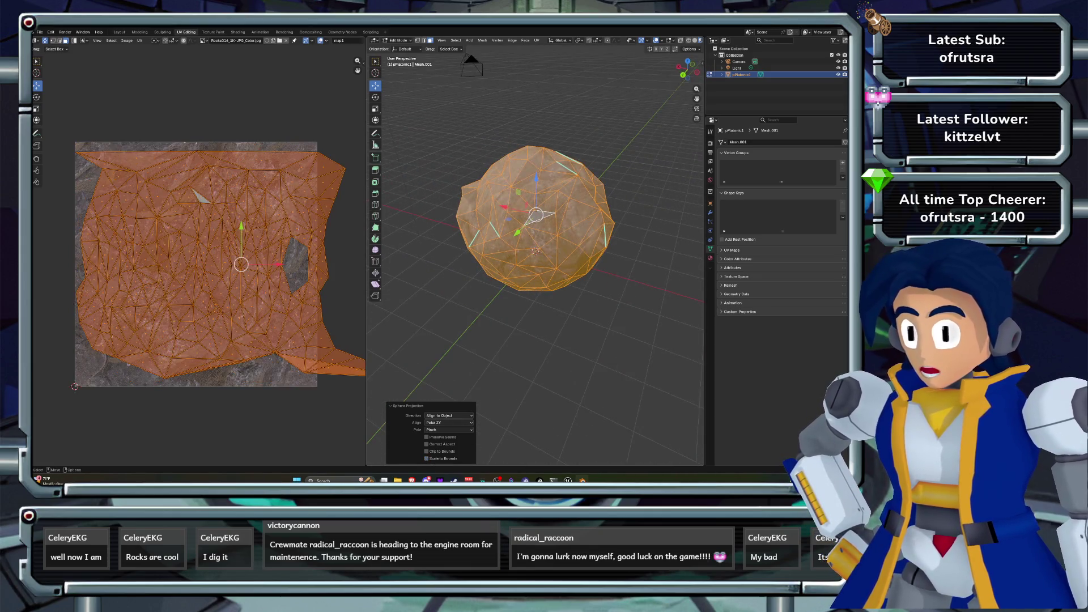
- Restore Scale to Bounds, reselect the rock in Edit Mode and view it from above
click(426, 459)
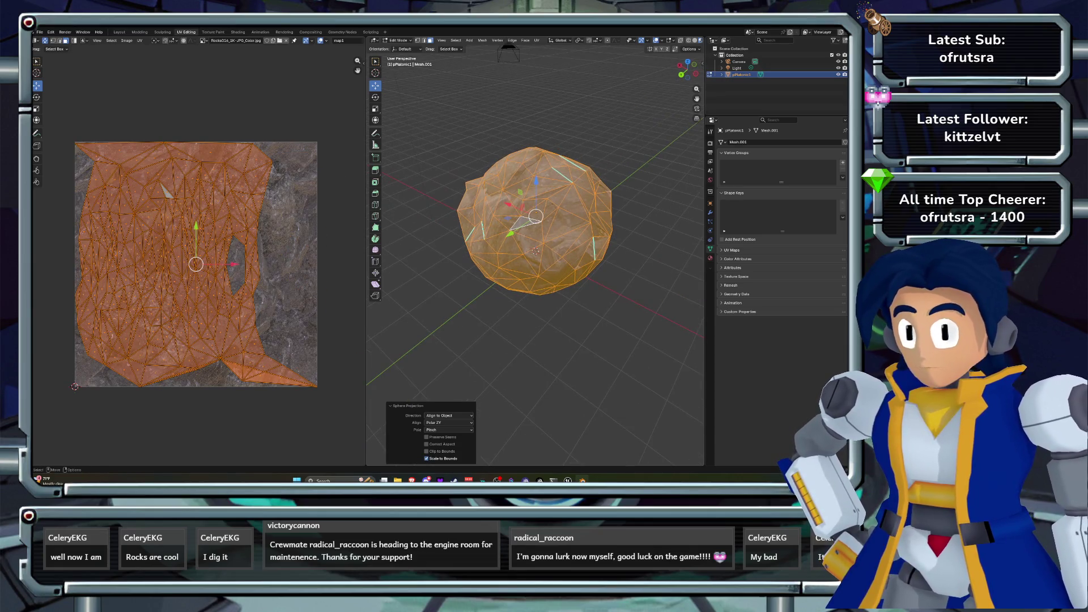
key(Tab)
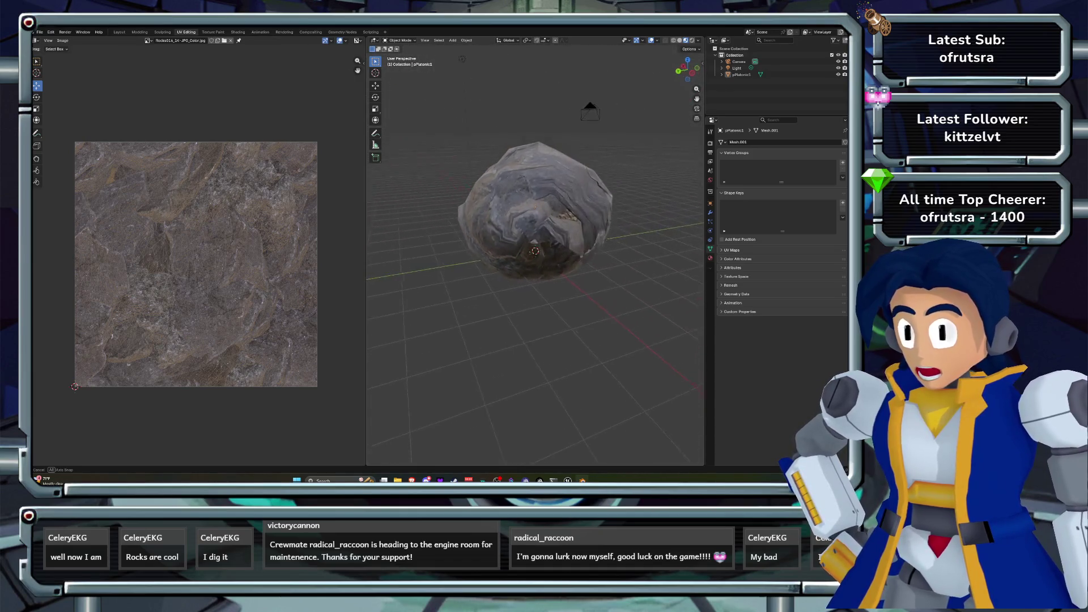
click(535, 215)
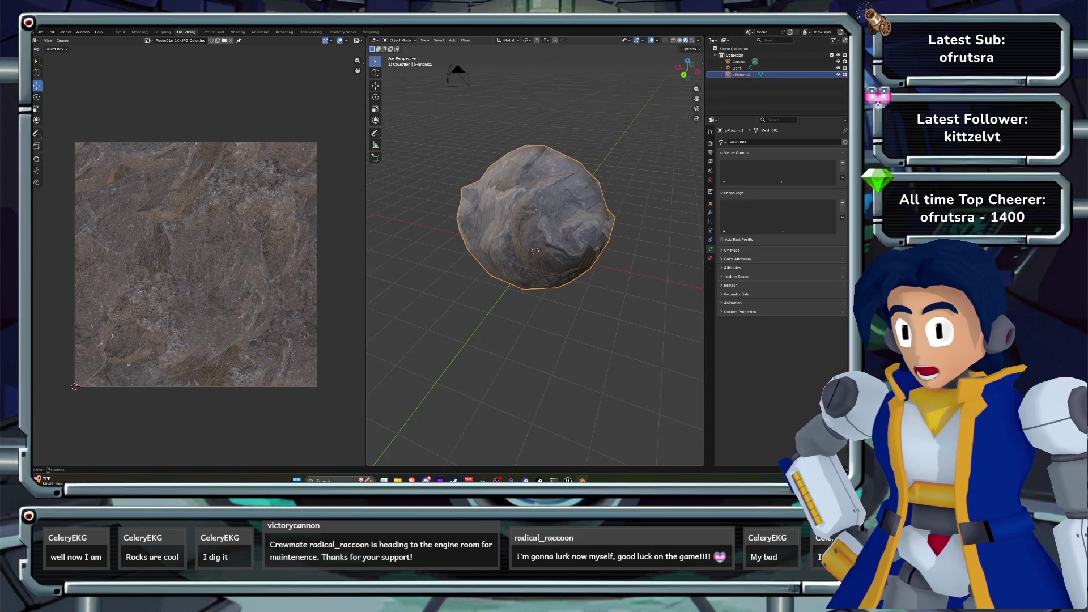
key(Tab)
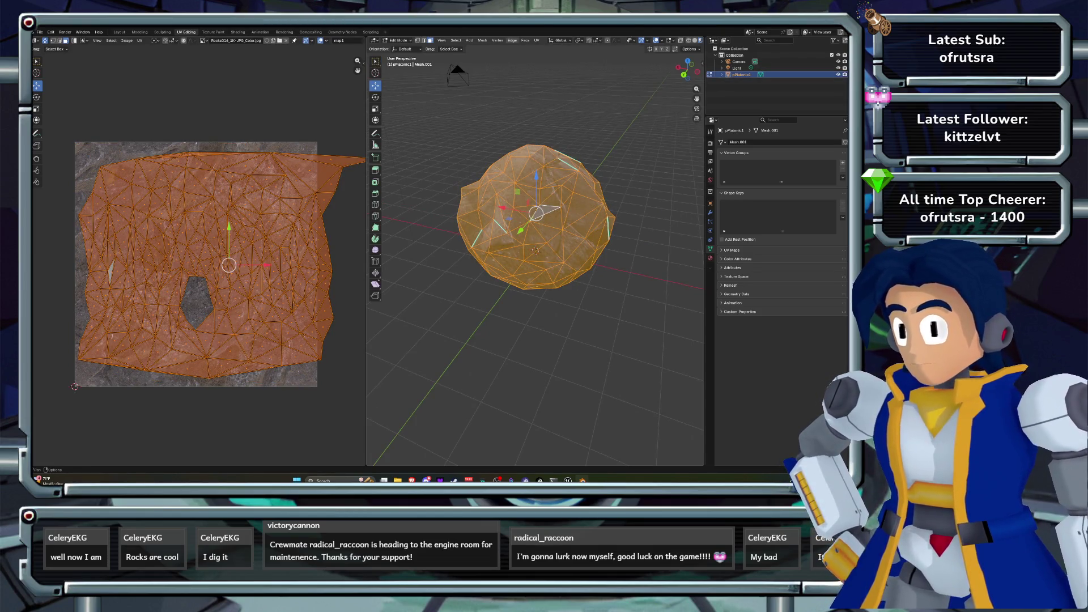
click(536, 41)
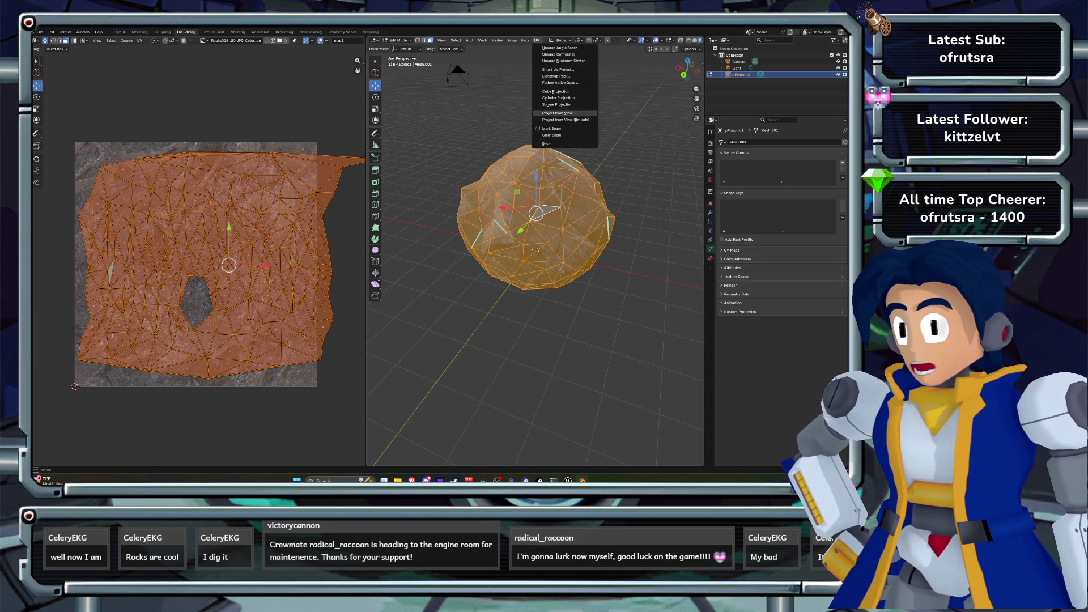
click(688, 63)
key(KP_7)
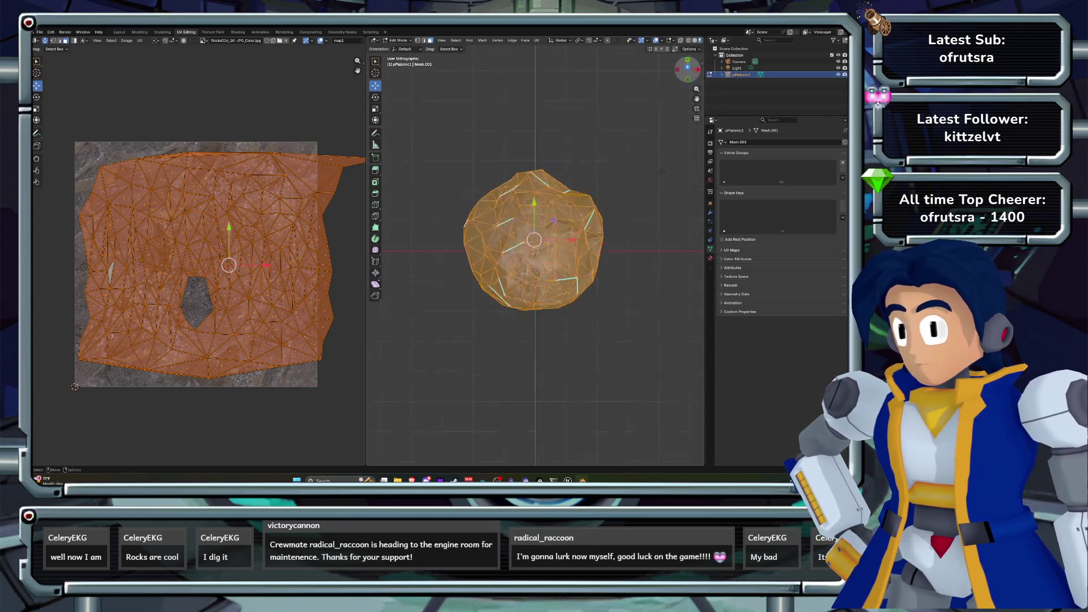
click(536, 40)
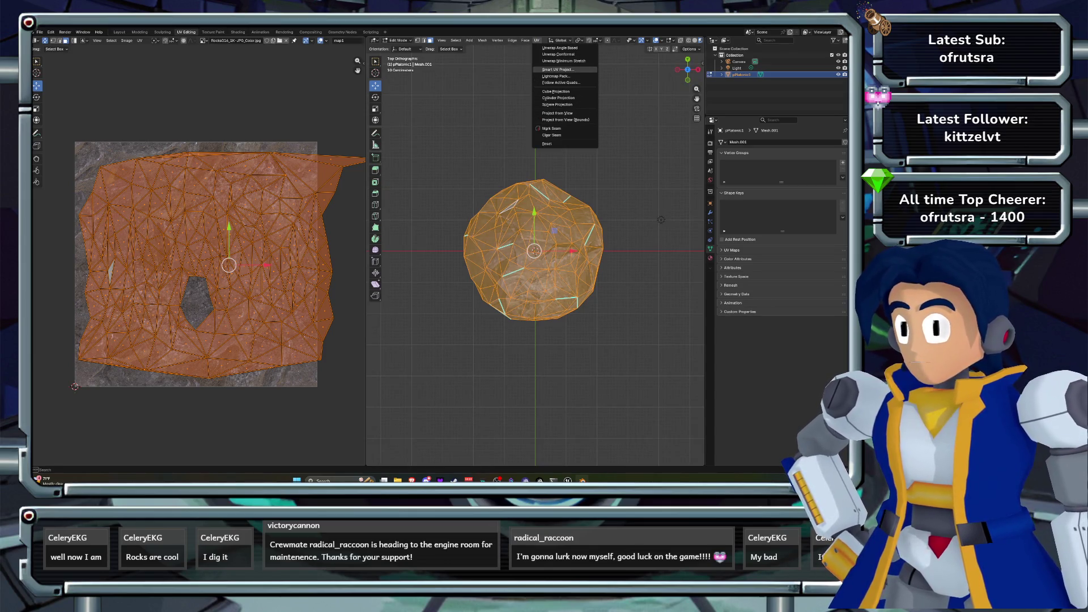
- Run Smart UV Project on the rock with Scaled margin and horizontal axis-aligned island rotation
click(558, 69)
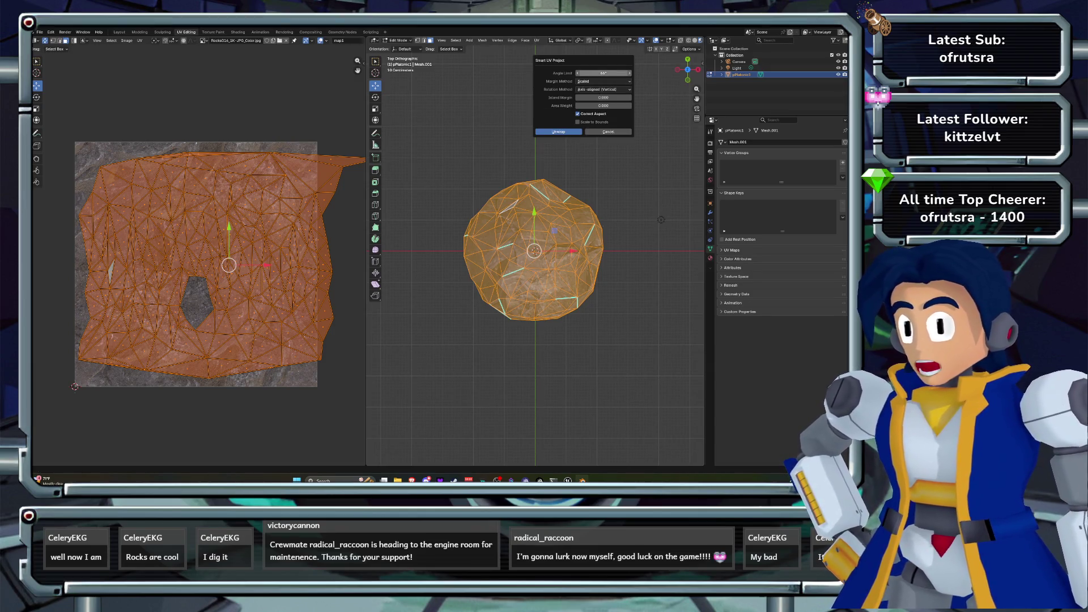
click(594, 81)
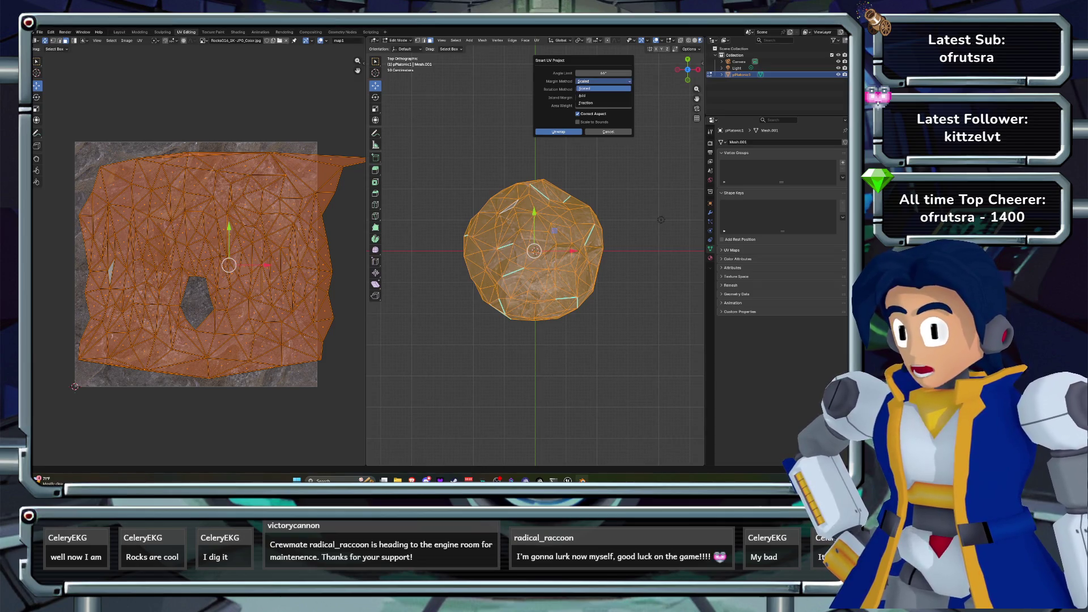
click(594, 88)
click(559, 132)
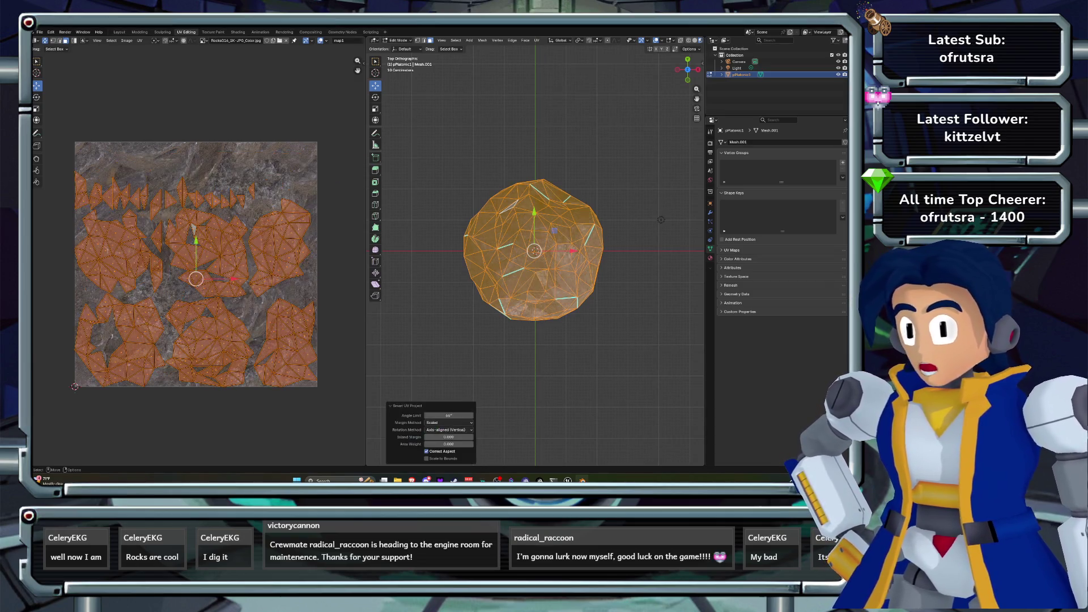
click(449, 423)
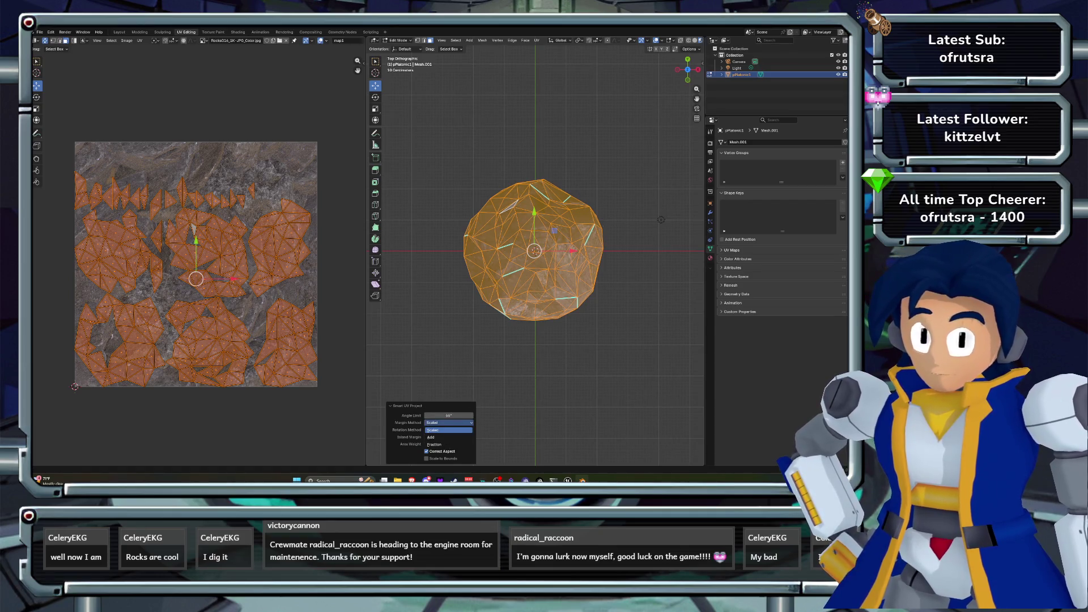
click(448, 437)
click(449, 422)
click(447, 430)
click(449, 429)
click(448, 436)
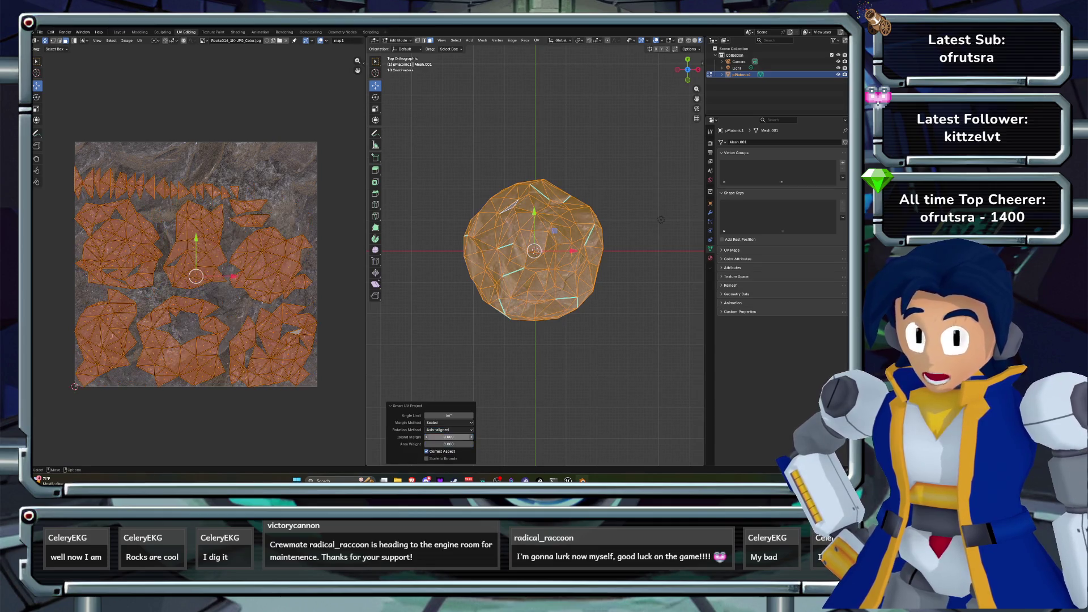
click(448, 429)
click(449, 444)
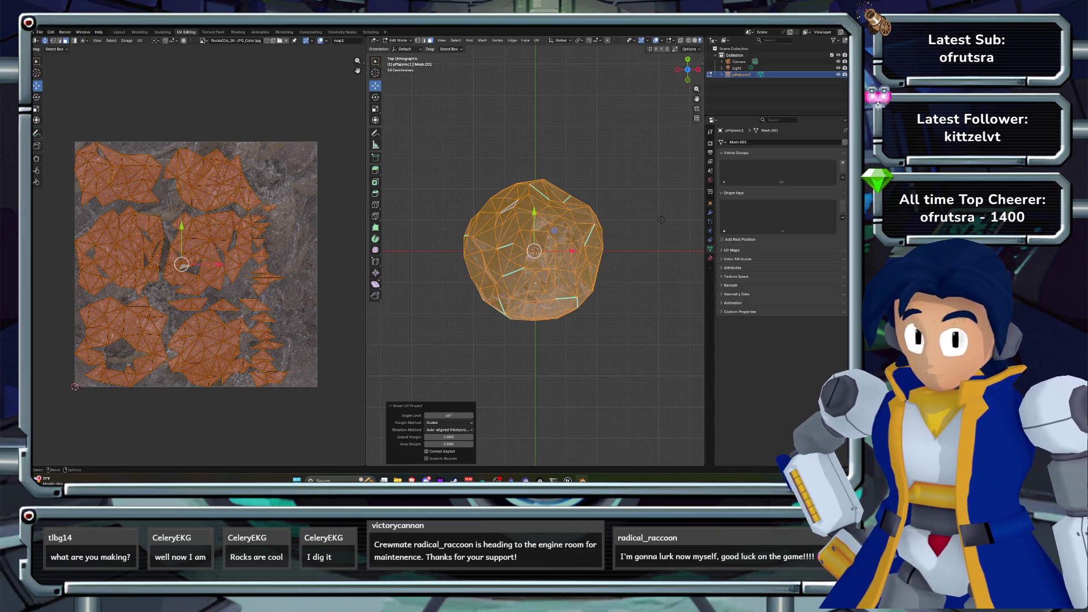
- Turn off Scale to Bounds, lower Angle Limit to about 58°, keeping Scaled margin and axis-aligned rotation
drag(426, 451, 426, 458)
click(426, 458)
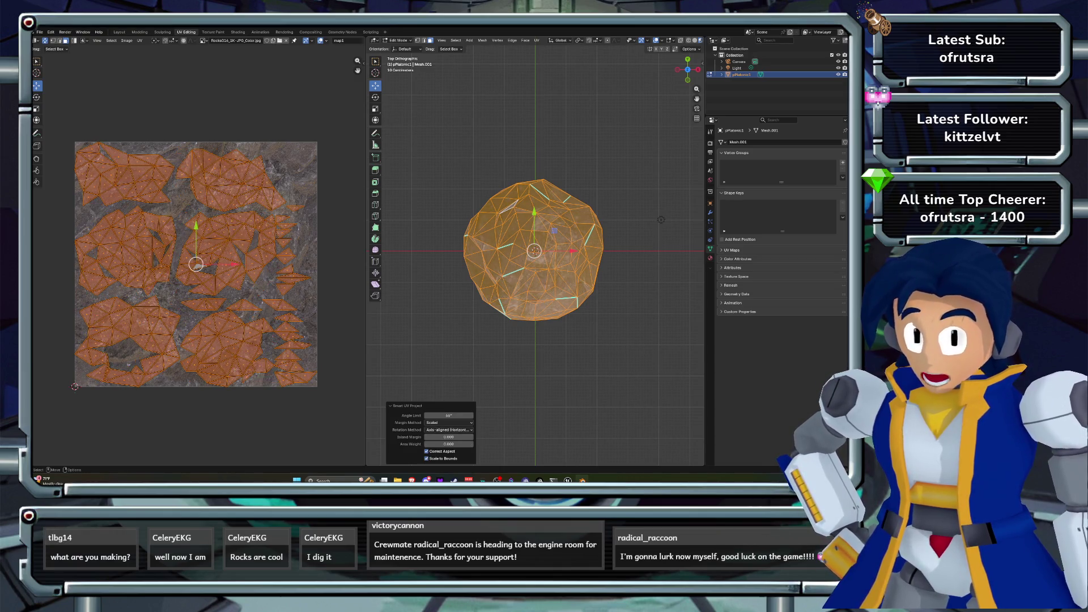
mouse_move(448, 415)
mouse_down()
mouse_move(426, 416)
mouse_move(510, 416)
mouse_up()
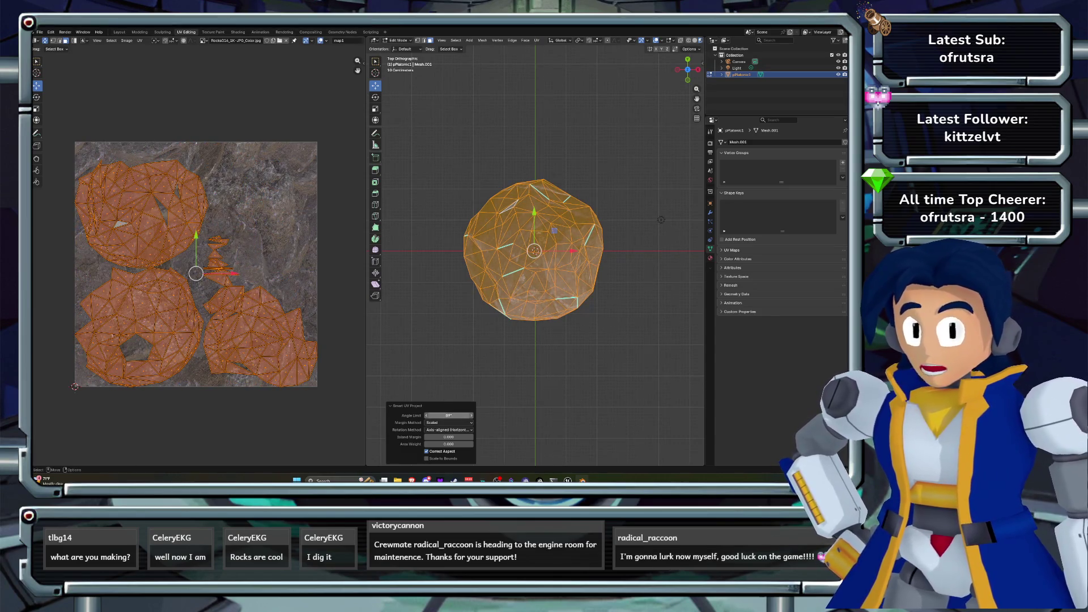
click(449, 423)
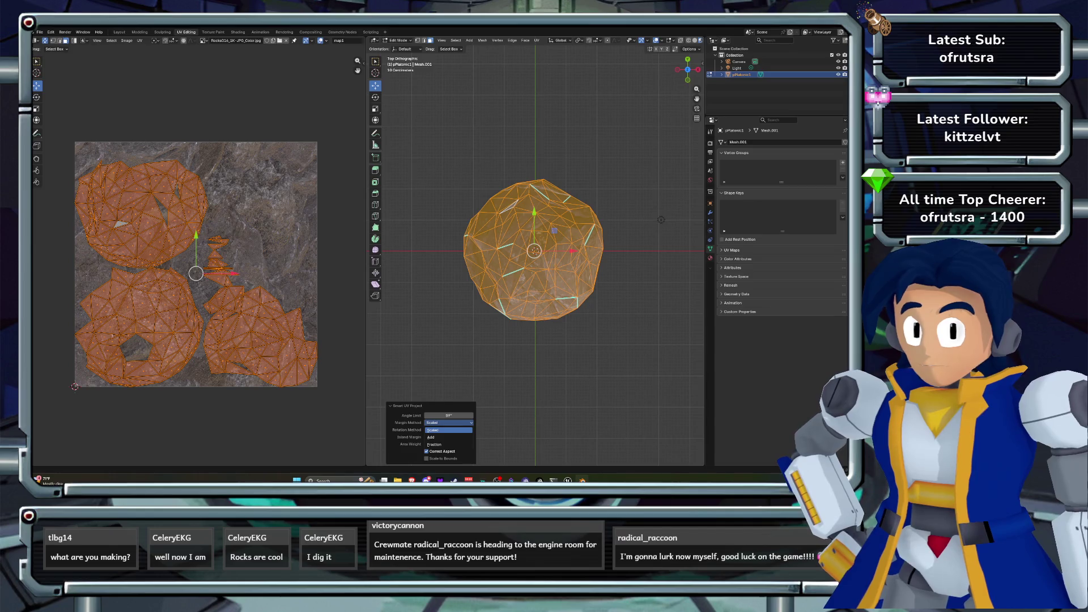
click(448, 437)
click(448, 422)
click(449, 445)
click(448, 423)
click(449, 429)
click(449, 430)
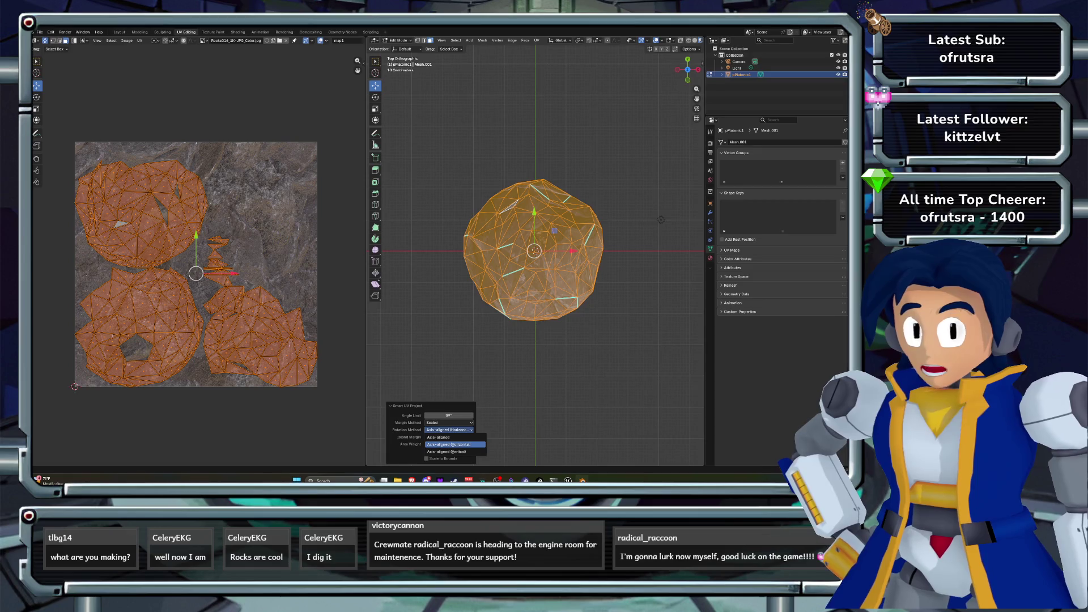
click(449, 436)
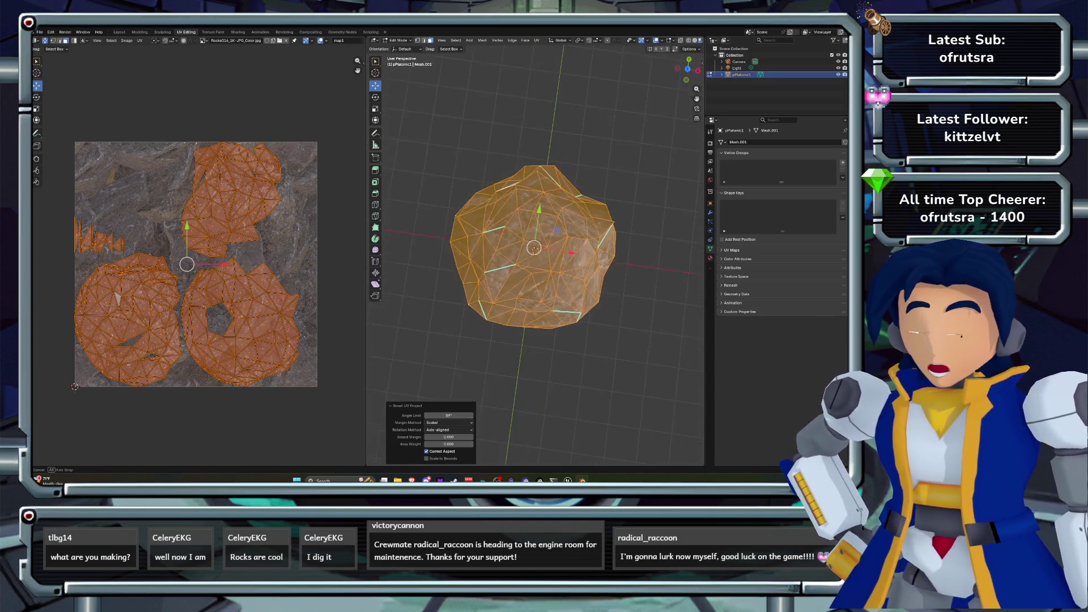
- Cube-project the boulder's UVs at size 2.875 with Scale to Bounds on, then inspect it in Object Mode
key(Tab)
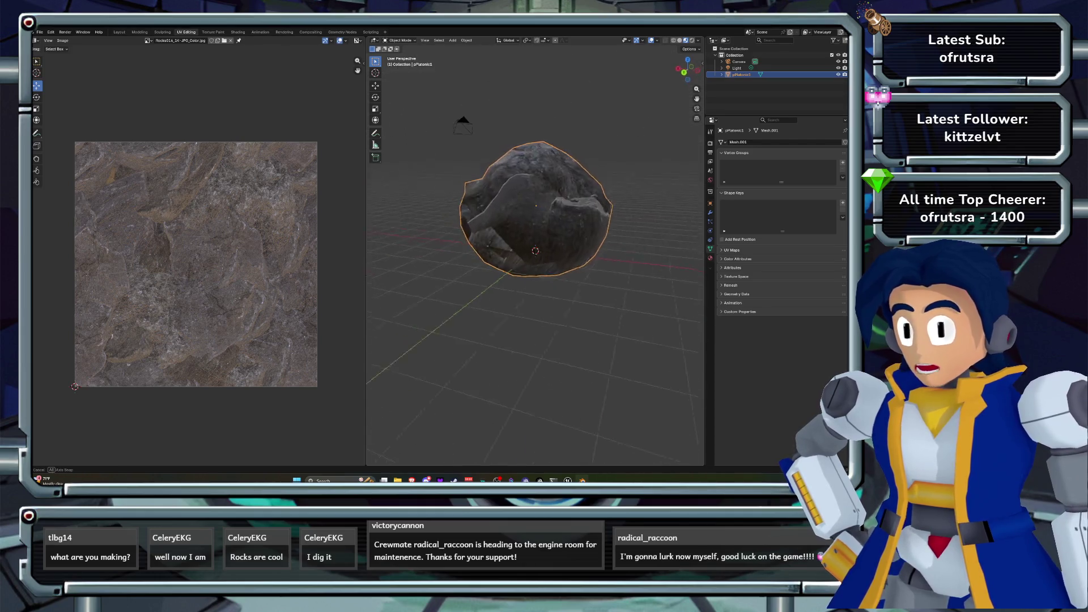
key(Tab)
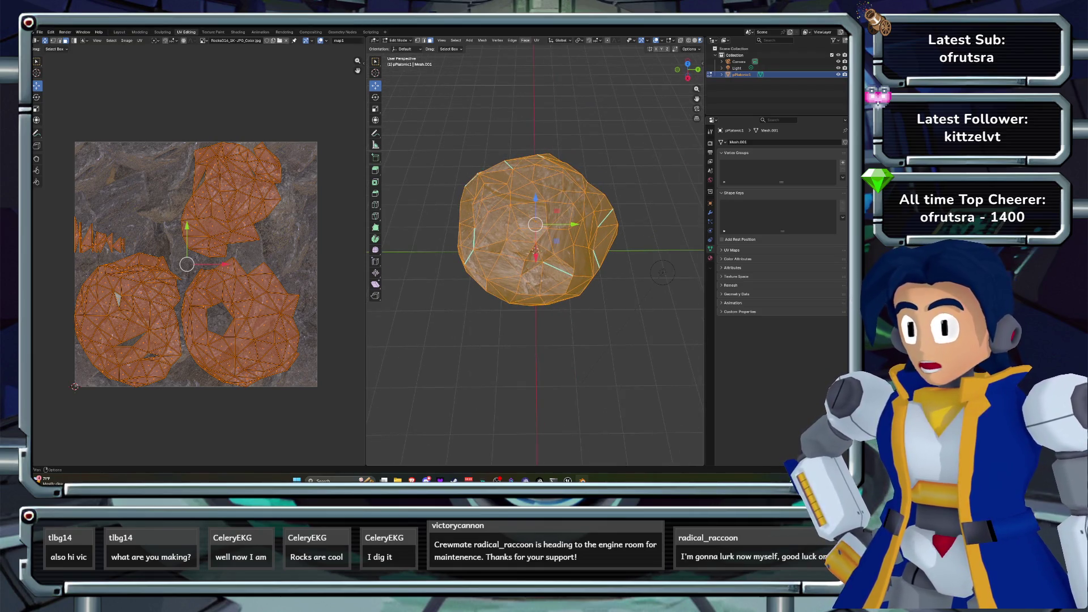
click(536, 40)
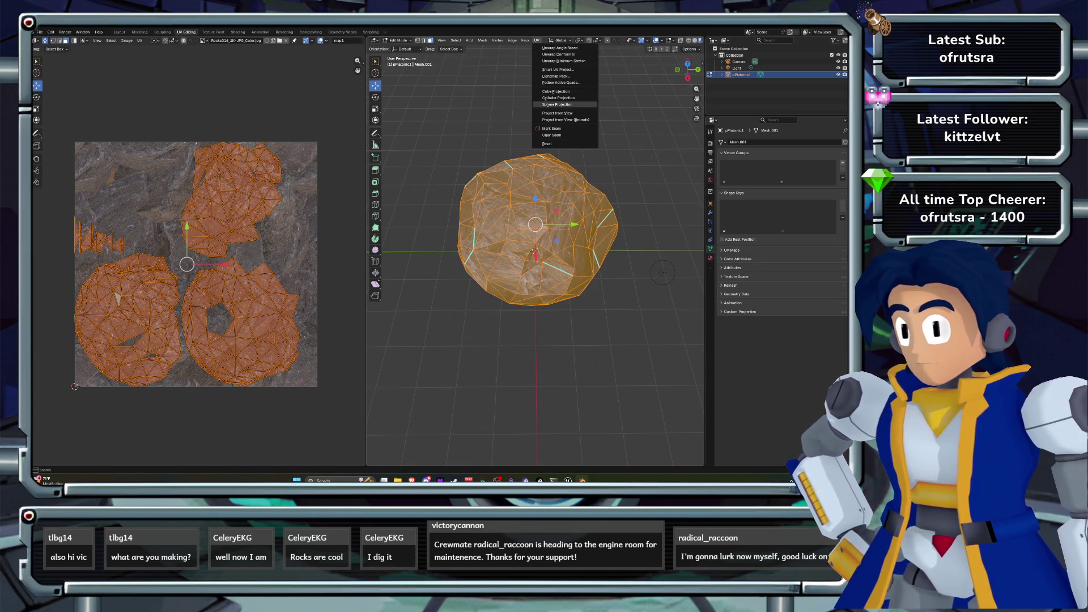
click(556, 91)
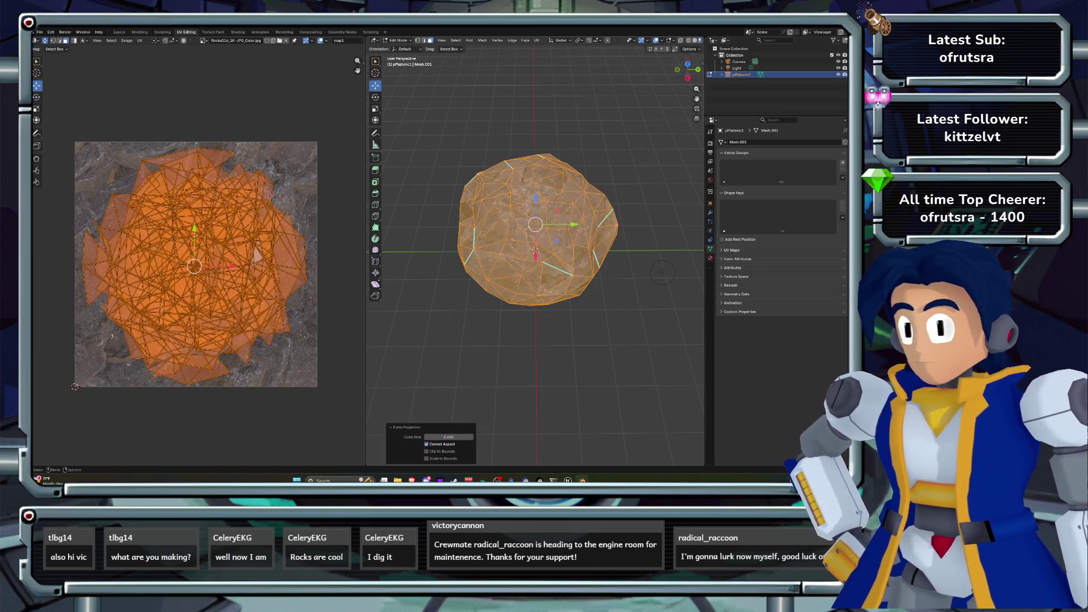
mouse_move(448, 437)
mouse_down()
mouse_move(476, 436)
mouse_move(436, 436)
mouse_move(456, 437)
mouse_move(445, 436)
mouse_up()
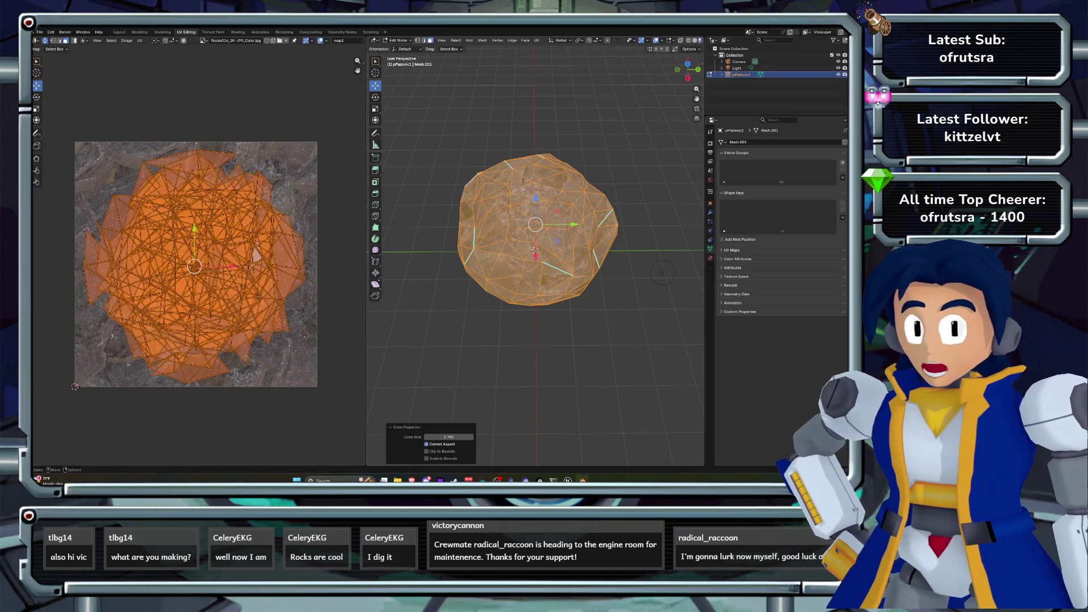
click(426, 458)
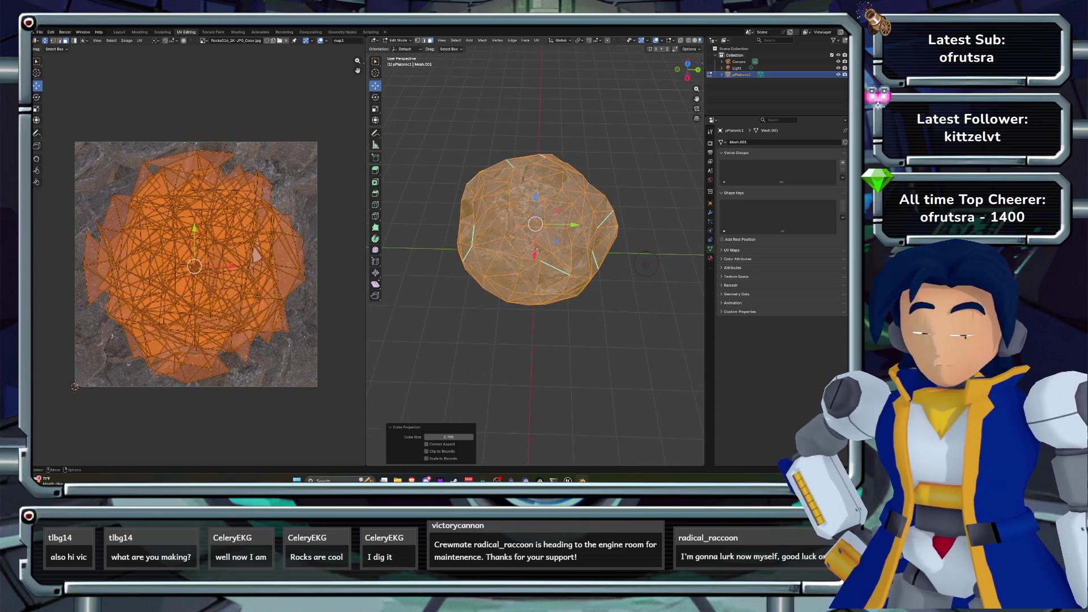
key(Tab)
drag(535, 250, 631, 250)
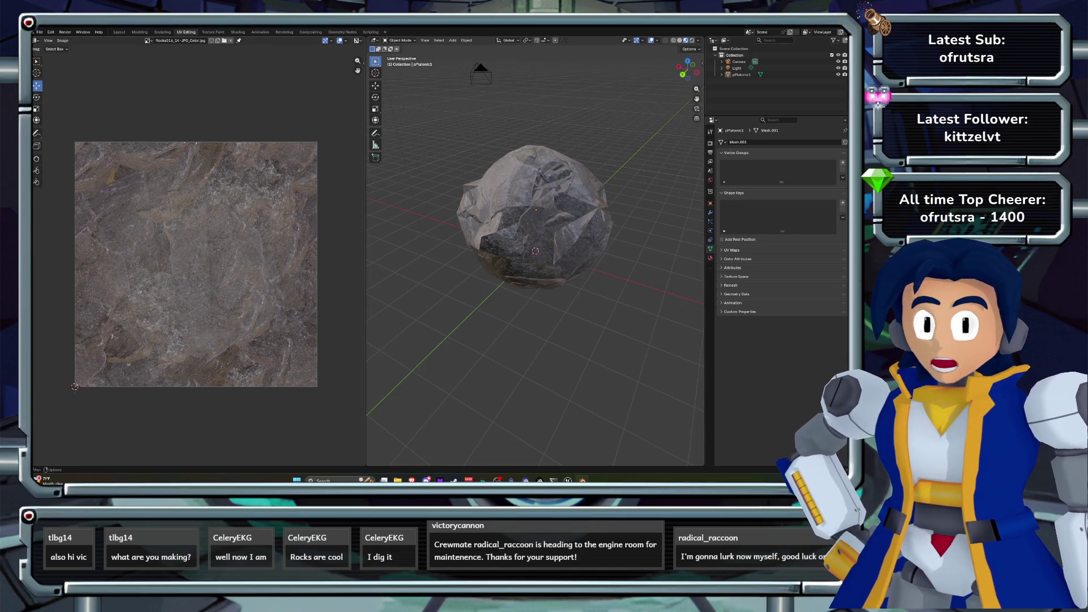
- In the Layout workspace, delete the Camera and Light, leaving only the boulder
click(119, 32)
click(363, 238)
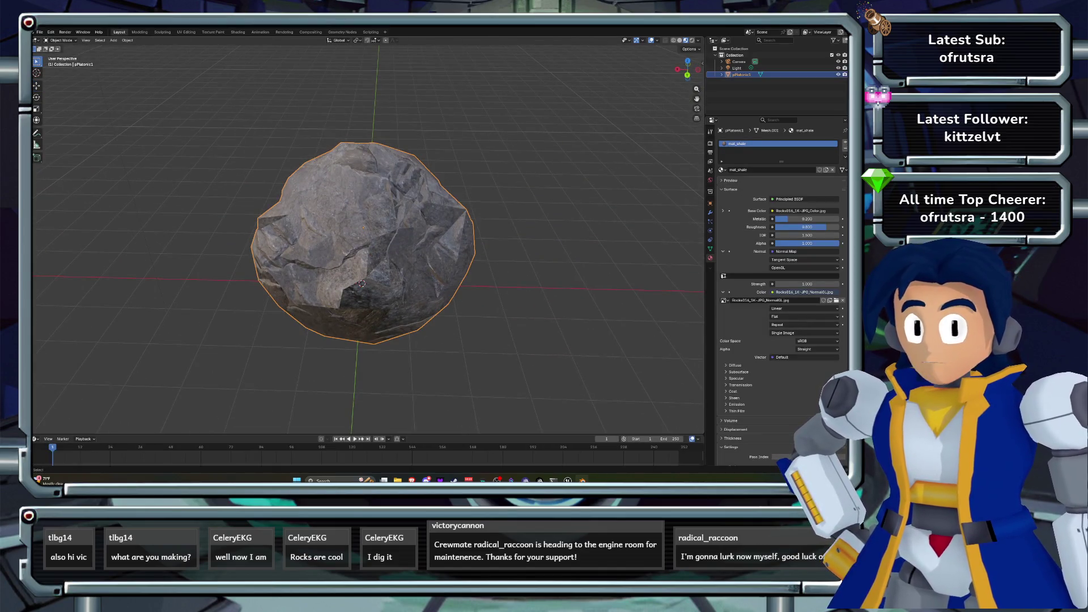
key(alt+Tab)
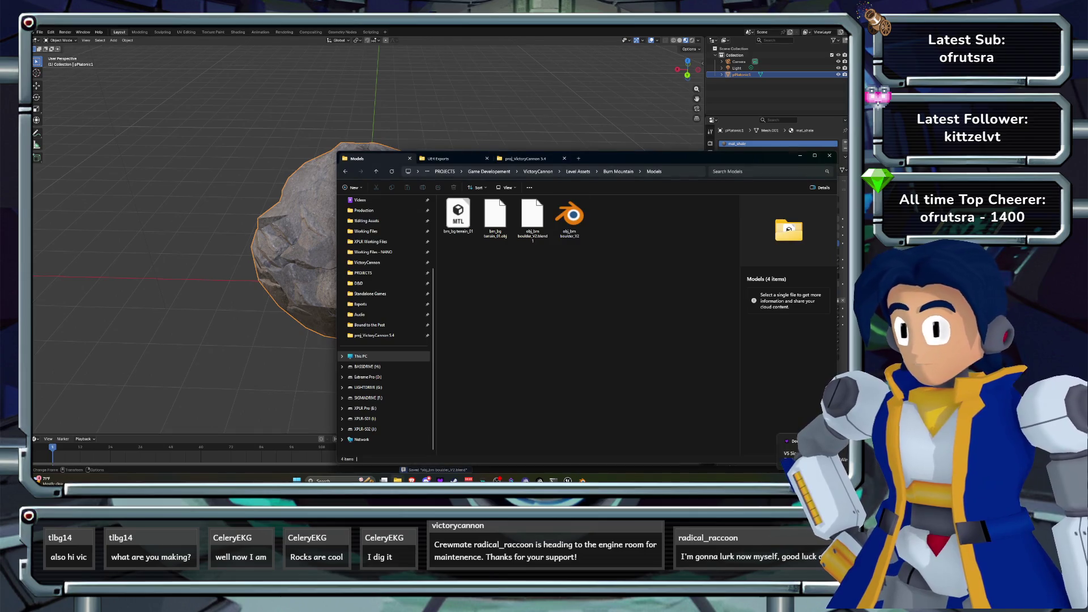
right_click(651, 173)
key(Escape)
key(alt+Tab)
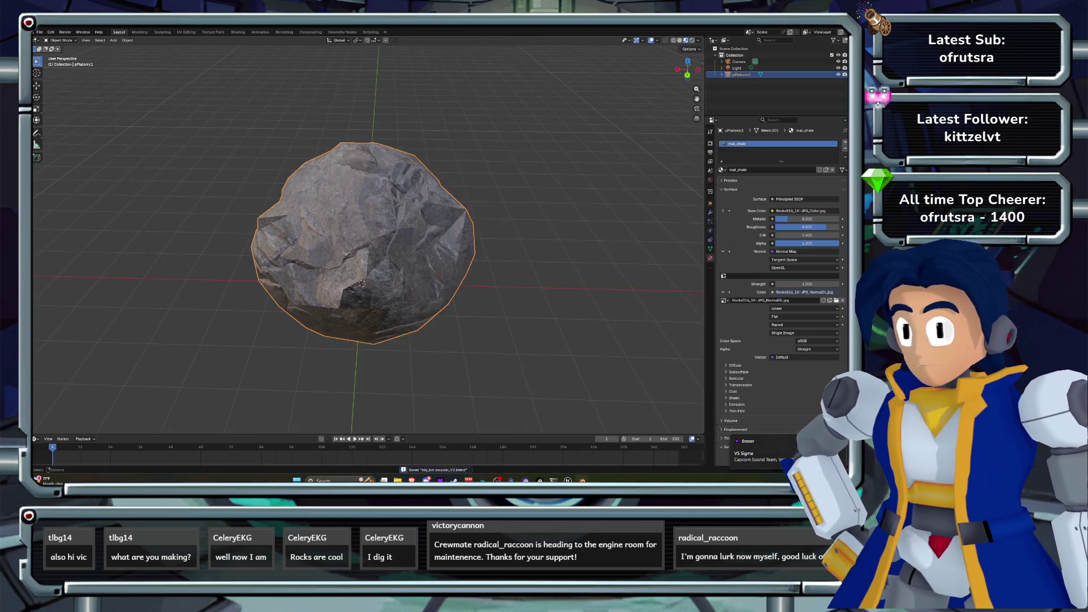
key(Delete)
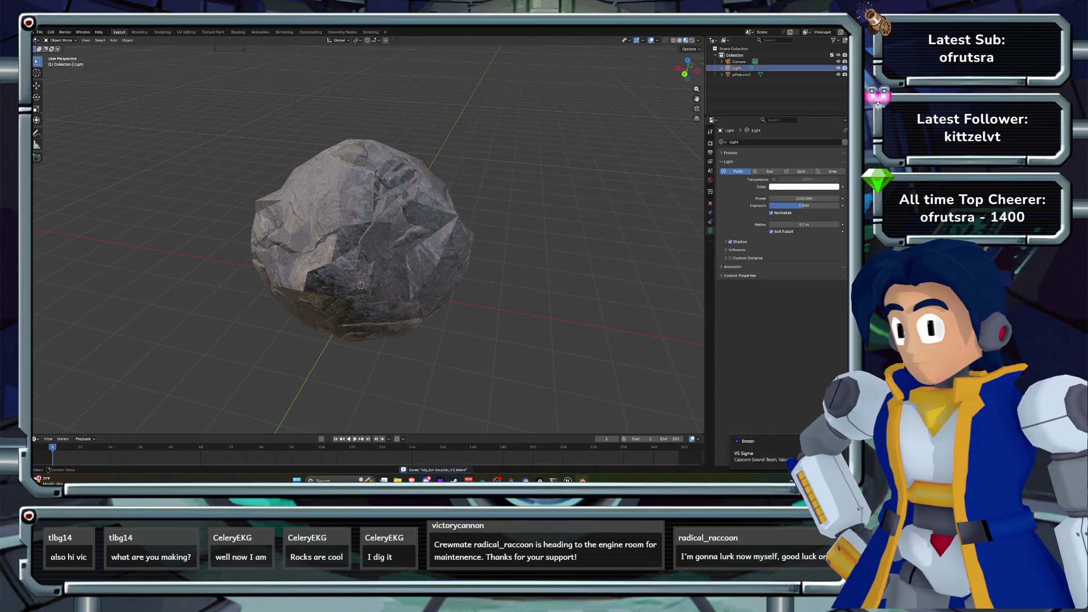
key(KP_4)
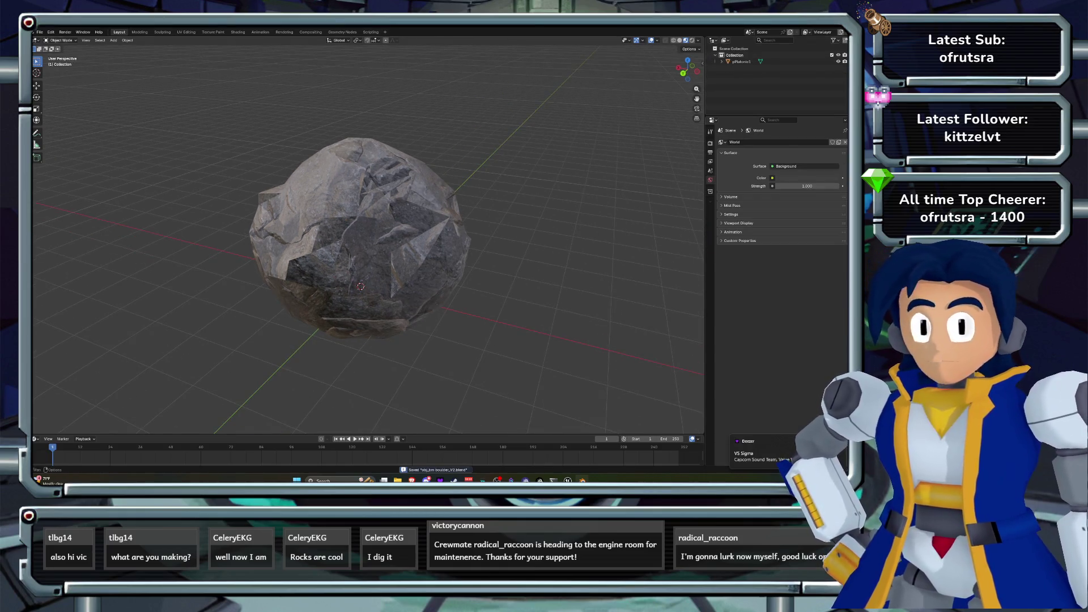
- Export the boulder as an FBX file into the Models folder
click(40, 32)
mouse_move(51, 131)
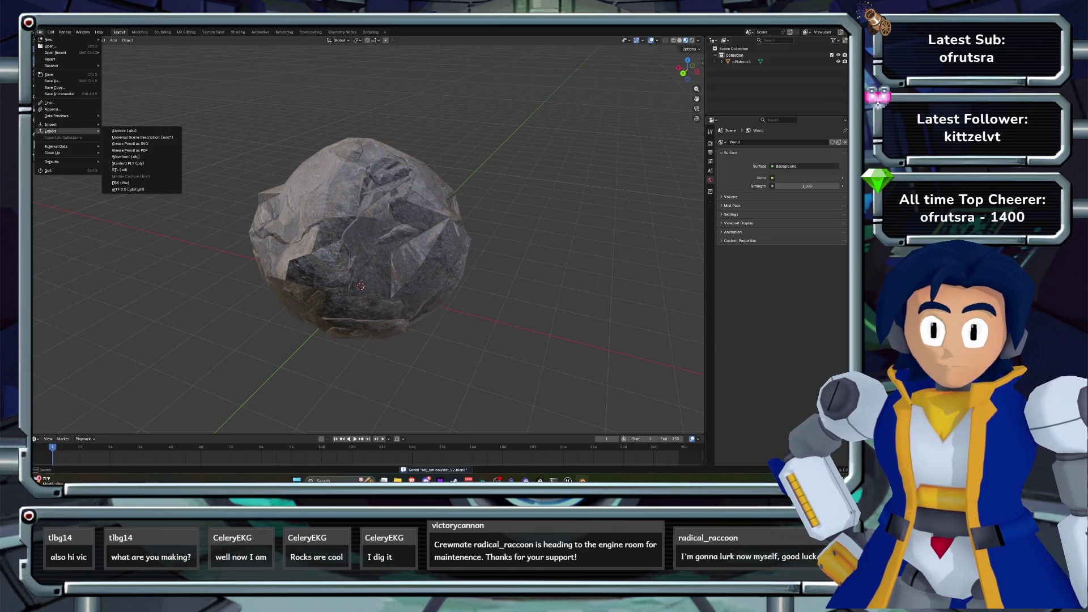
click(120, 182)
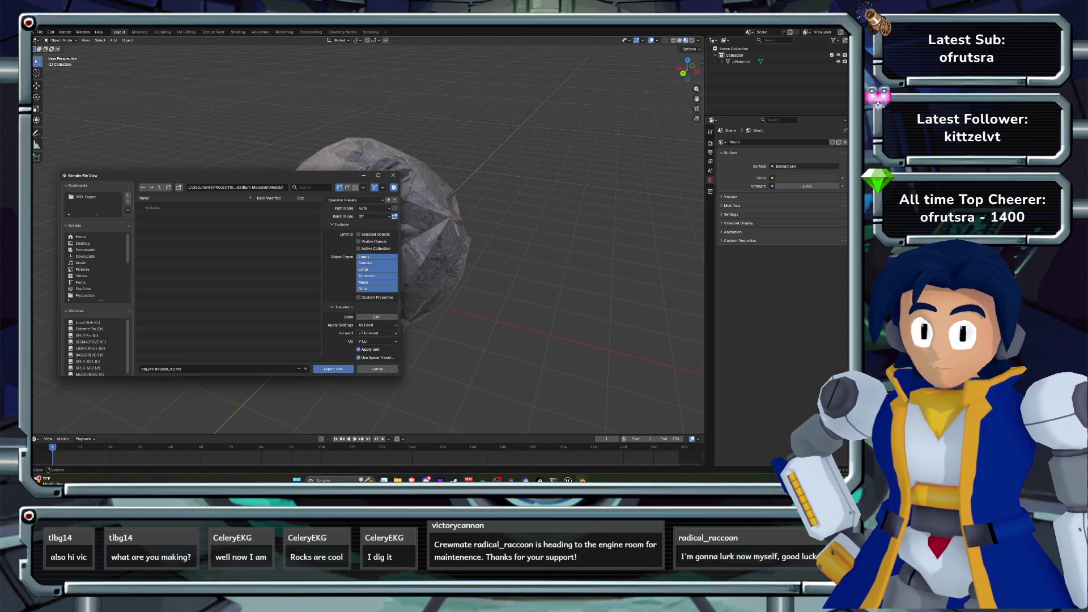
key(Return)
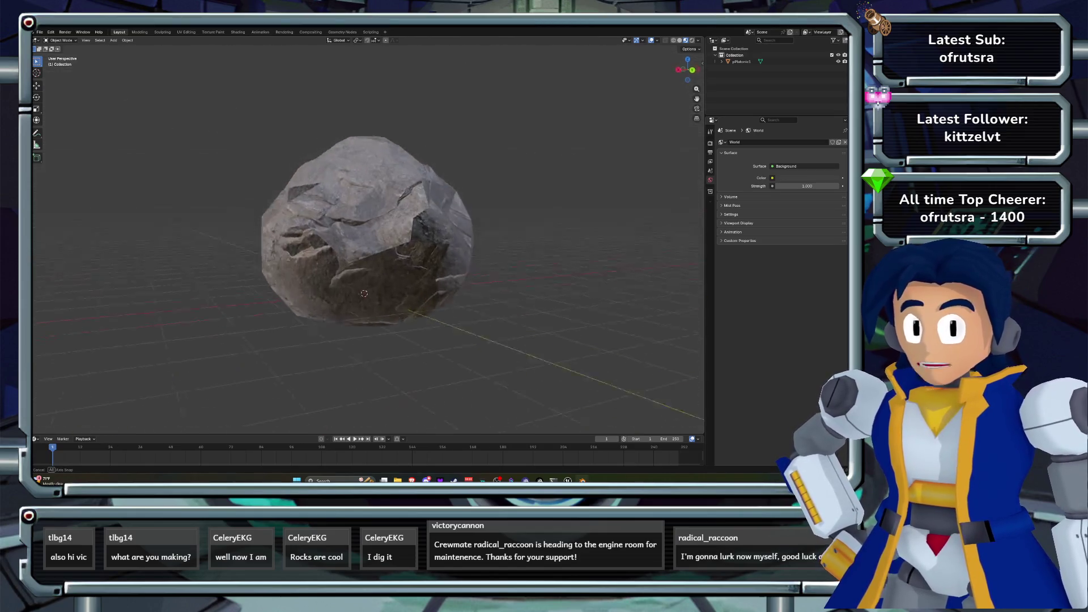
key(alt+Tab)
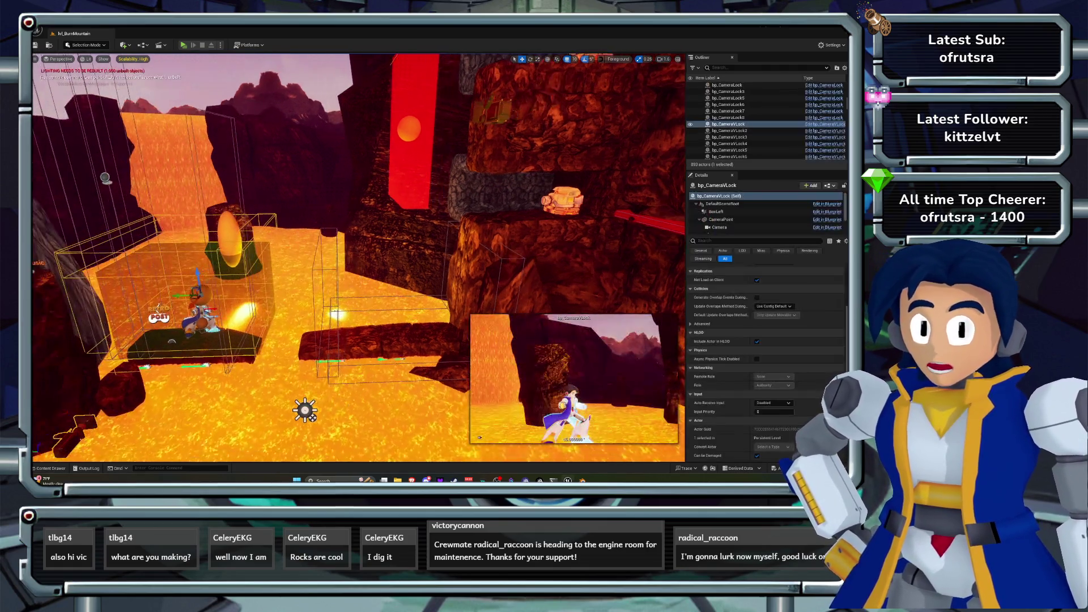
- Open the Content Drawer and navigate to Levels > BurnMountain
click(50, 468)
scroll(479, 394, down, 1)
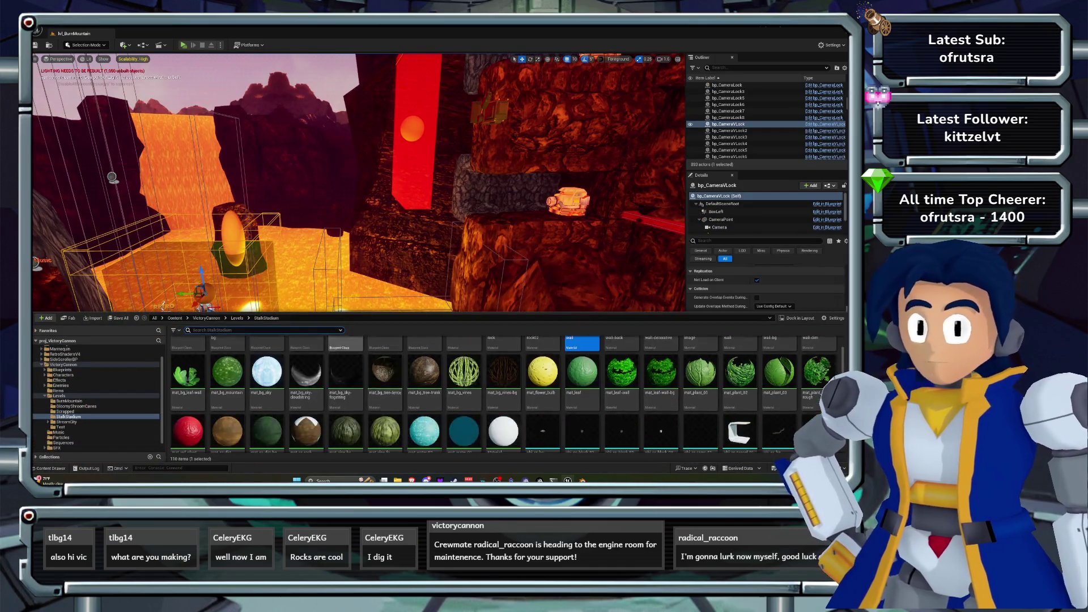
click(237, 317)
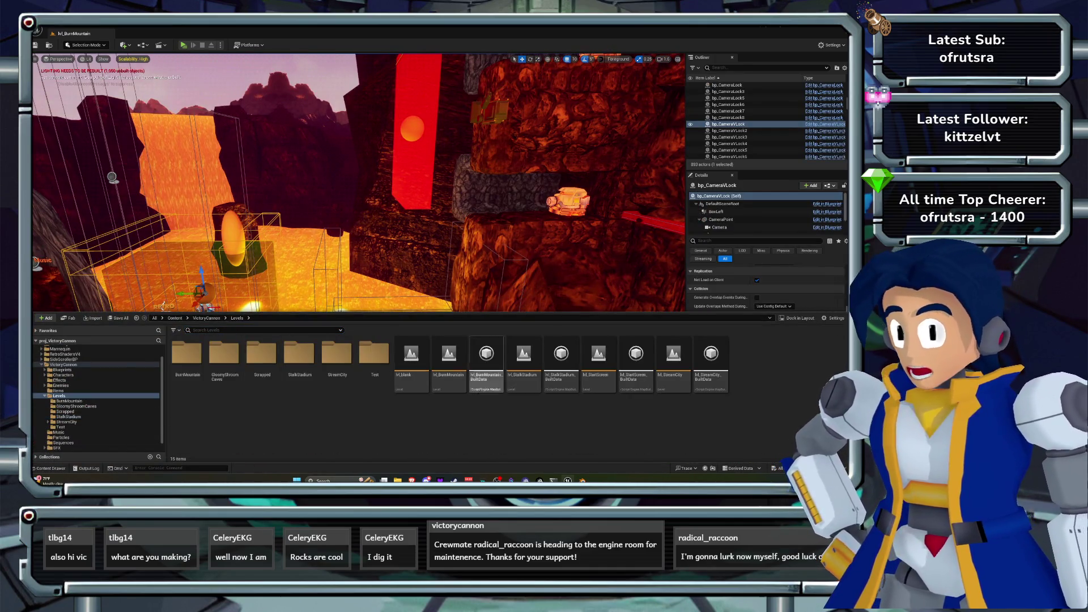
double_click(186, 352)
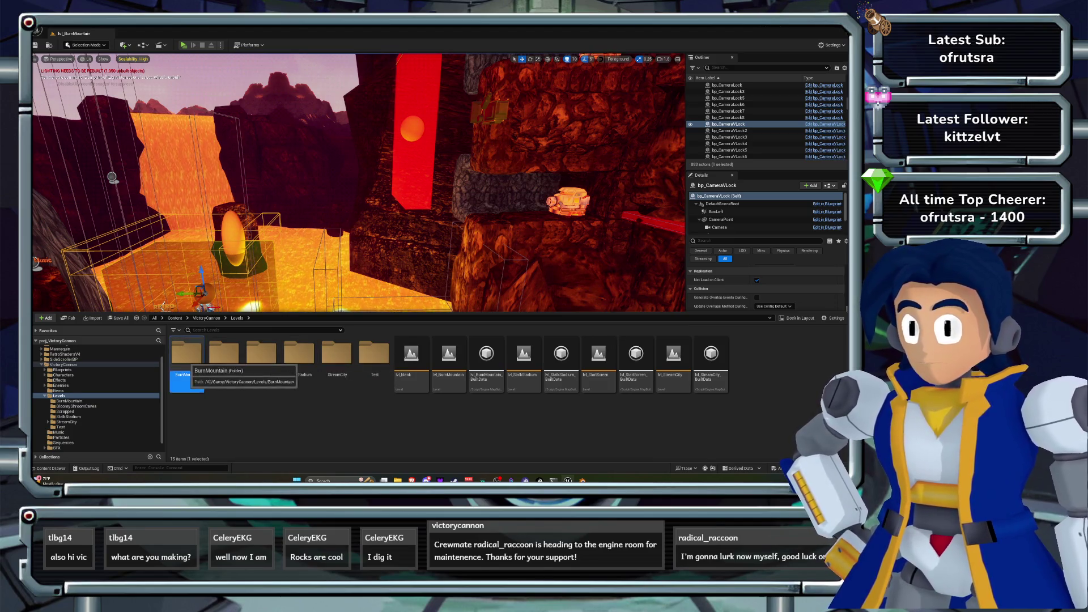
scroll(396, 397, down, 2)
scroll(479, 395, down, 4)
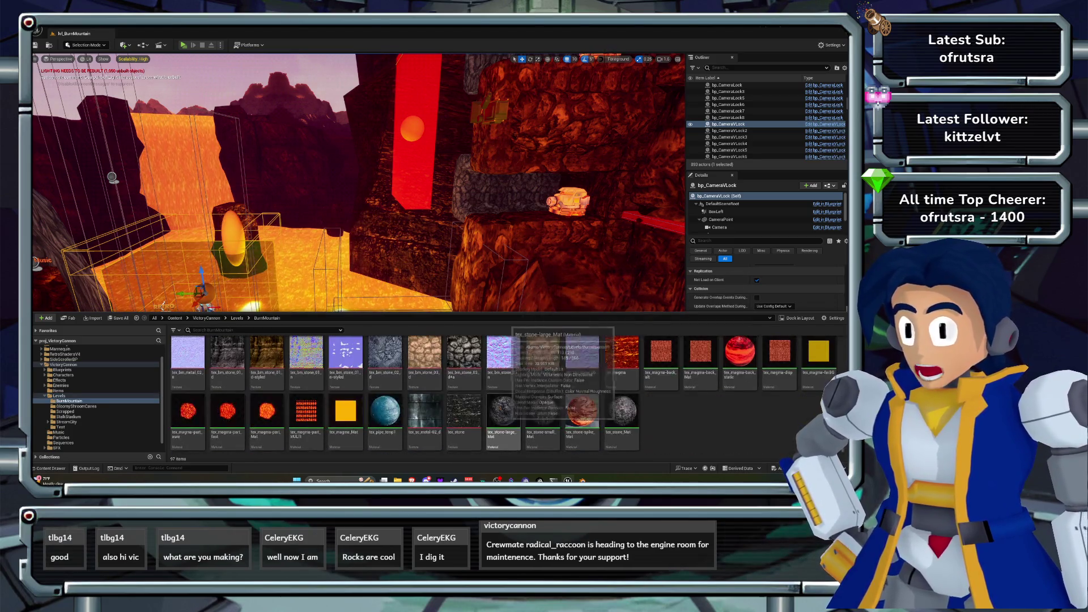
key(alt+Tab)
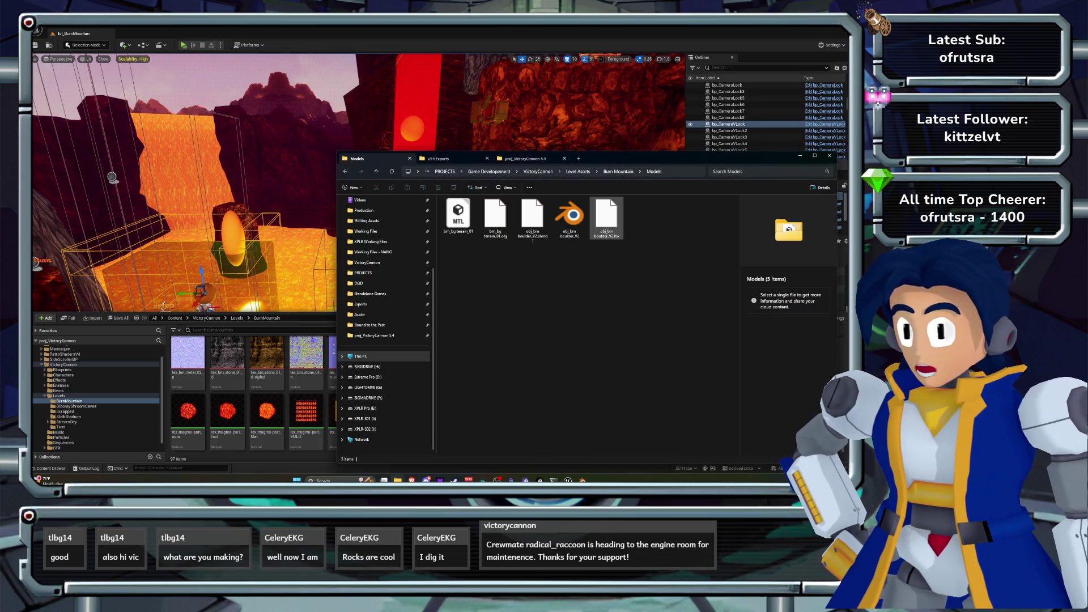
- Drag the exported boulder FBX from File Explorer into the BurnMountain folder and confirm the import
drag(679, 158, 511, 124)
click(438, 182)
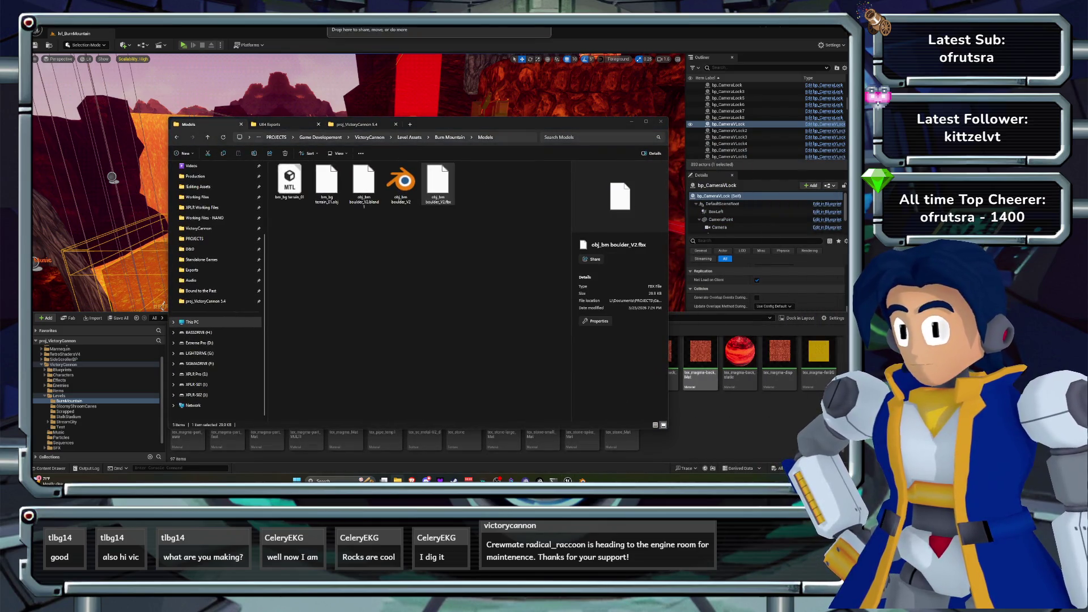
drag(438, 183, 397, 439)
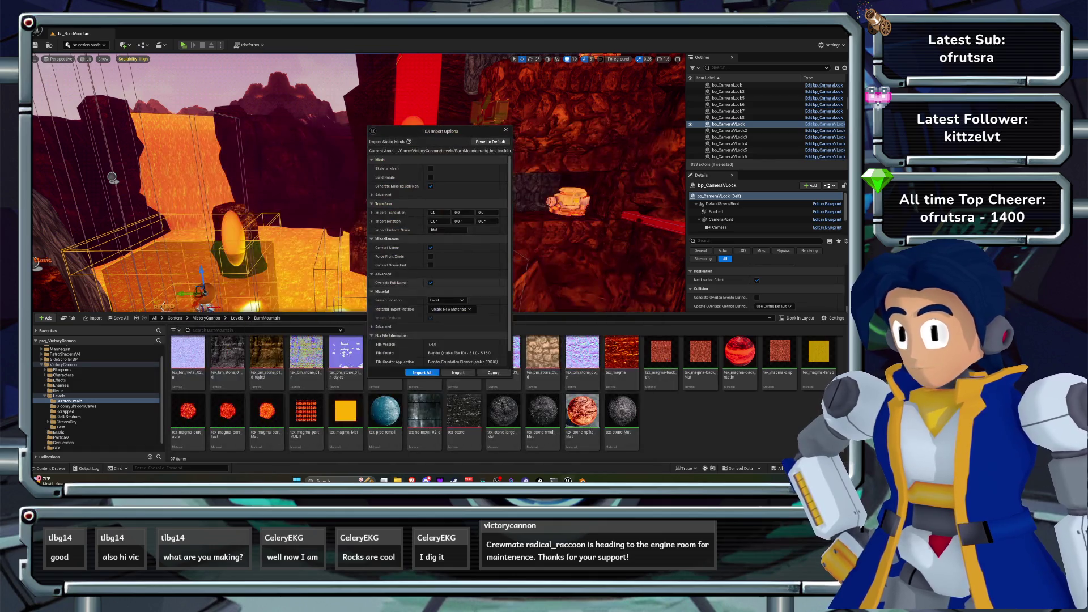
click(422, 373)
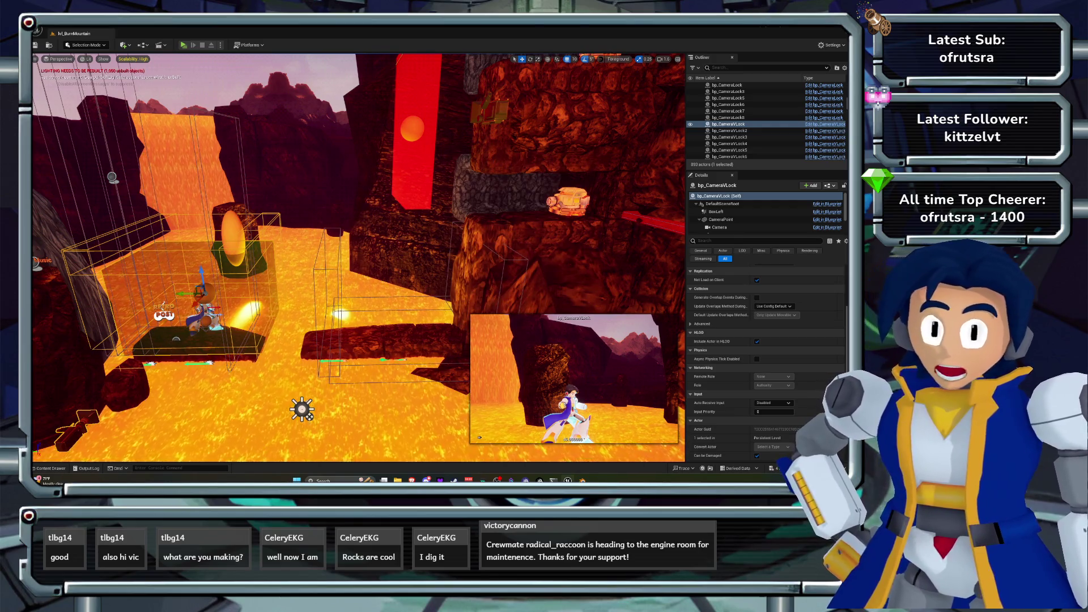
- Select the obj_boulder2 rock in the level and the obj_bm_boulder_V2 asset in the Content Drawer
drag(359, 258, 306, 258)
click(328, 255)
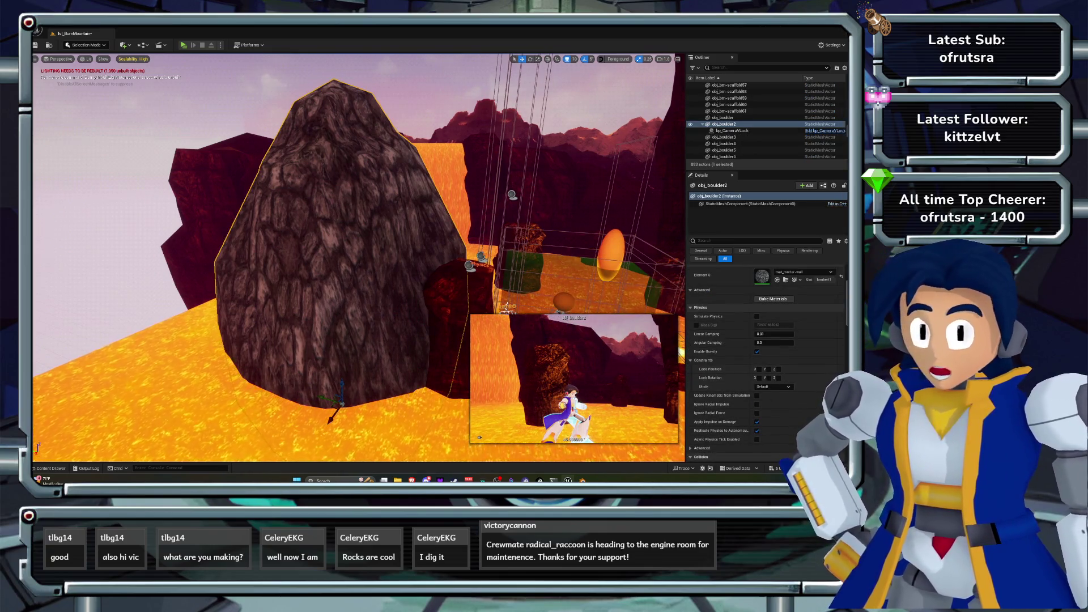
click(51, 468)
scroll(699, 363, up, 5)
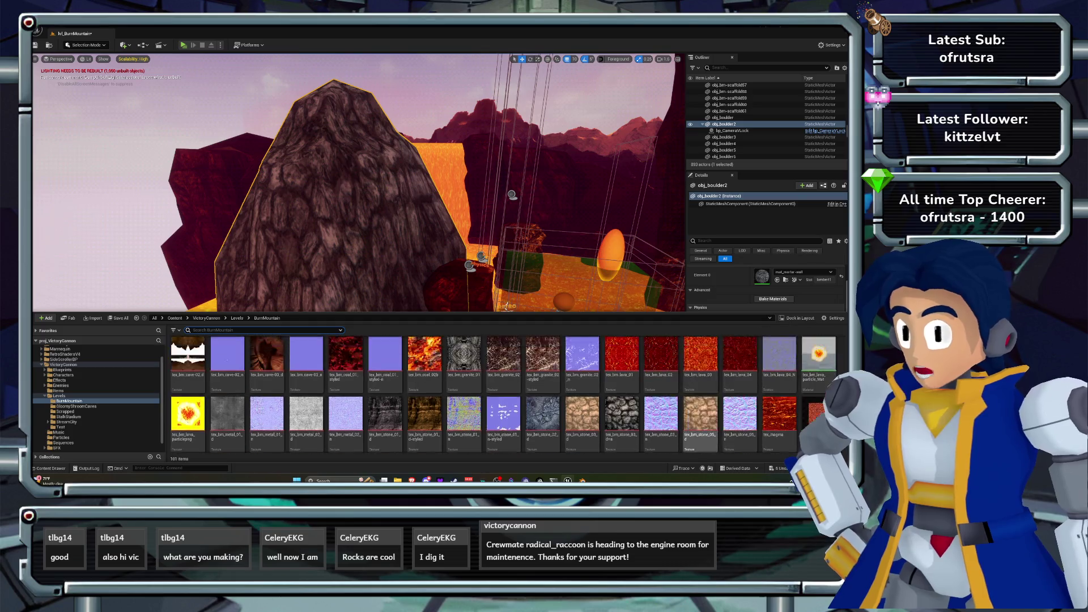
scroll(699, 362, up, 2)
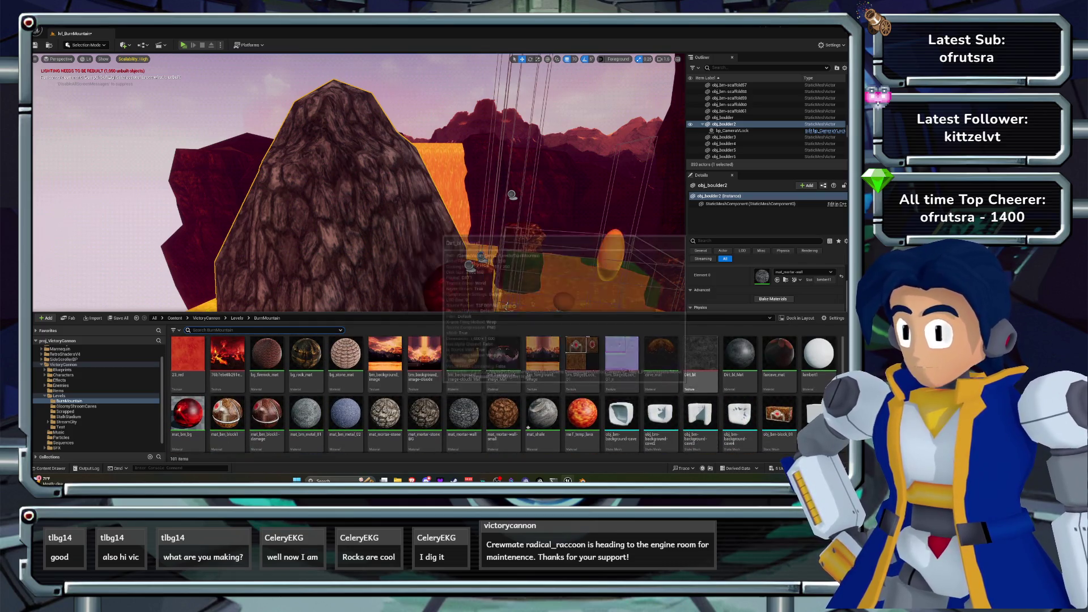
scroll(539, 362, down, 5)
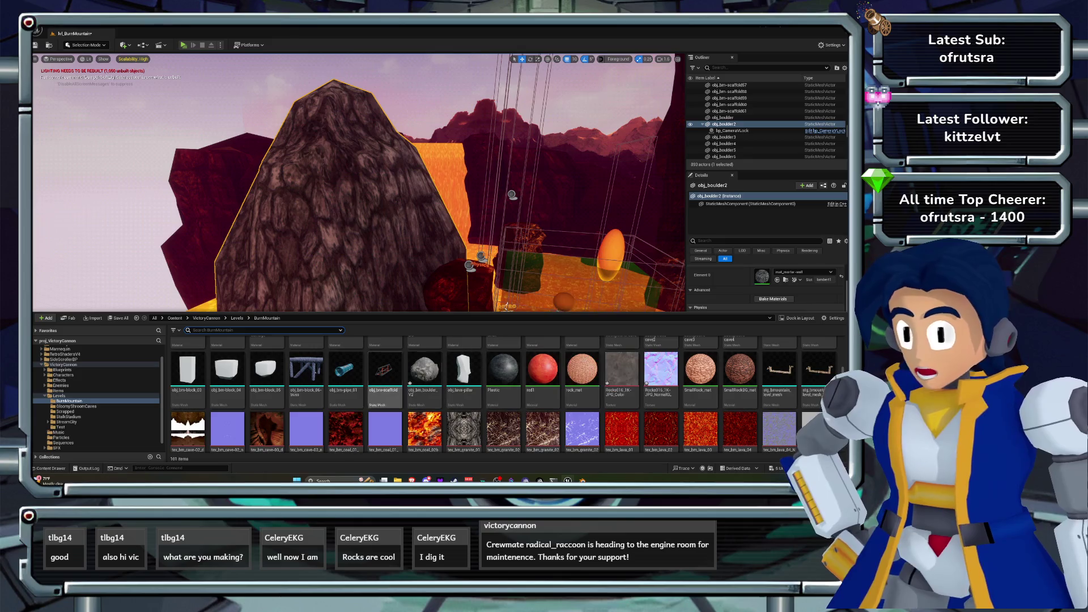
scroll(645, 363, up, 4)
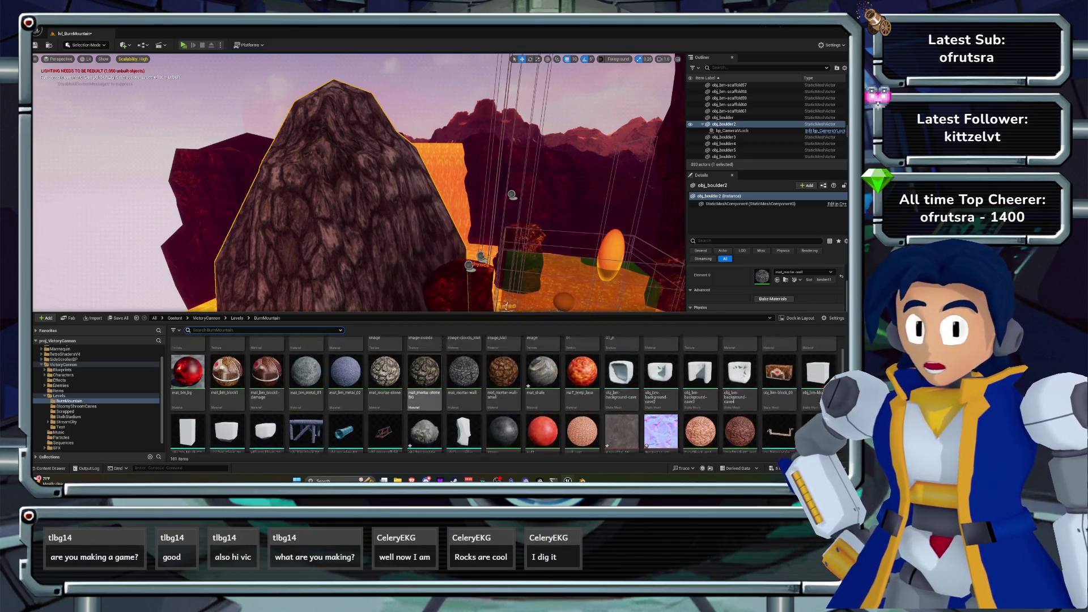
scroll(701, 363, down, 4)
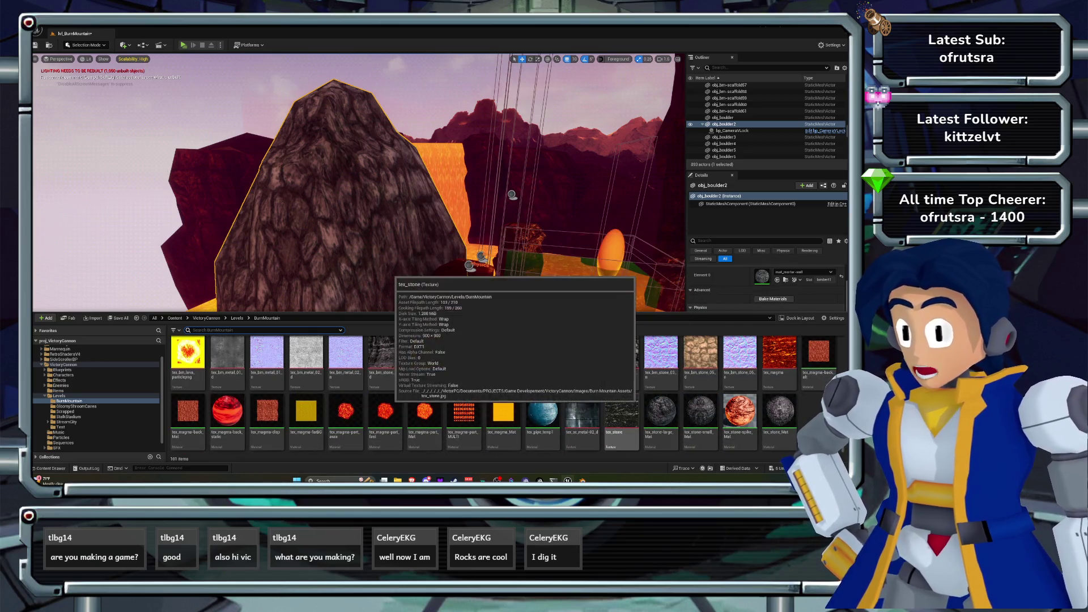
scroll(408, 391, up, 3)
scroll(407, 391, up, 1)
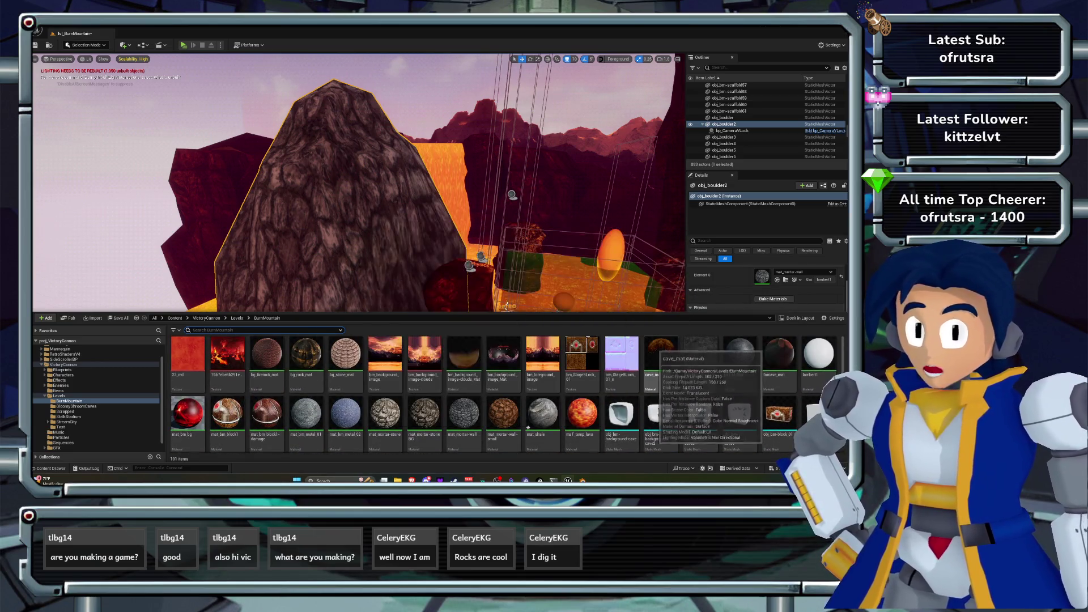
scroll(547, 378, down, 1)
scroll(346, 419, down, 1)
click(424, 405)
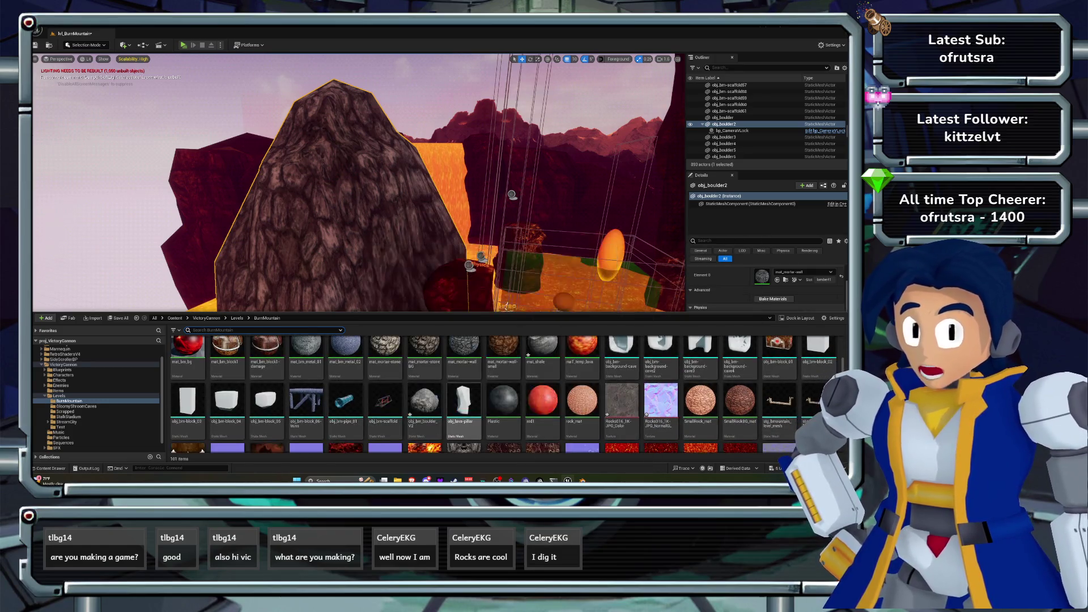
right_click(149, 269)
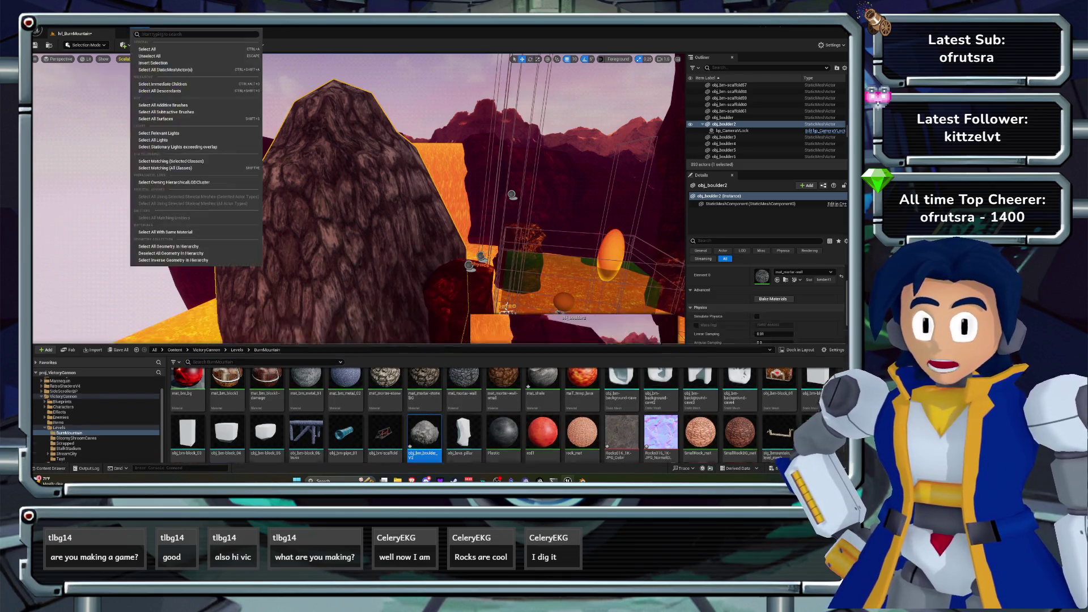
- Replace the selected obj_boulder2 actor with the obj_bm_boulder_V2 mesh and frame it
mouse_move(193, 98)
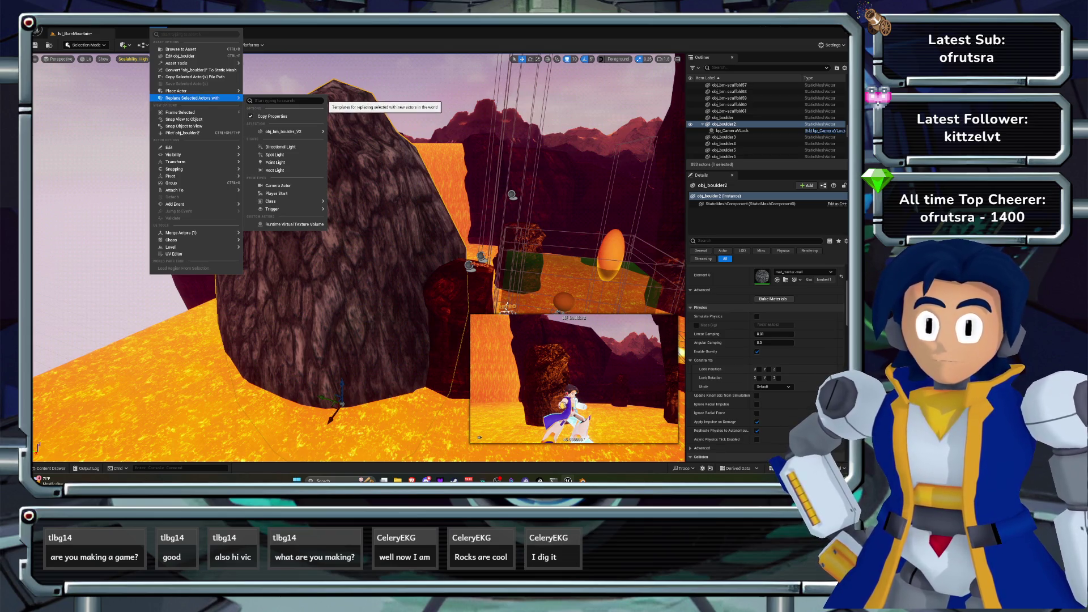
mouse_move(283, 131)
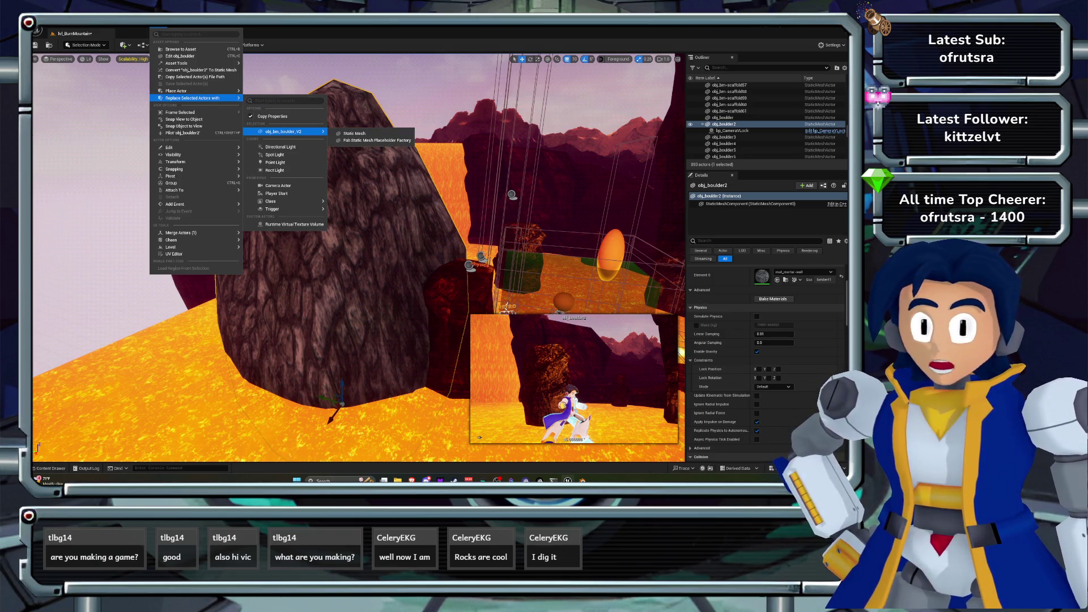
click(355, 134)
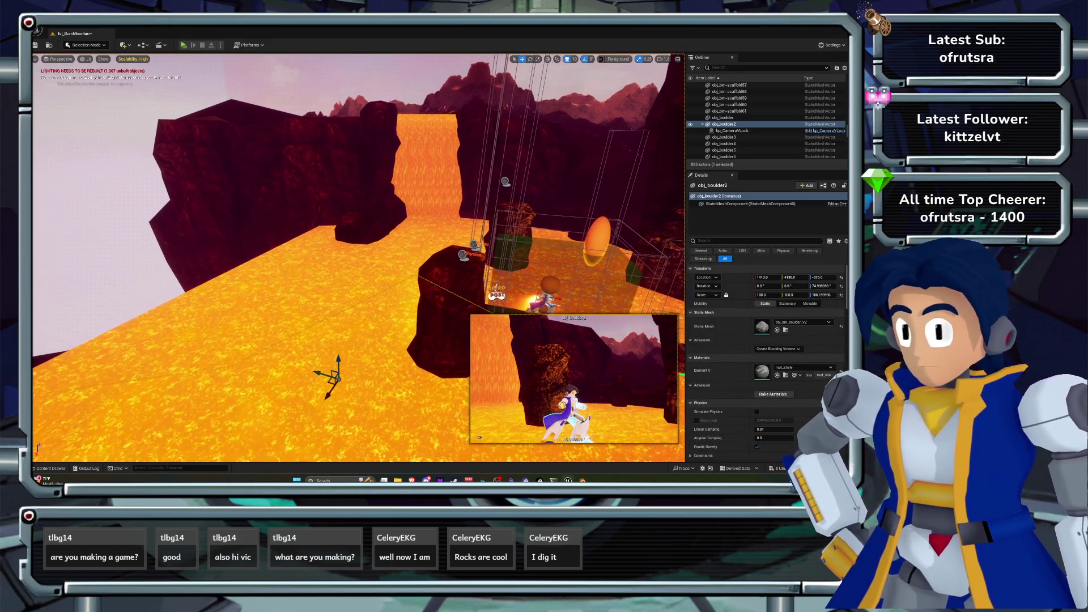
key(f)
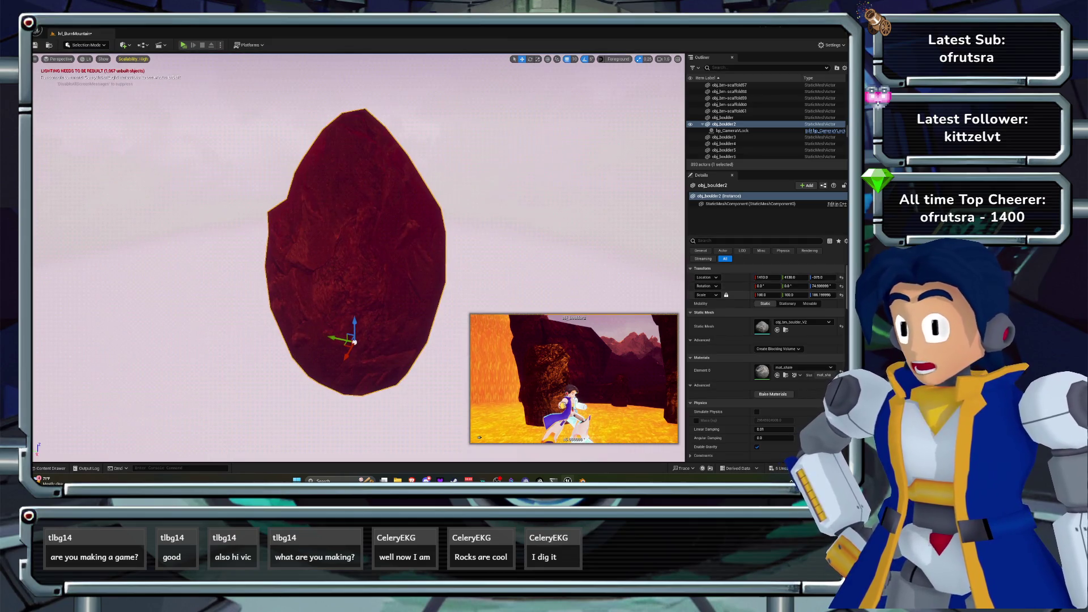
- Try boulder scales of 10, 1 and 0.1 before settling on 0.25
text(10)
key(Return)
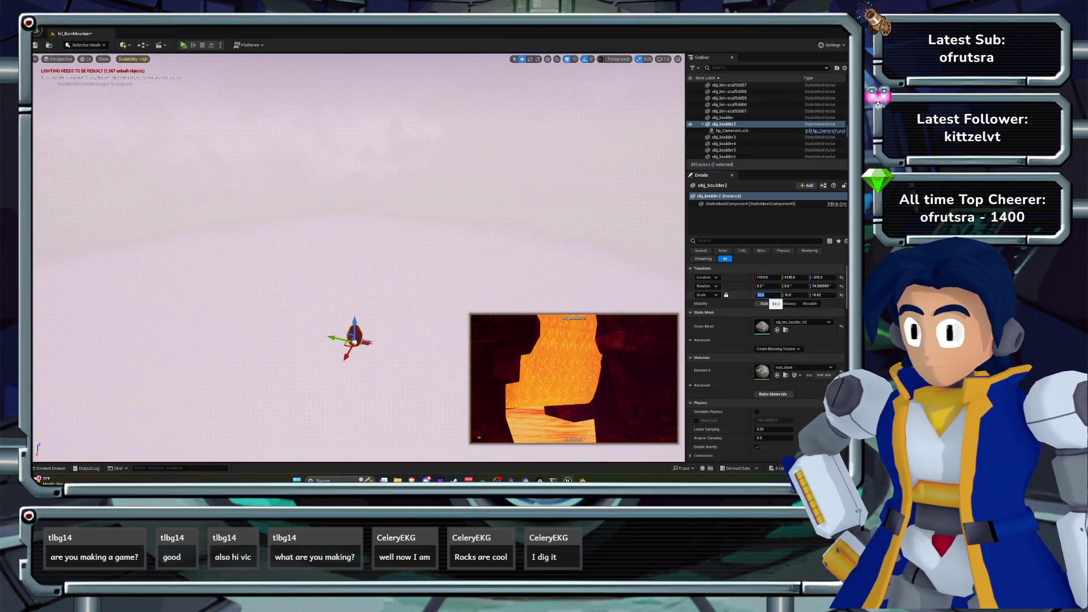
text(1)
key(Return)
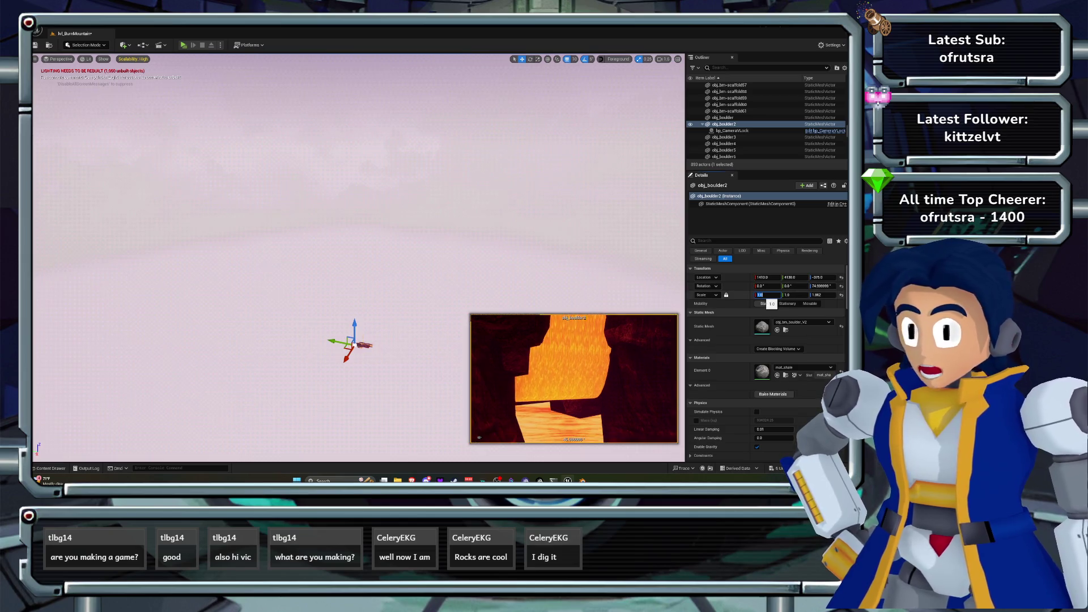
key(f)
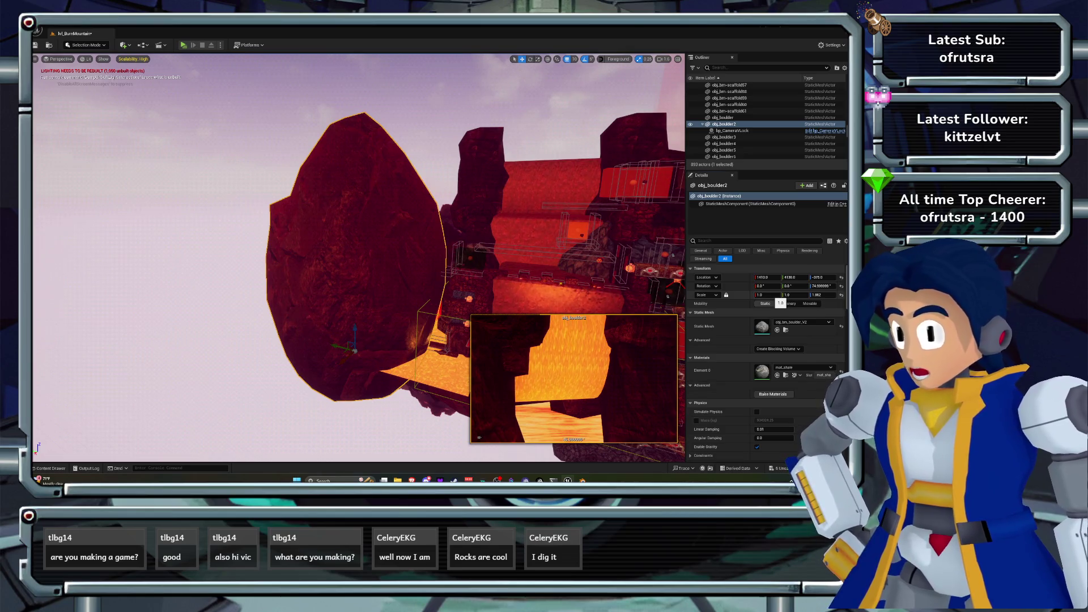
text(.1)
key(Return)
key(f)
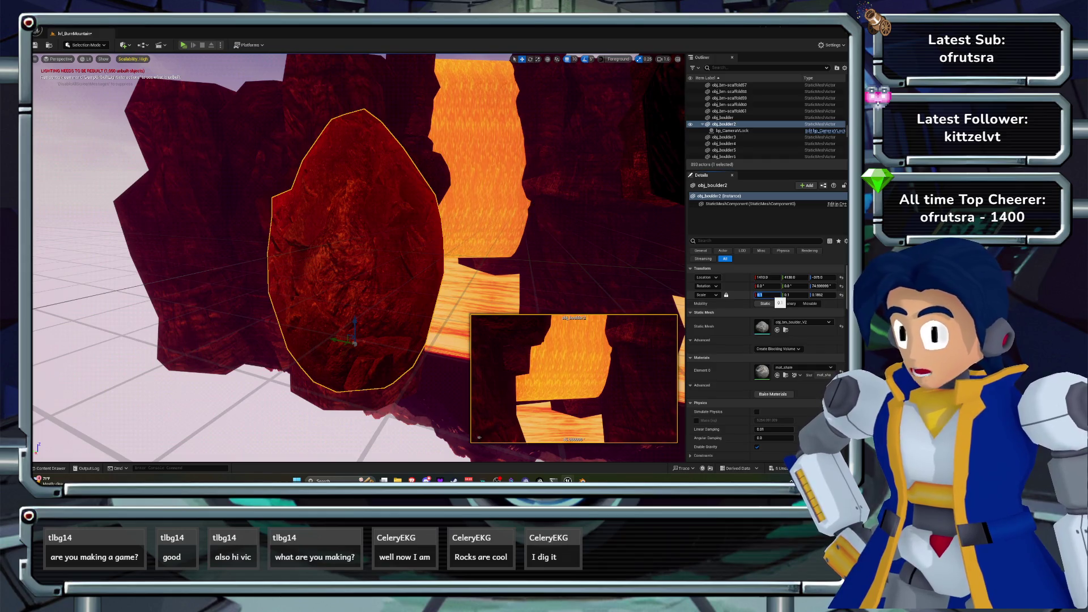
text(5)
key(Return)
key(f)
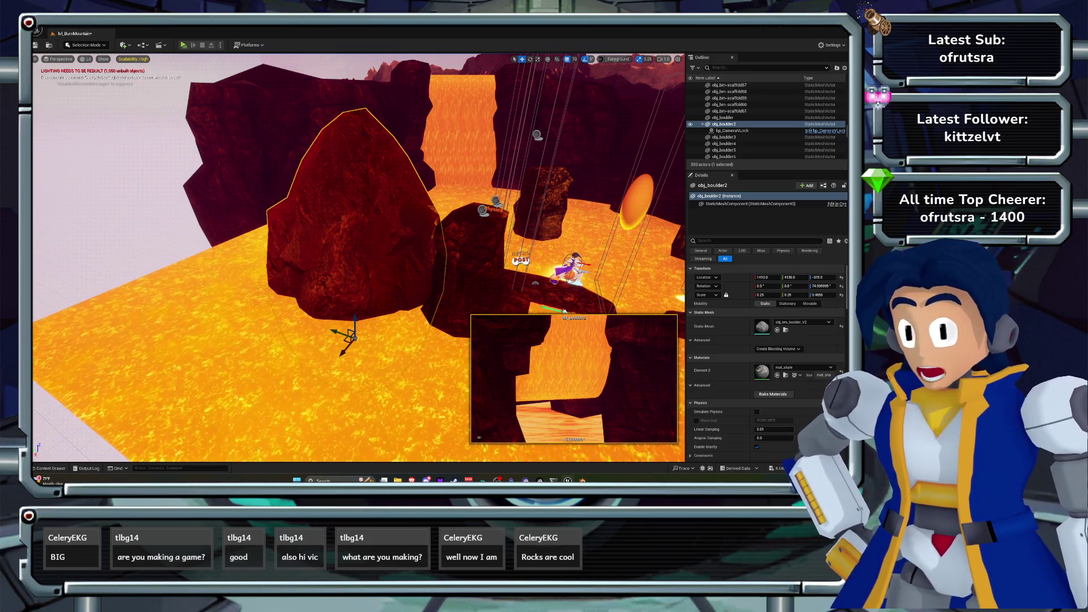
- Select and frame the obj_lava-pillar21 rock
click(470, 261)
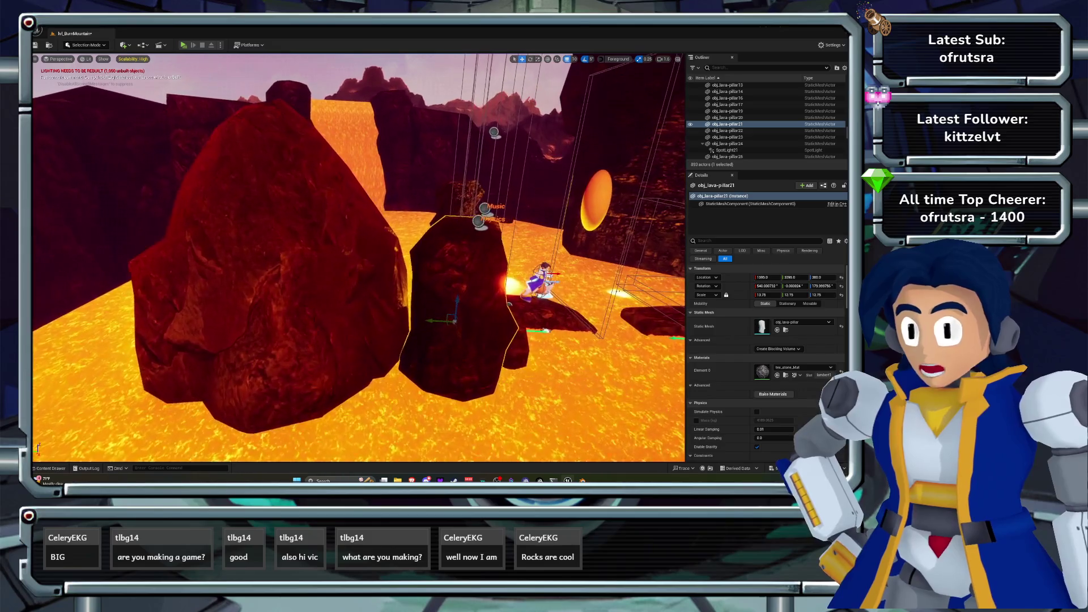
key(f)
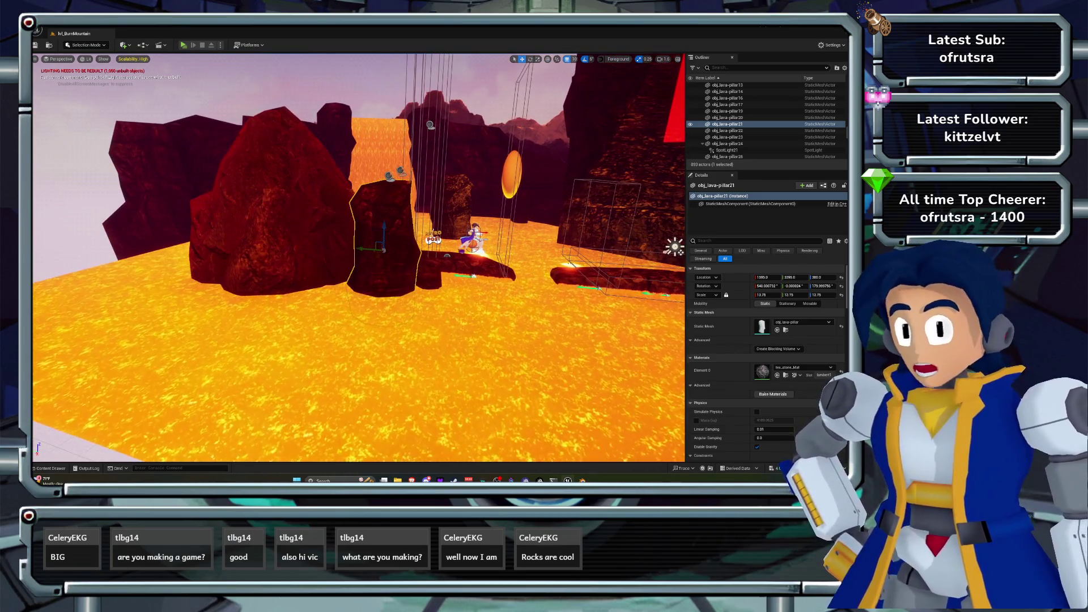
key(alt+Tab)
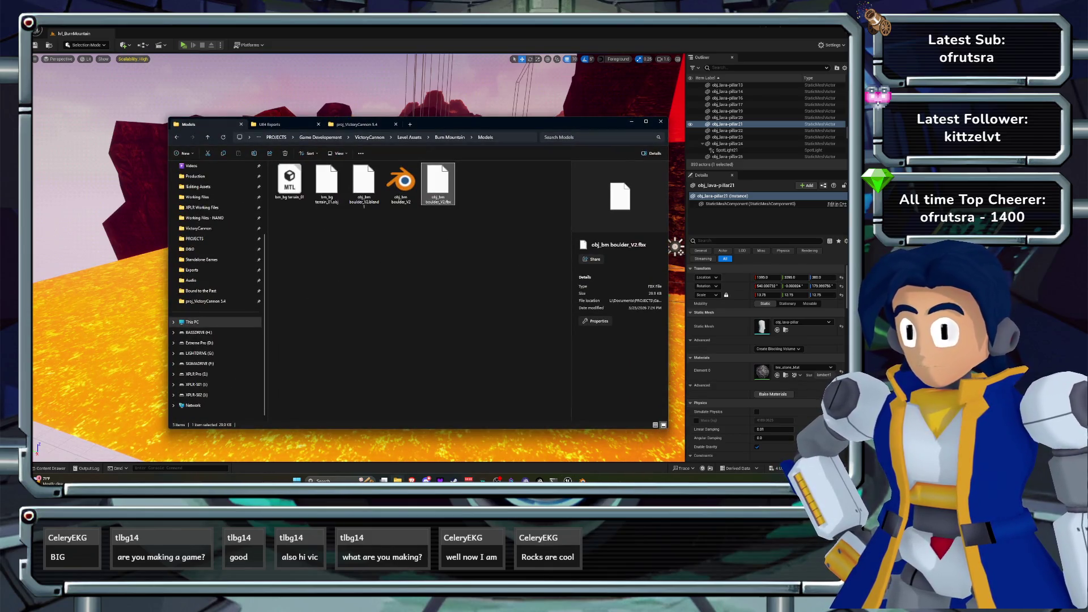
- Open the obj_lava-pillar mesh from the Content Drawer to inspect it, then close it
key(alt+Tab)
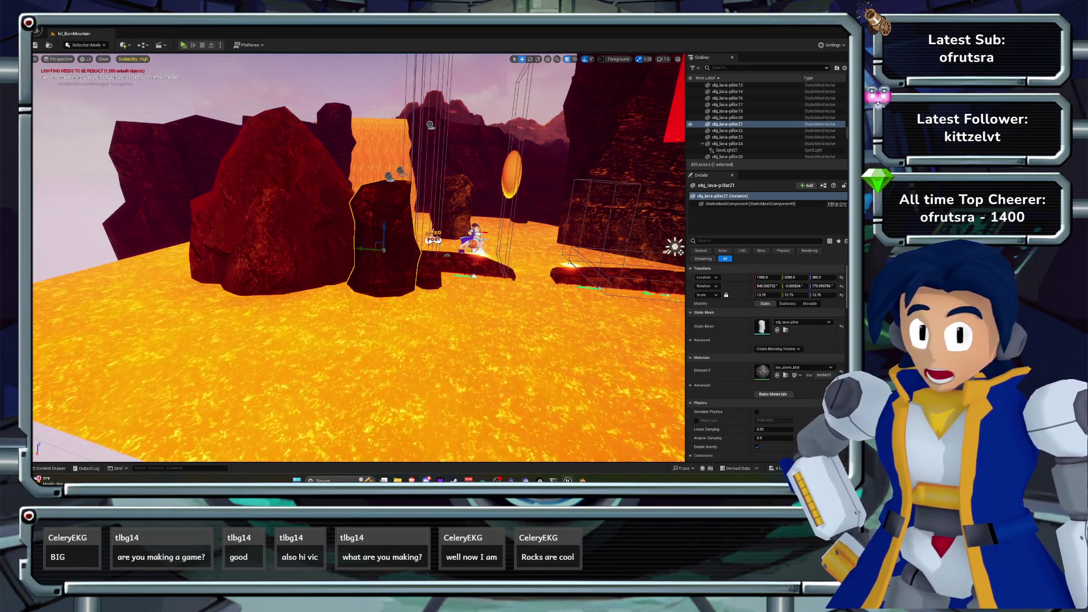
key(ctrl+space)
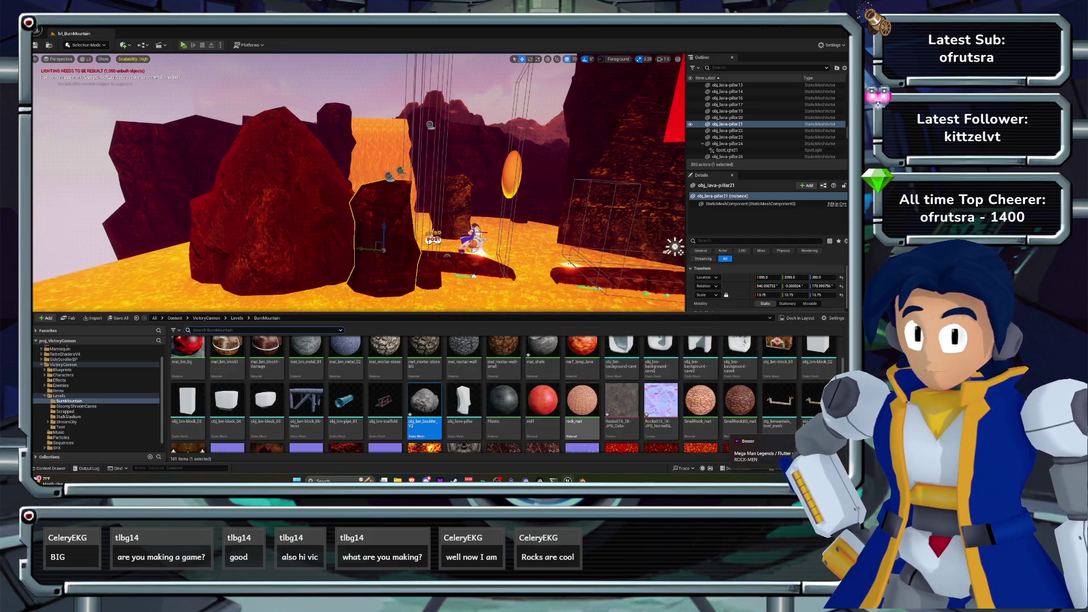
scroll(464, 368, down, 1)
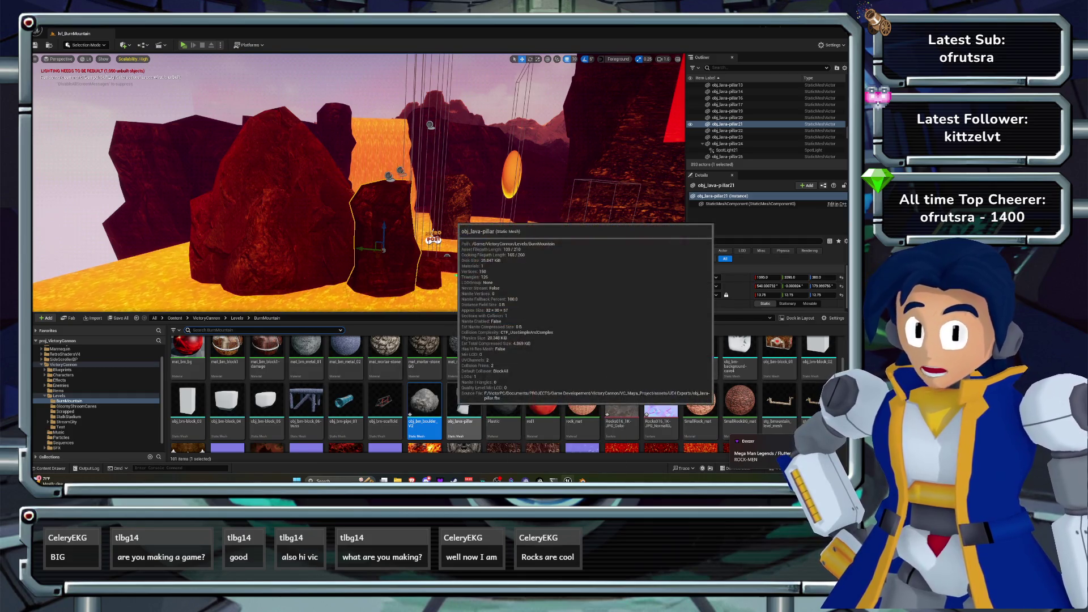
double_click(463, 403)
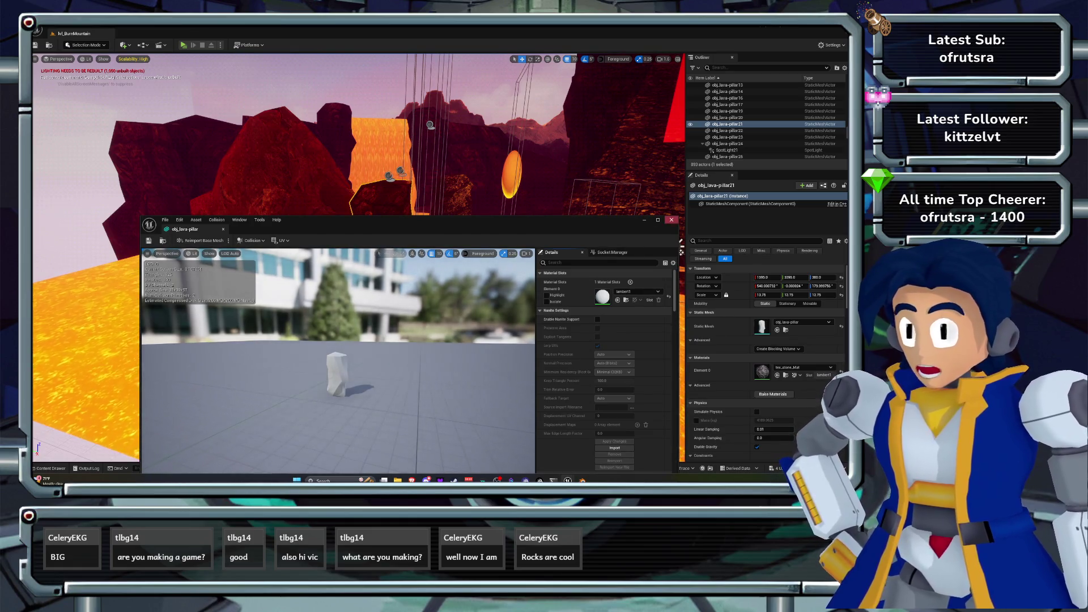
click(671, 219)
- Set obj_bm_boulder_V2's Import Uniform Scale to 1.0, reimport the base mesh, and return to obj_boulder2
click(50, 468)
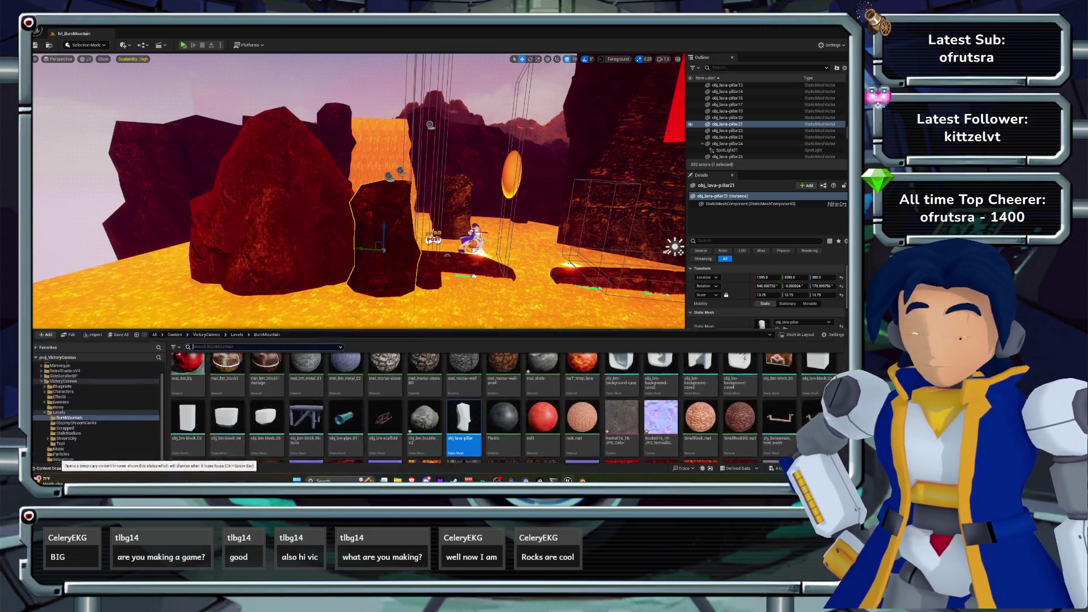
double_click(424, 403)
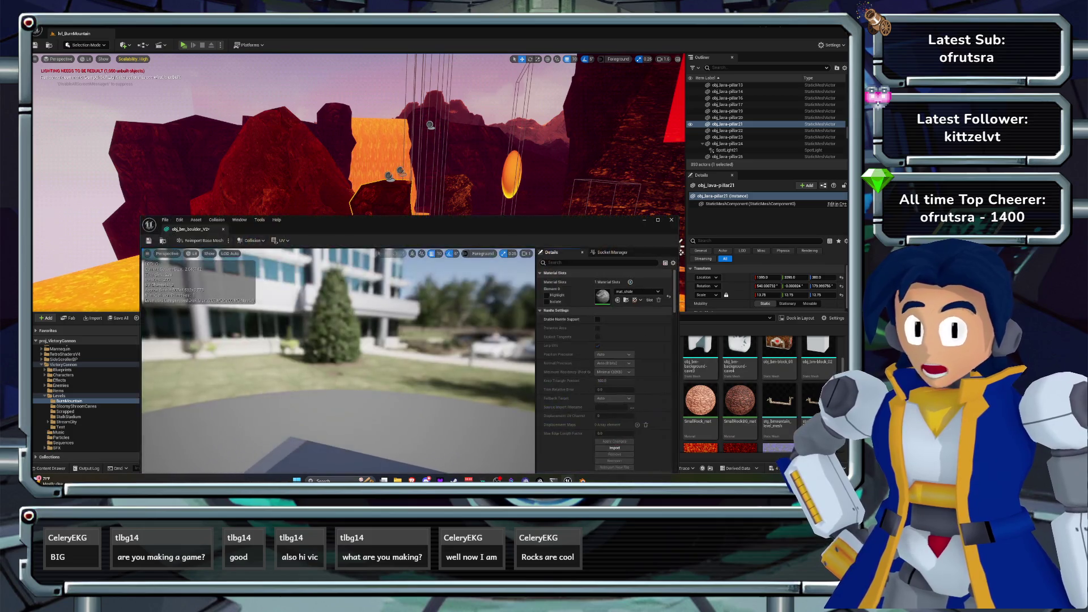
drag(397, 220, 404, 100)
scroll(612, 272, down, 10)
scroll(612, 261, down, 5)
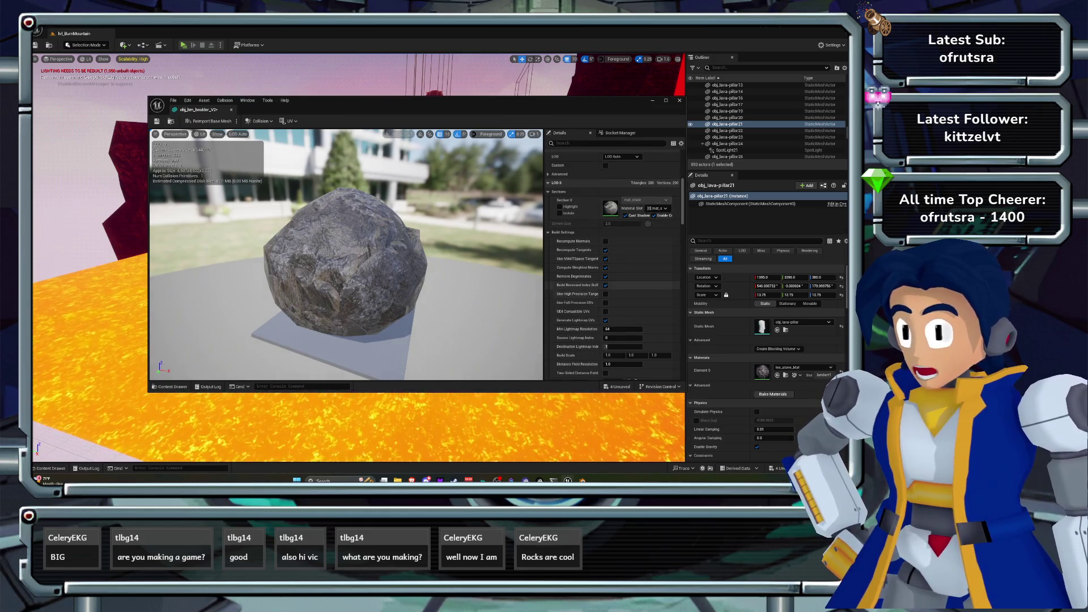
scroll(612, 261, down, 10)
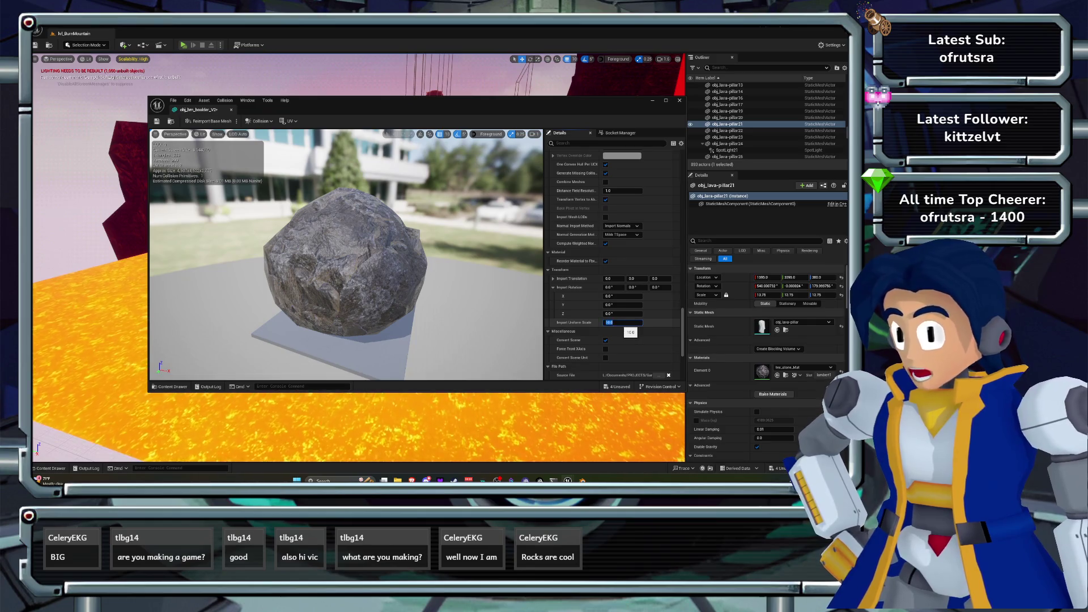
text(1)
key(Return)
click(208, 121)
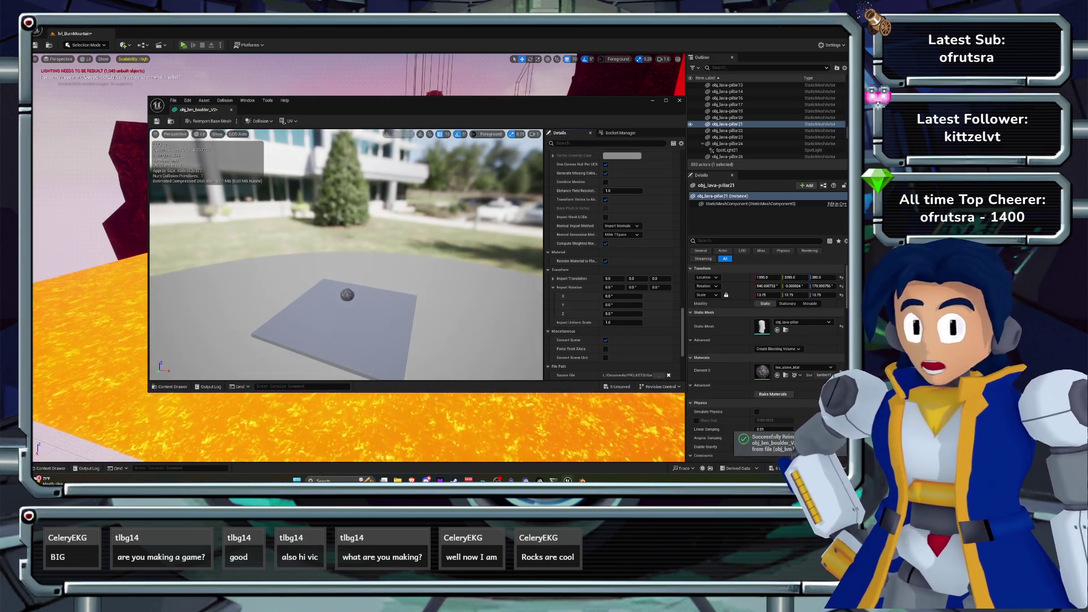
click(679, 100)
double_click(724, 124)
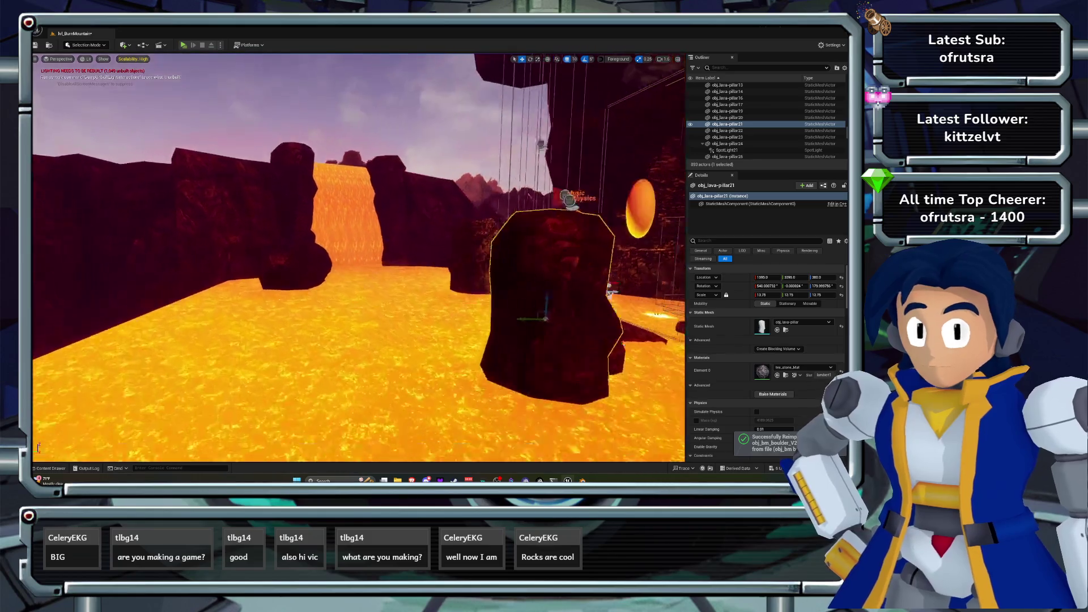
- Try boulder scales of 1, 10, 5 and 2, settling on a scale of 2.5
click(762, 294)
text(1)
key(Return)
text(10)
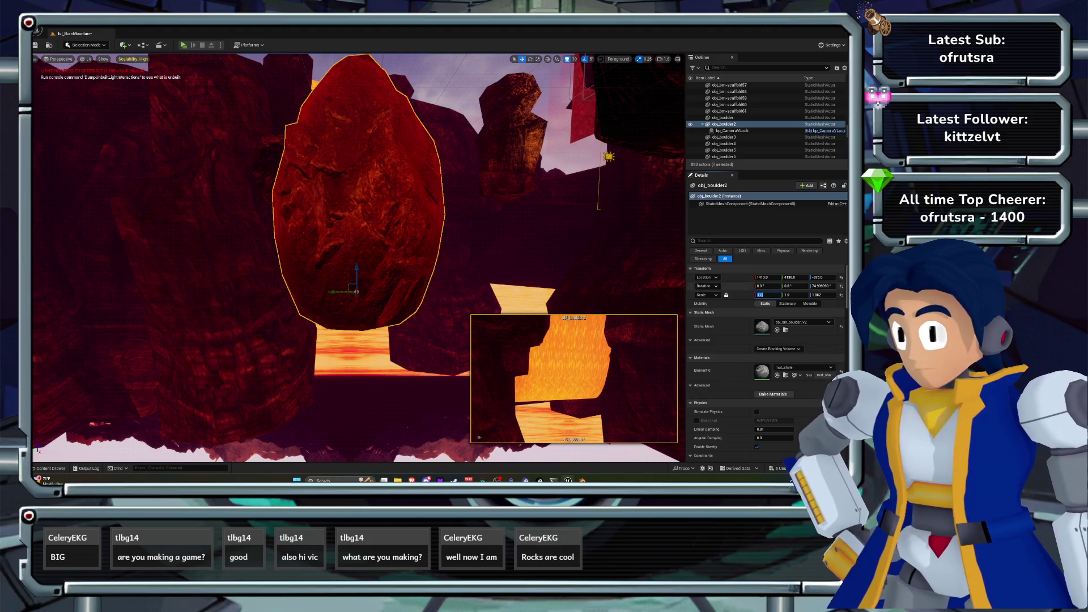
key(Return)
key(f)
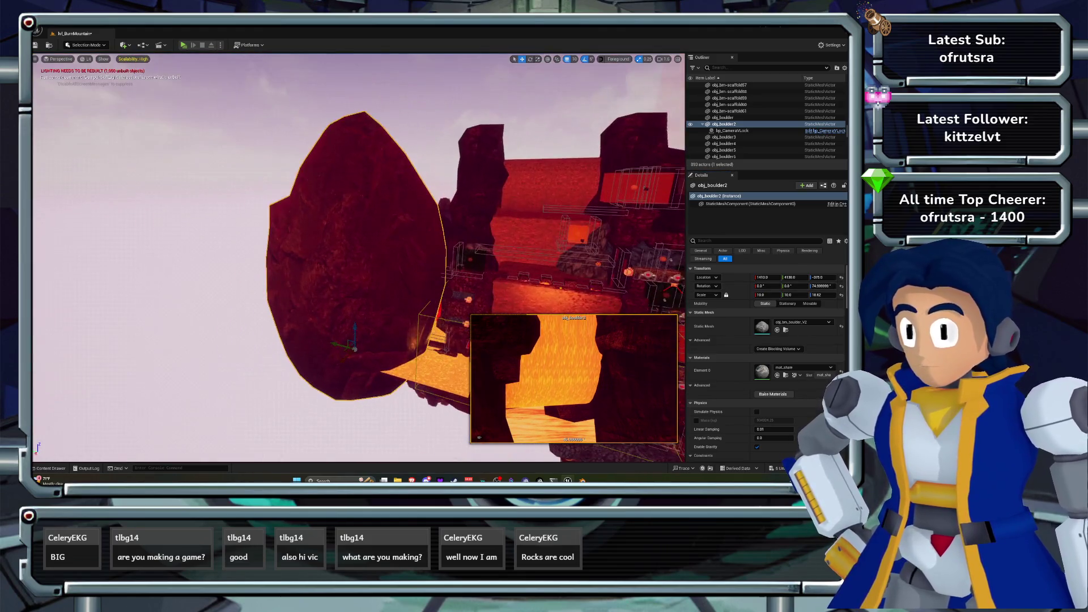
click(760, 294)
text(5)
key(Return)
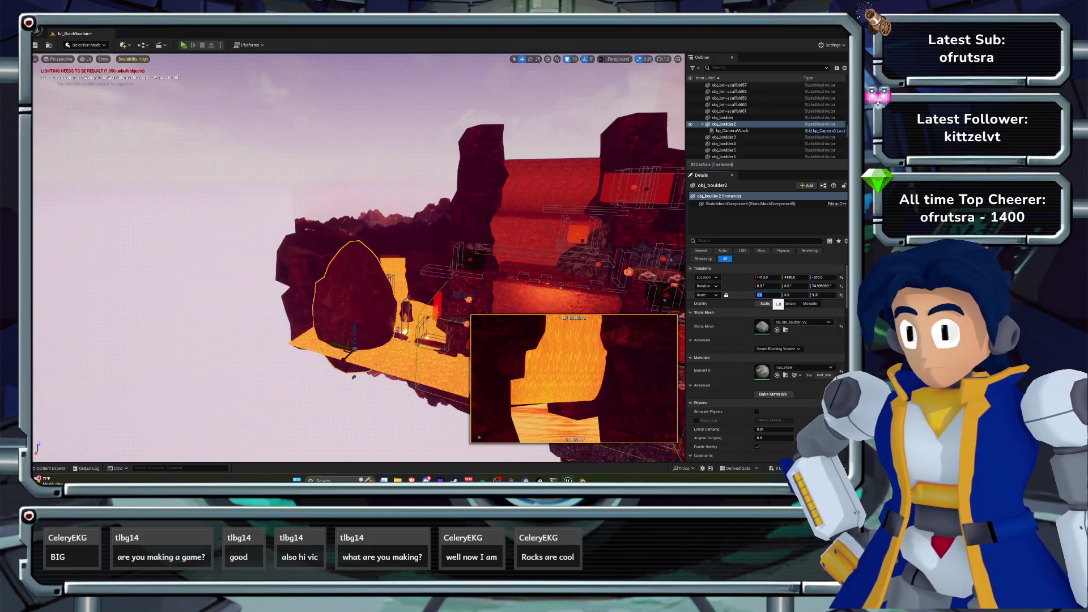
text(2)
key(Return)
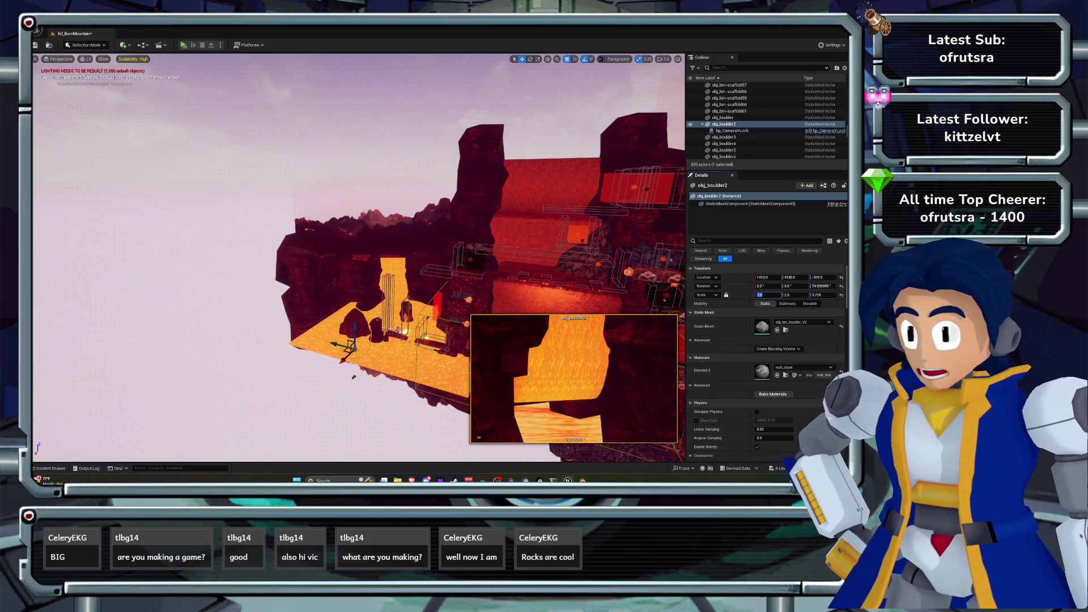
key(f)
click(762, 294)
key(Return)
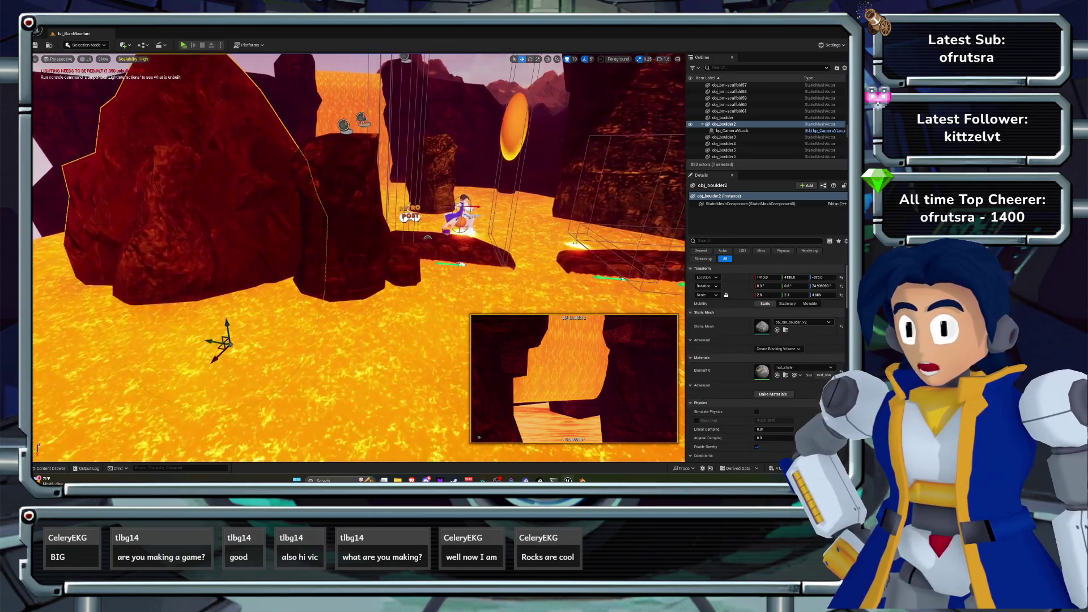
- Assign mat_shale to Element 0 of obj_lava-pillar21 and move the view closer to it
click(339, 221)
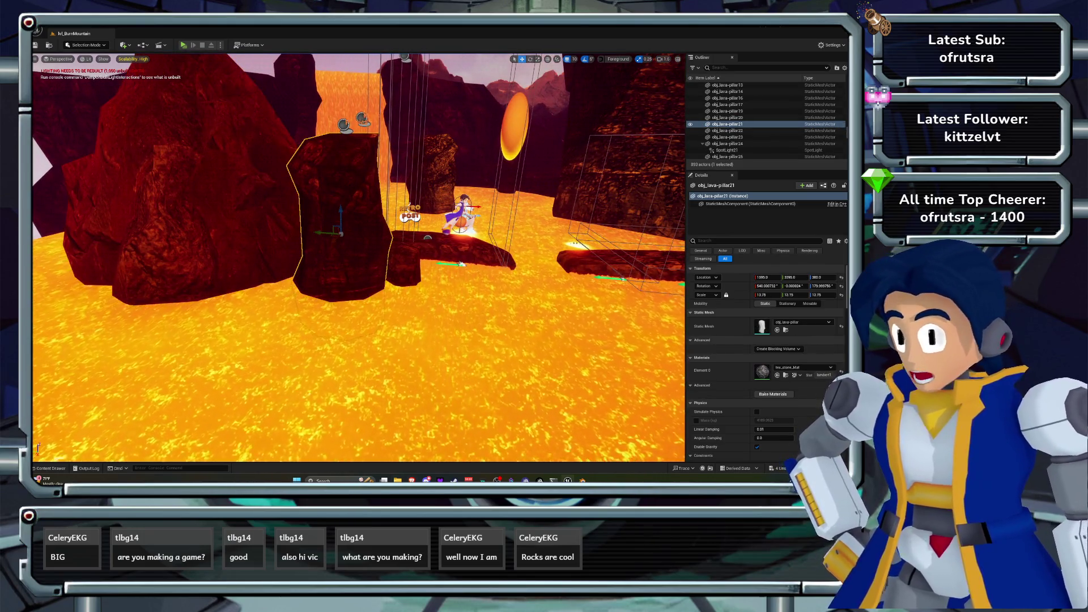
click(802, 367)
text(sha)
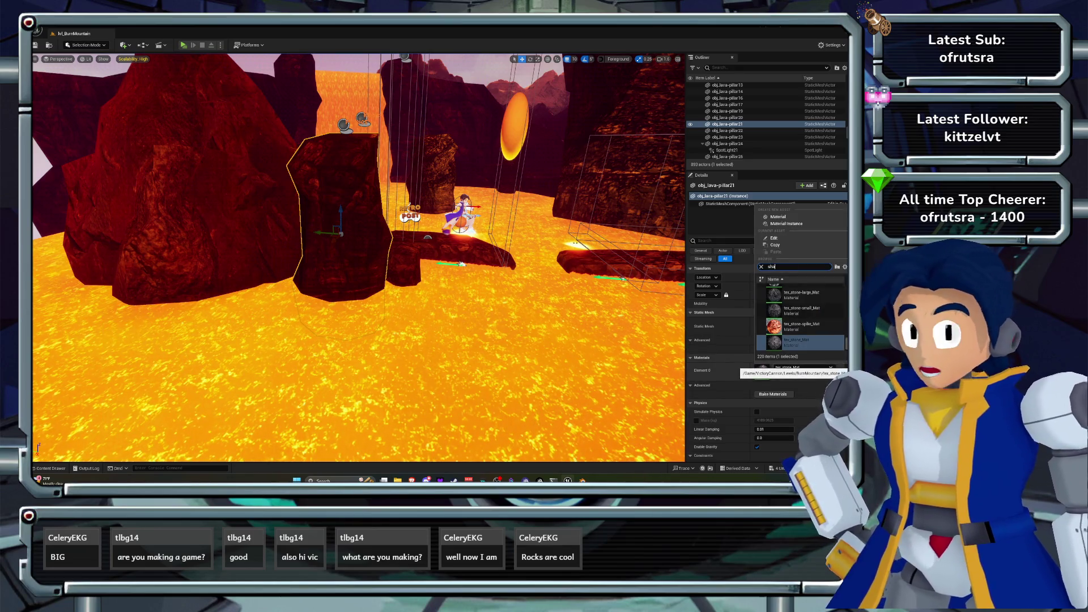
text(l)
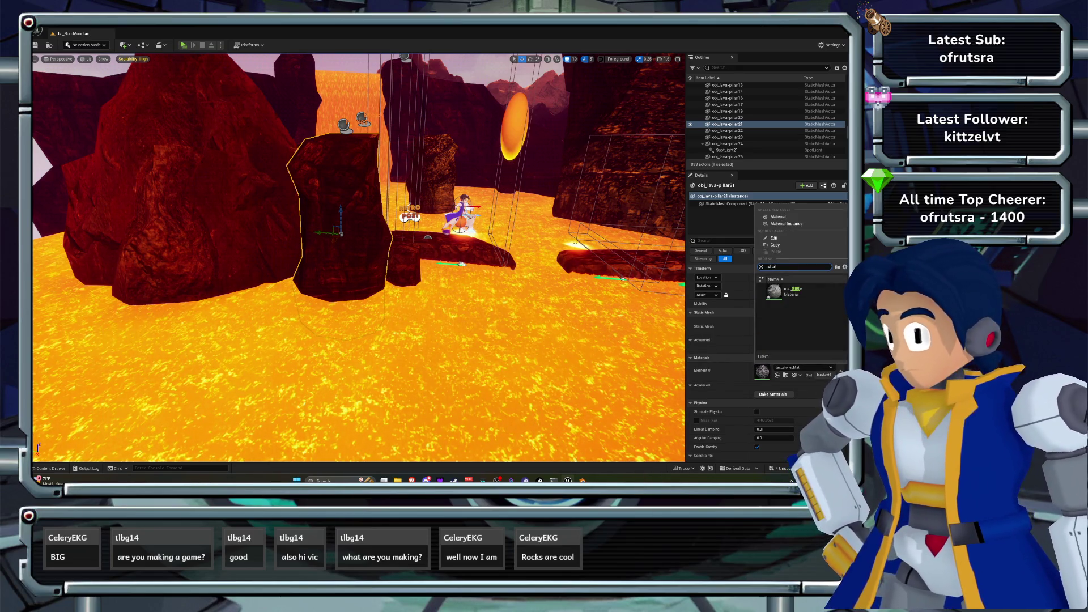
click(791, 290)
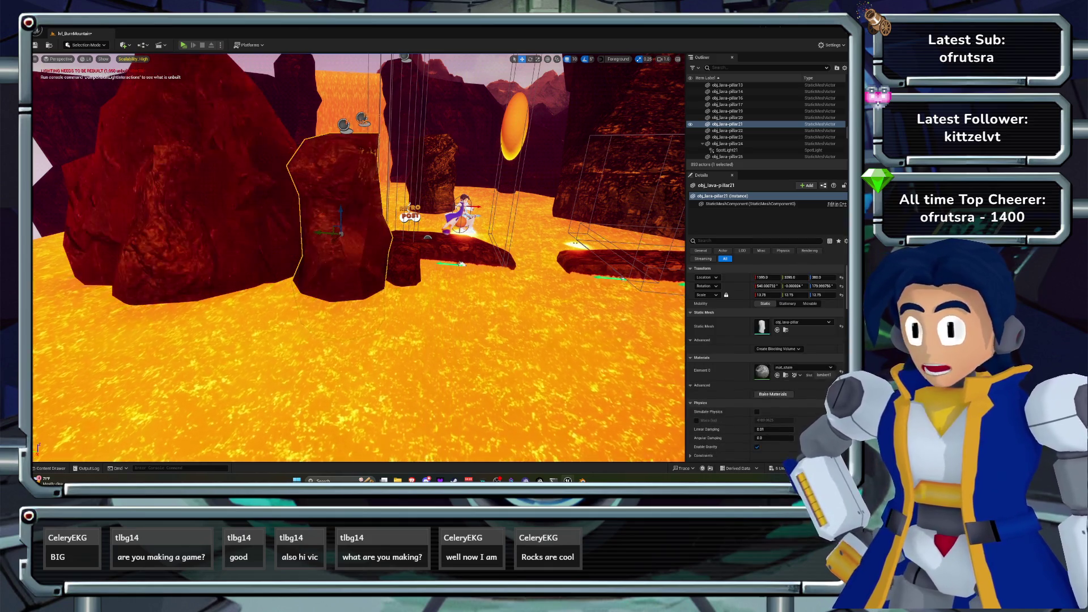
scroll(358, 255, up, 3)
drag(359, 255, 315, 233)
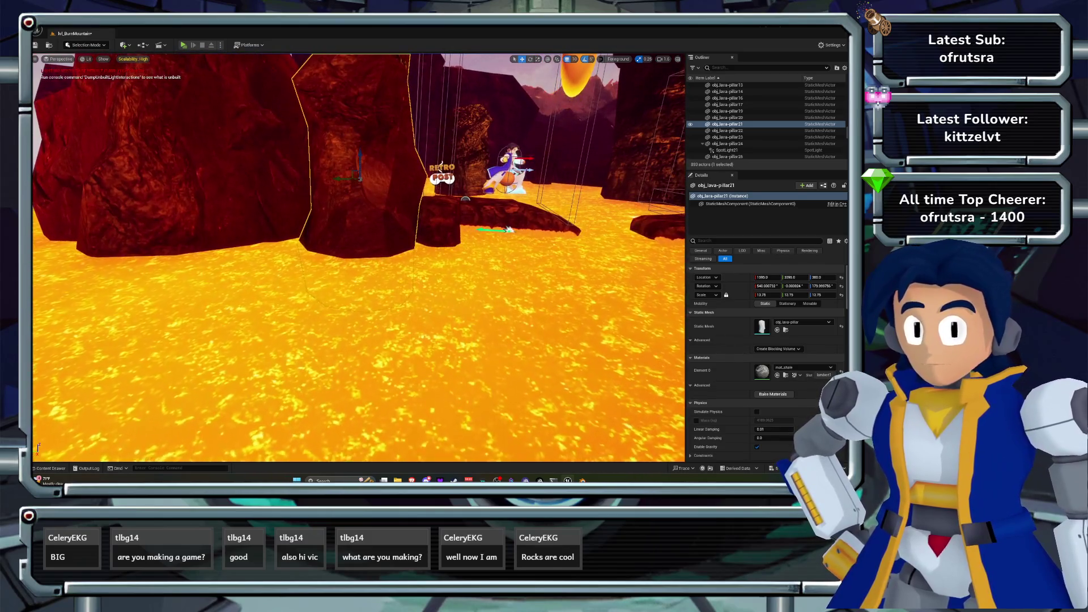
- Toggle the pillar's material change with undo/redo to compare, keeping mat_shale
key(ctrl+z)
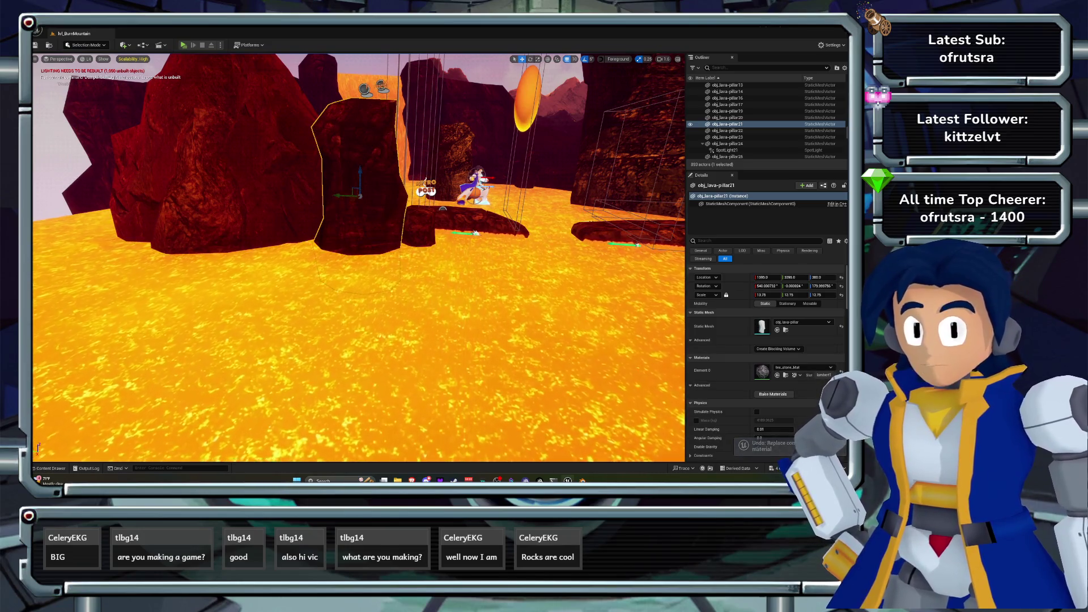
key(ctrl+y)
key(ctrl+z)
key(ctrl+y)
key(ctrl+z)
key(ctrl+y)
drag(37, 448, 37, 447)
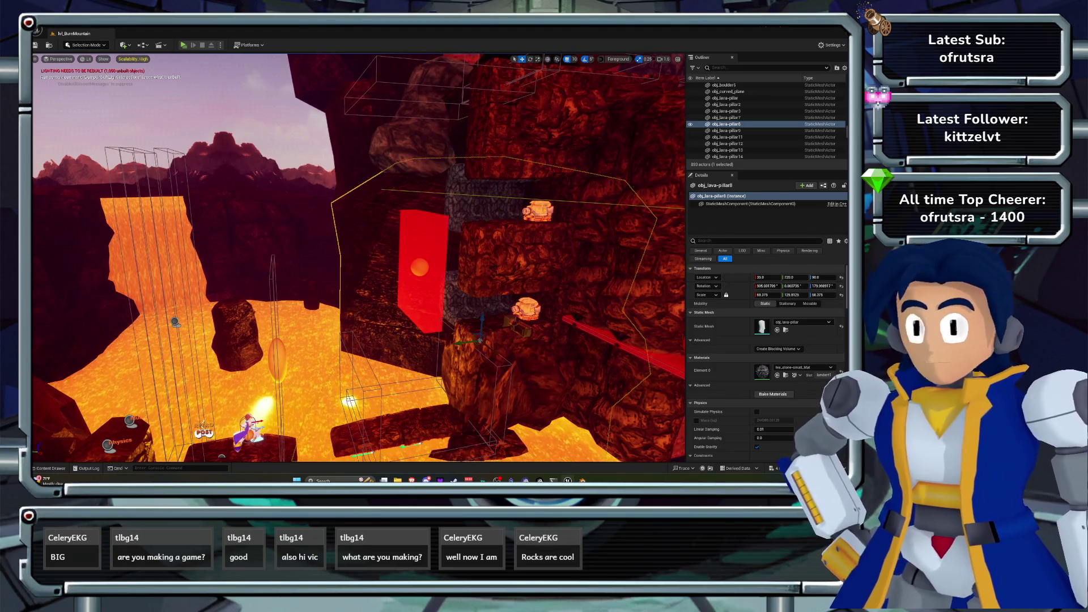
- Replace the selected lava pillar with the obj_brn_boulder_V2 mesh as a trial
click(140, 26)
mouse_move(160, 27)
mouse_move(193, 98)
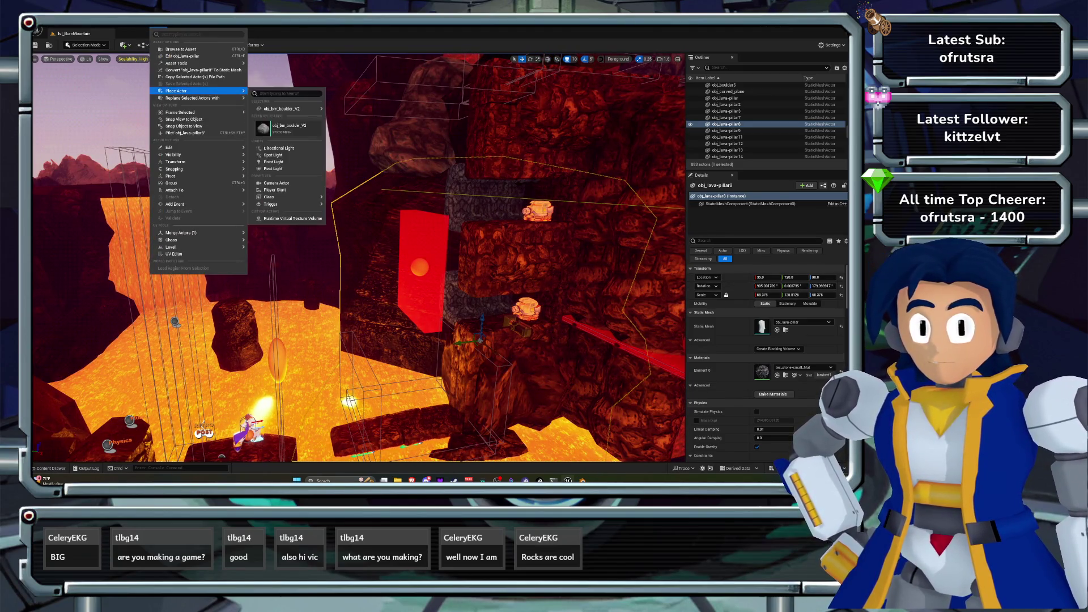
mouse_move(289, 131)
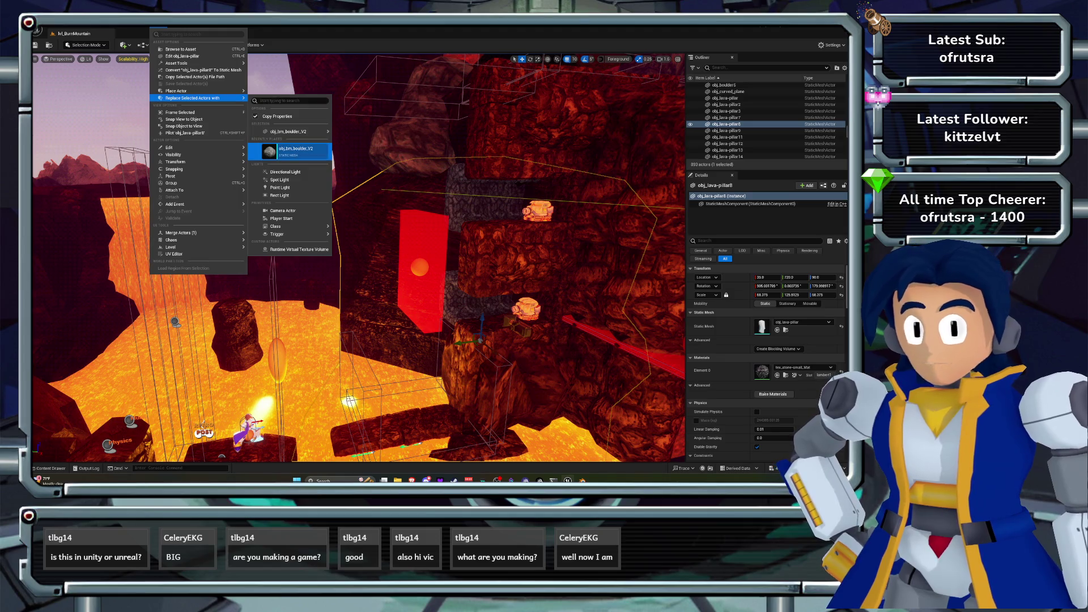
click(295, 150)
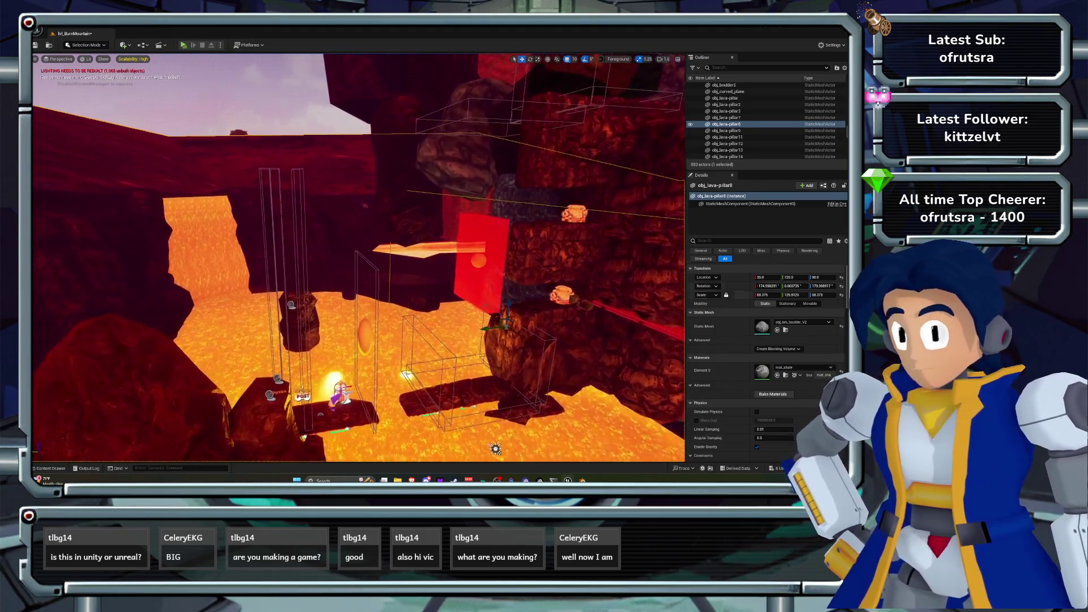
- Try boulder scales of X 10, Y 10, Z 50, then undo the swap to restore the pillar
click(767, 294)
text(10)
key(Return)
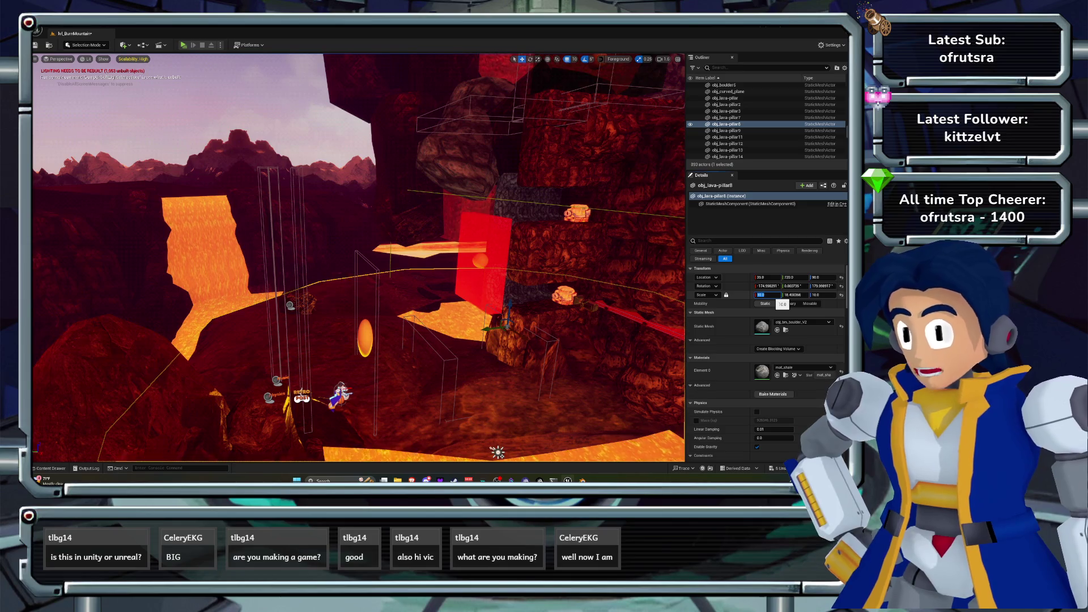
key(Tab)
text(10)
key(Tab)
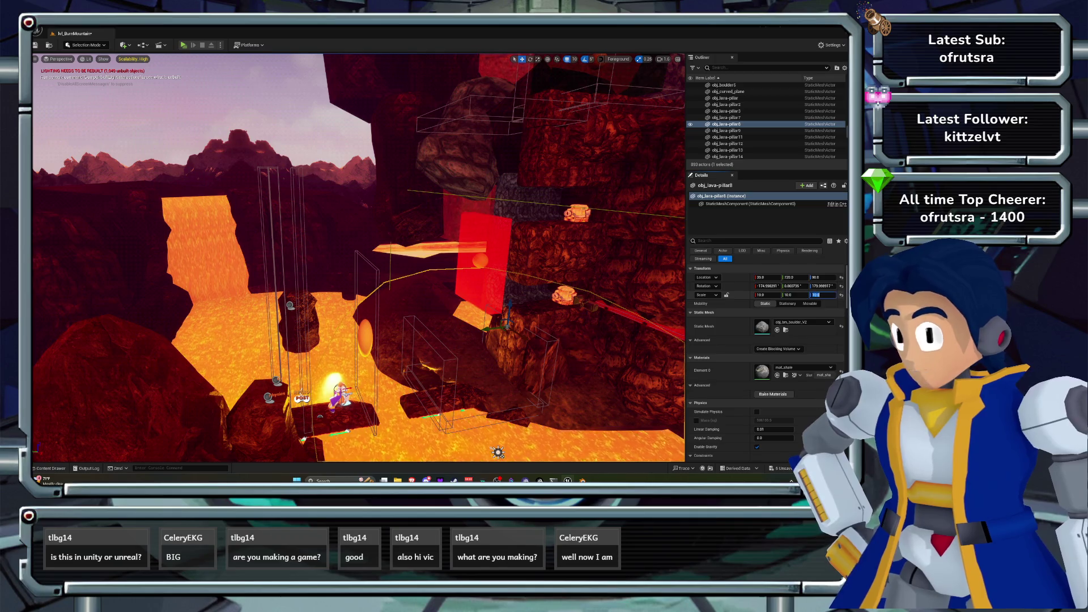
text(0)
key(Return)
text(50)
key(Return)
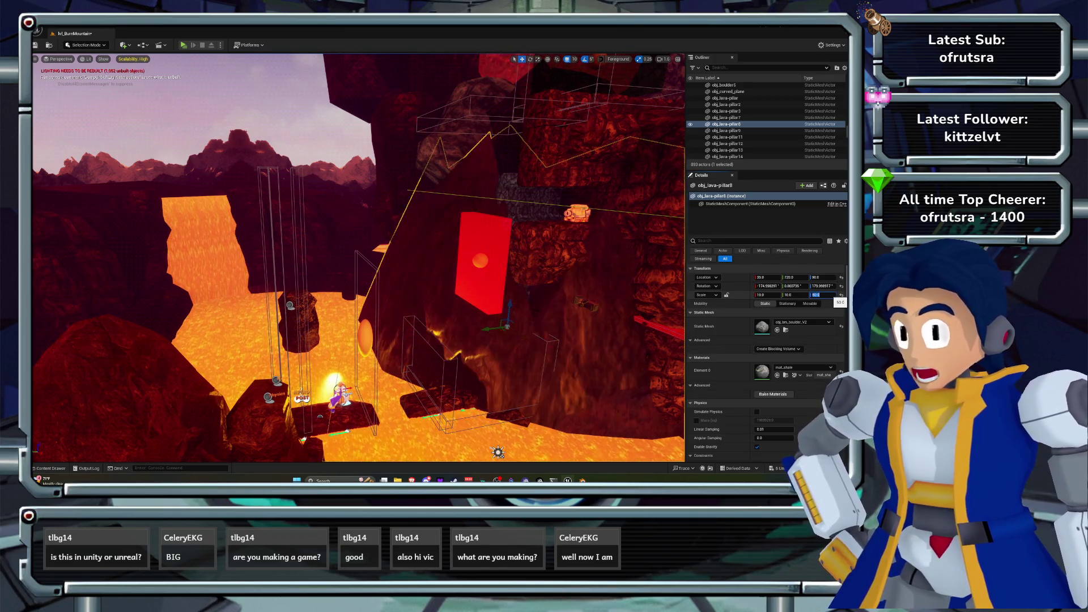
key(ctrl+z)
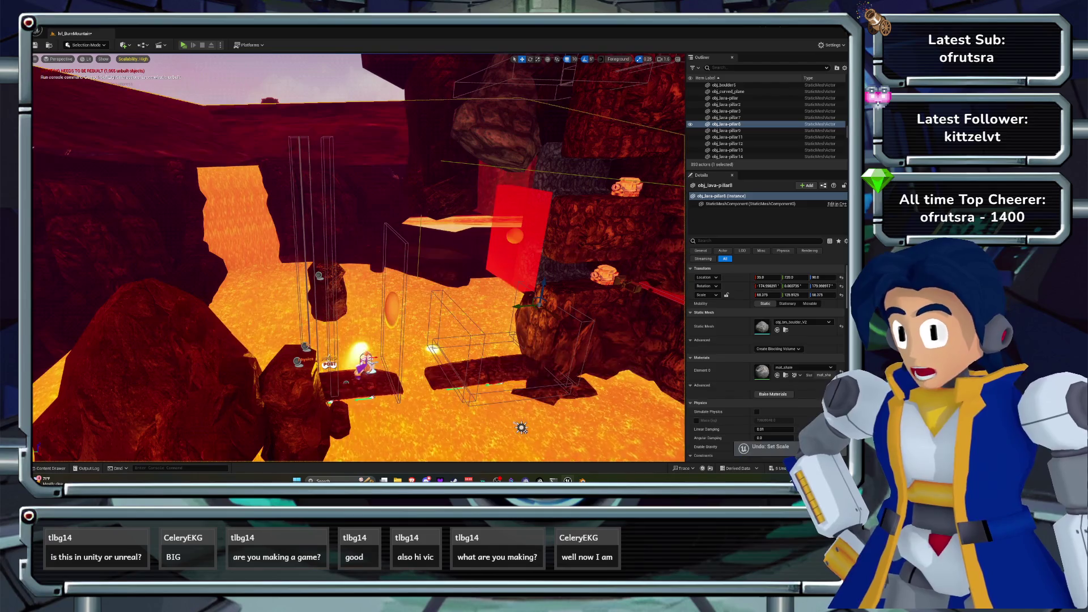
- Apply mat_shale to lava pillar 8, comparing with undo/redo before keeping it
click(803, 367)
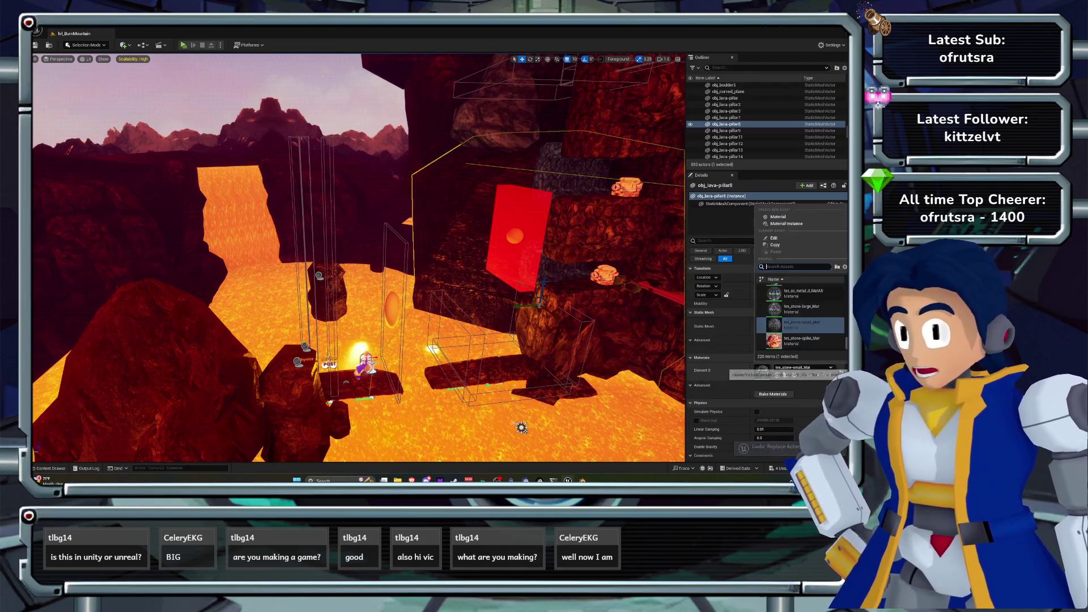
click(802, 293)
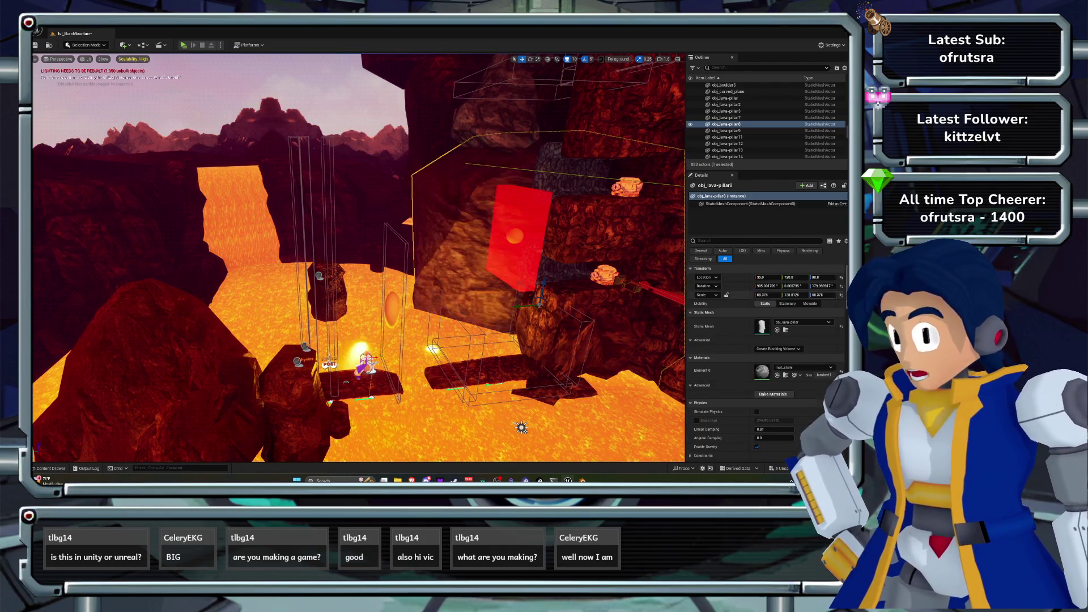
key(ctrl+z)
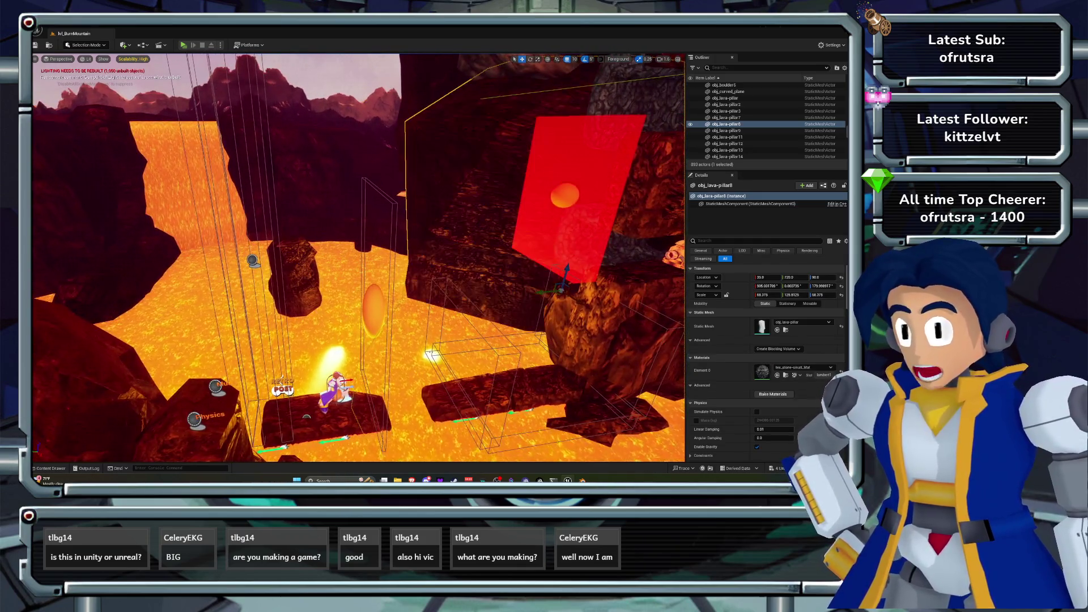
key(ctrl+y)
key(ctrl+z)
key(ctrl+y)
key(ctrl+z)
key(ctrl+y)
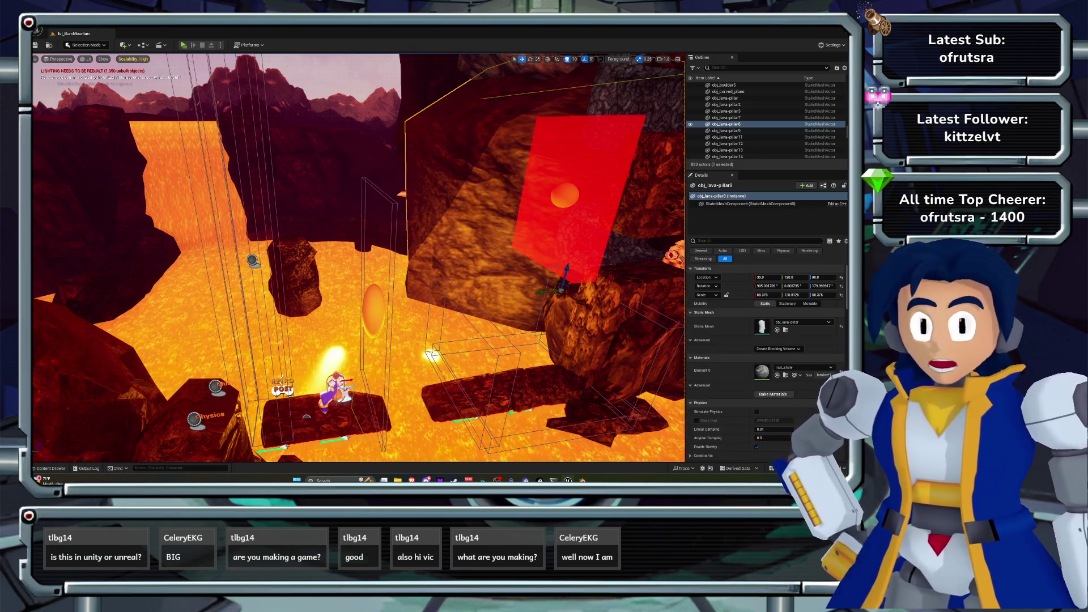
scroll(359, 258, up, 5)
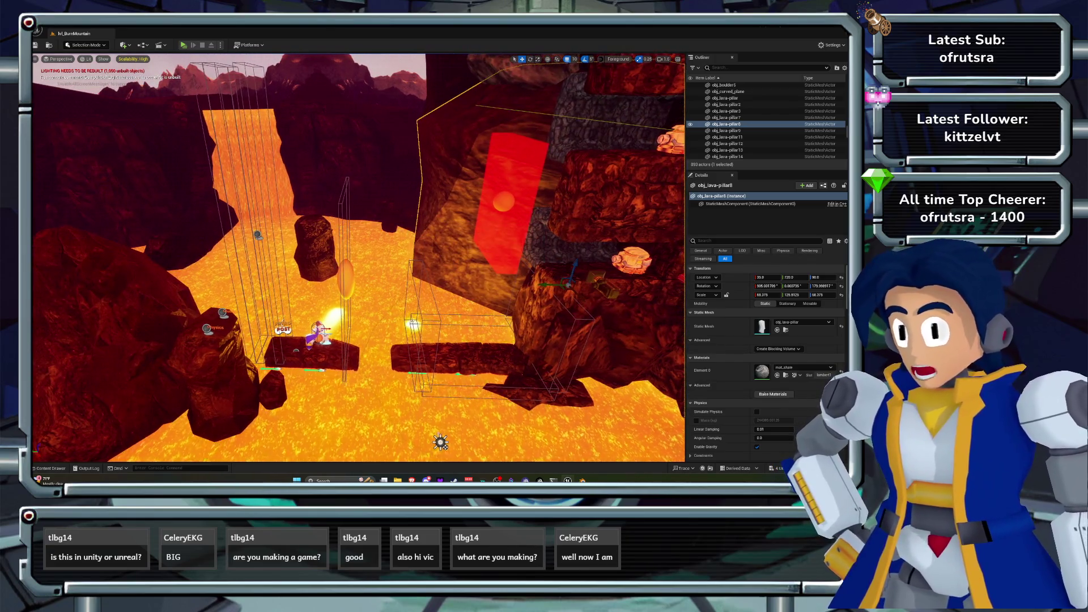
mouse_move(359, 258)
mouse_down()
mouse_move(317, 258)
mouse_move(366, 254)
mouse_up()
key(ctrl+space)
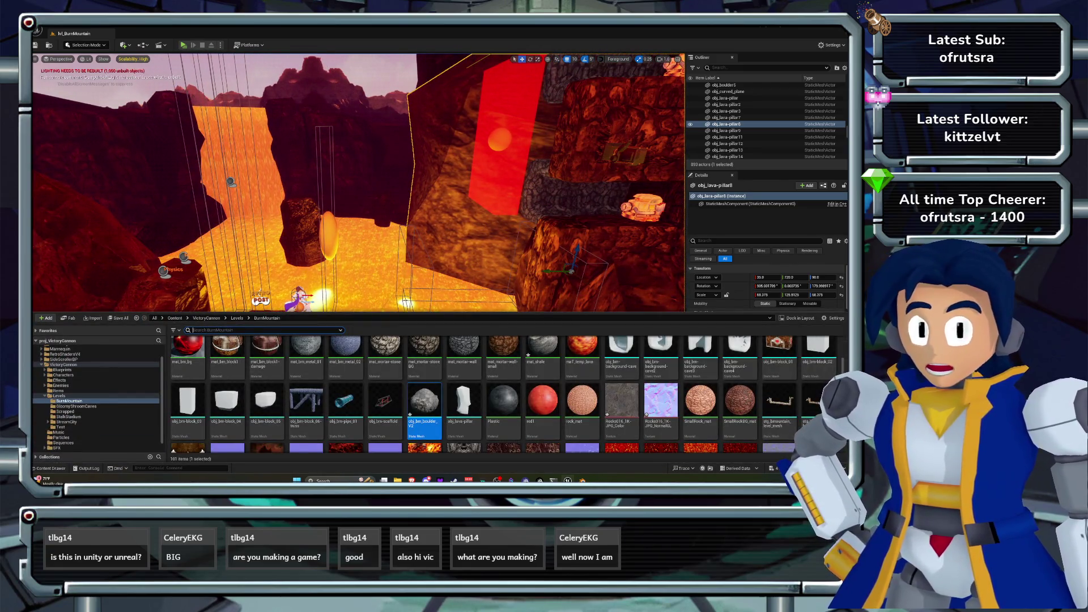
- Browse to the VictoryCannon Characters folder, then launch Play In Editor with Alt+P
click(63, 364)
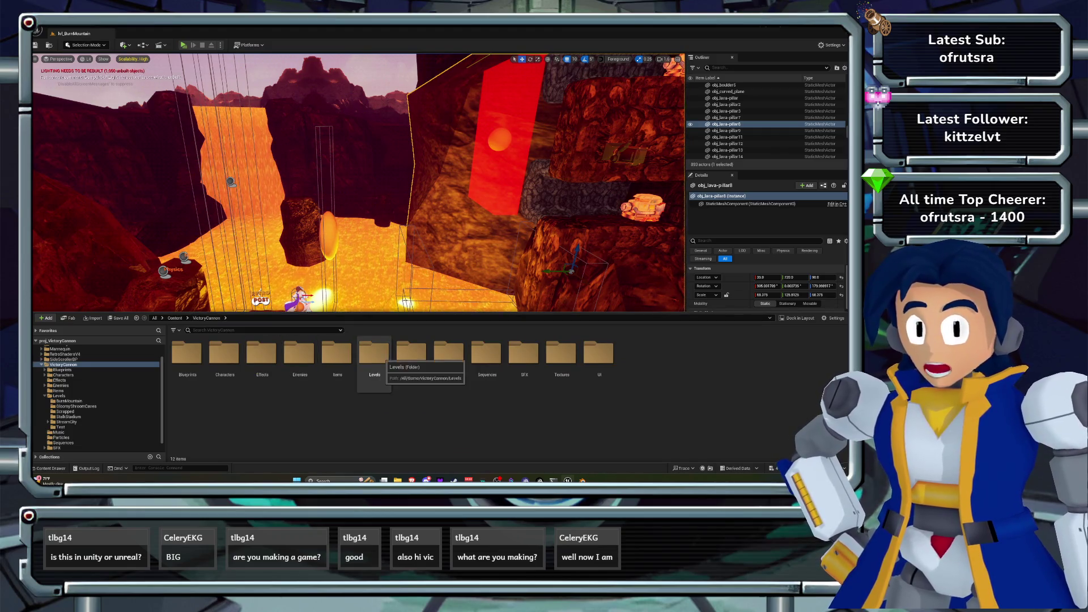
double_click(224, 354)
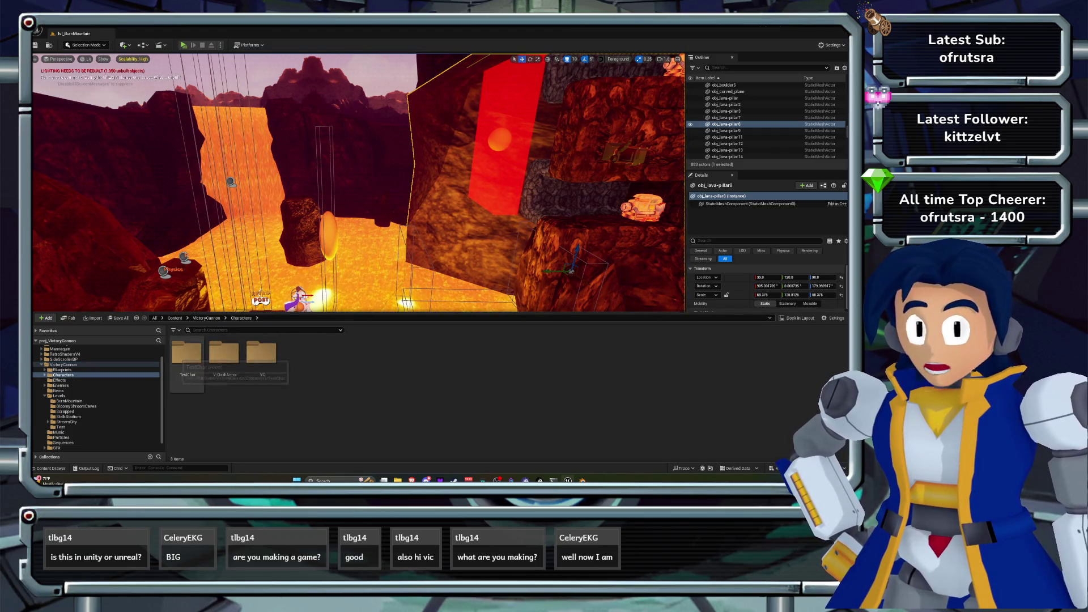
key(alt+p)
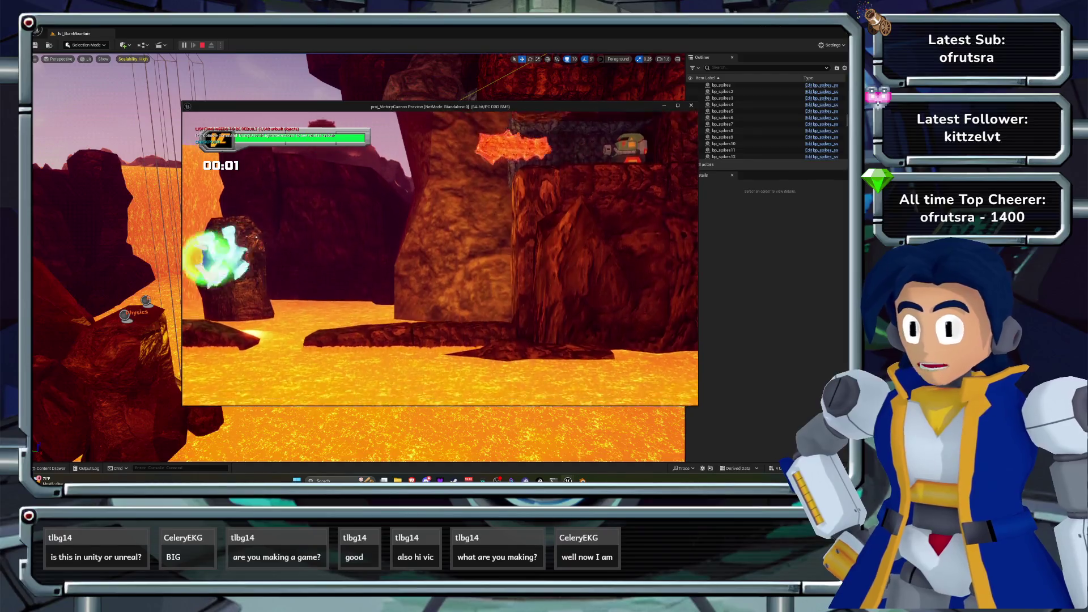
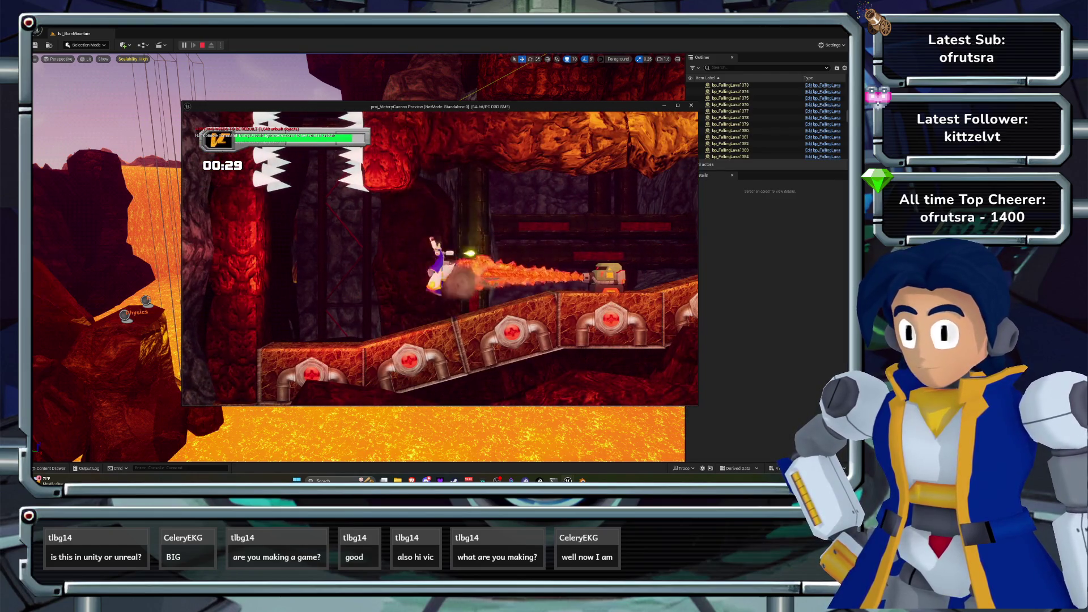
- Stop the game test and delete the lava pillar obj_lava-pillar8
key(Escape)
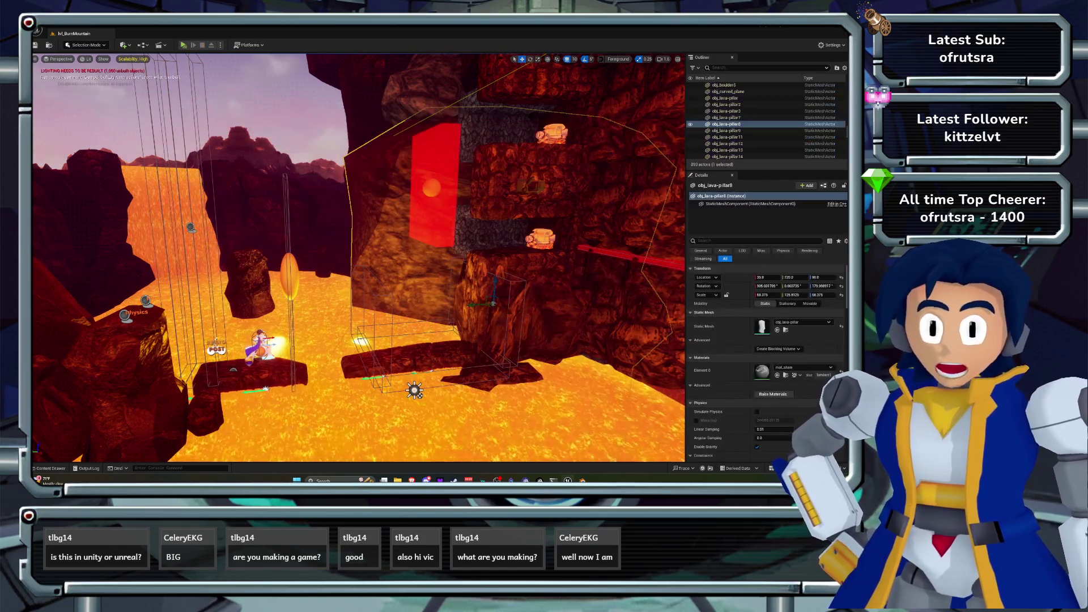
scroll(359, 258, up, 5)
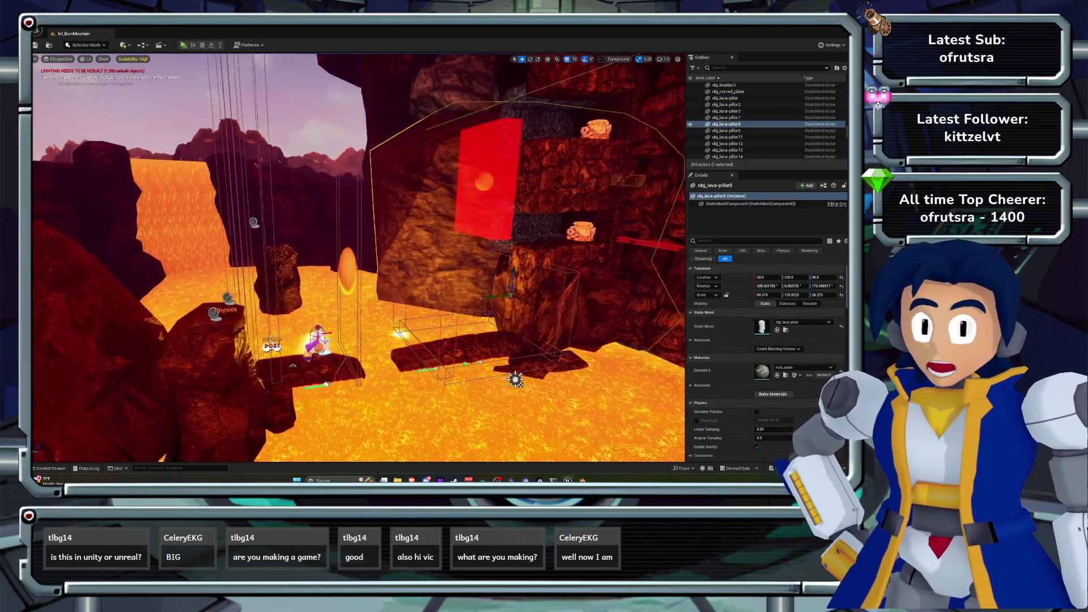
scroll(359, 258, down, 5)
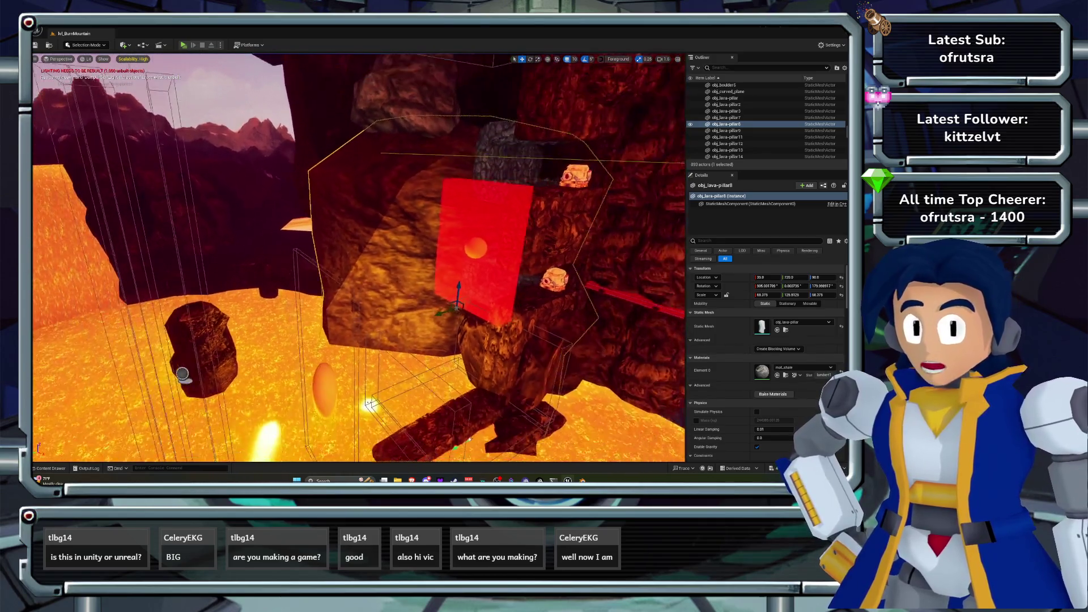
key(Delete)
scroll(358, 258, down, 3)
scroll(255, 318, down, 2)
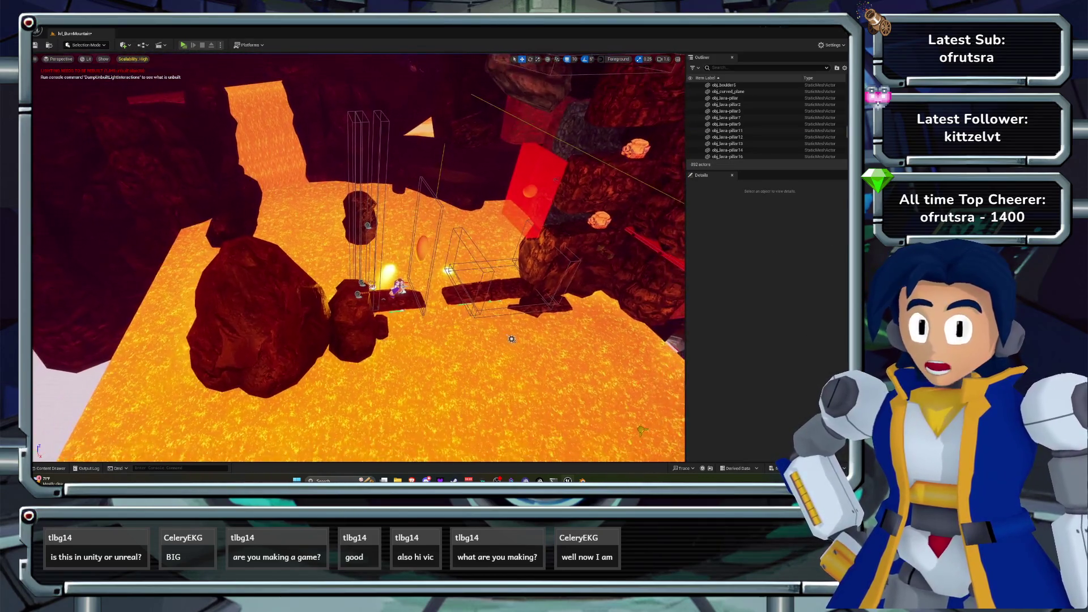
- Duplicate boulder obj_boulder2 and stretch the copy taller and wider
click(255, 317)
key(ctrl+d)
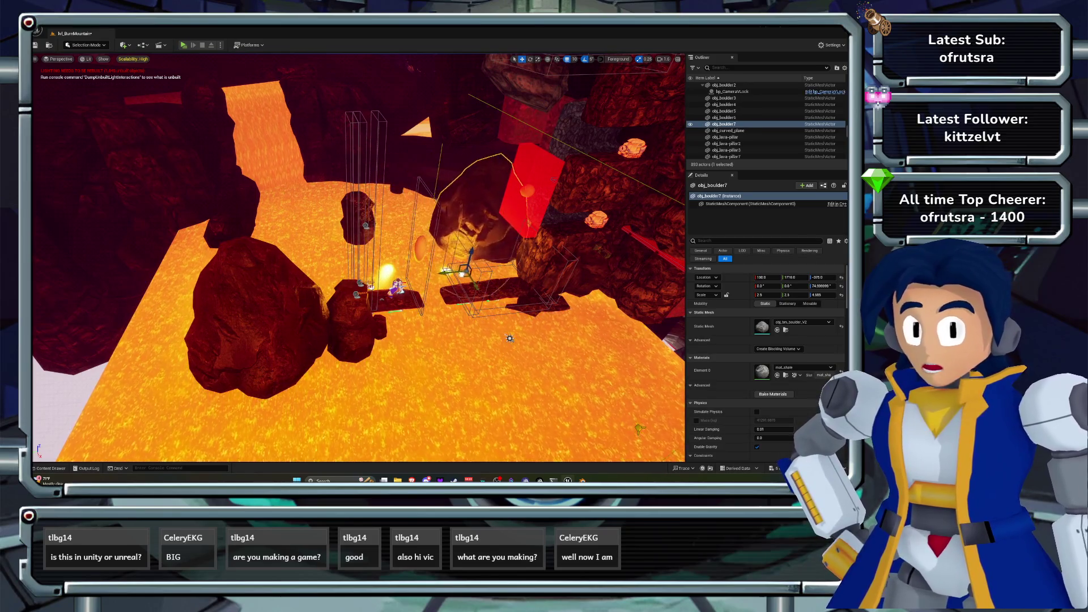
key(f)
scroll(359, 258, down, 5)
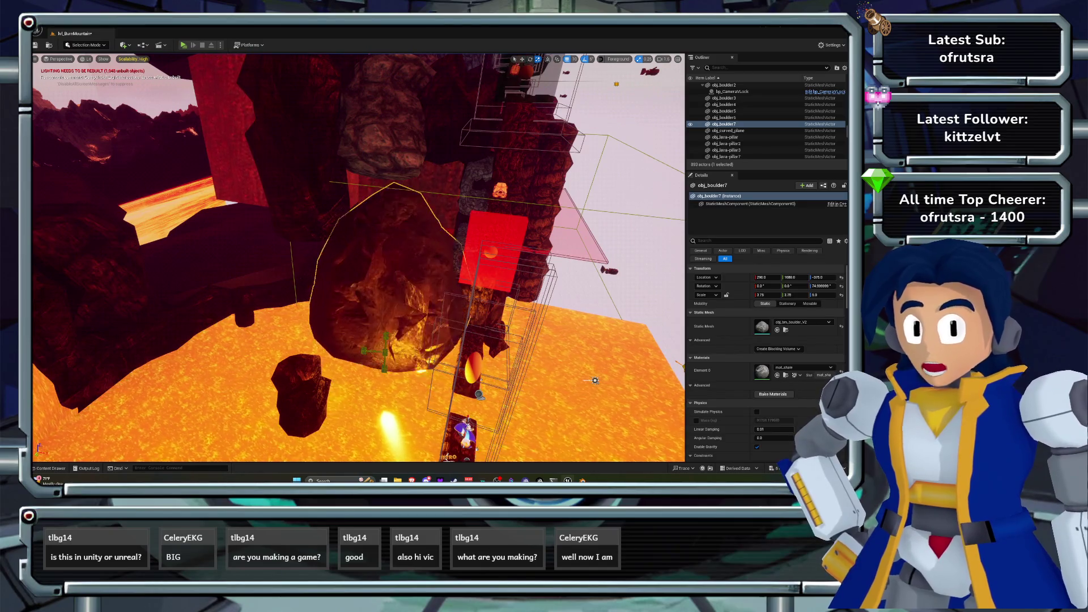
key(w)
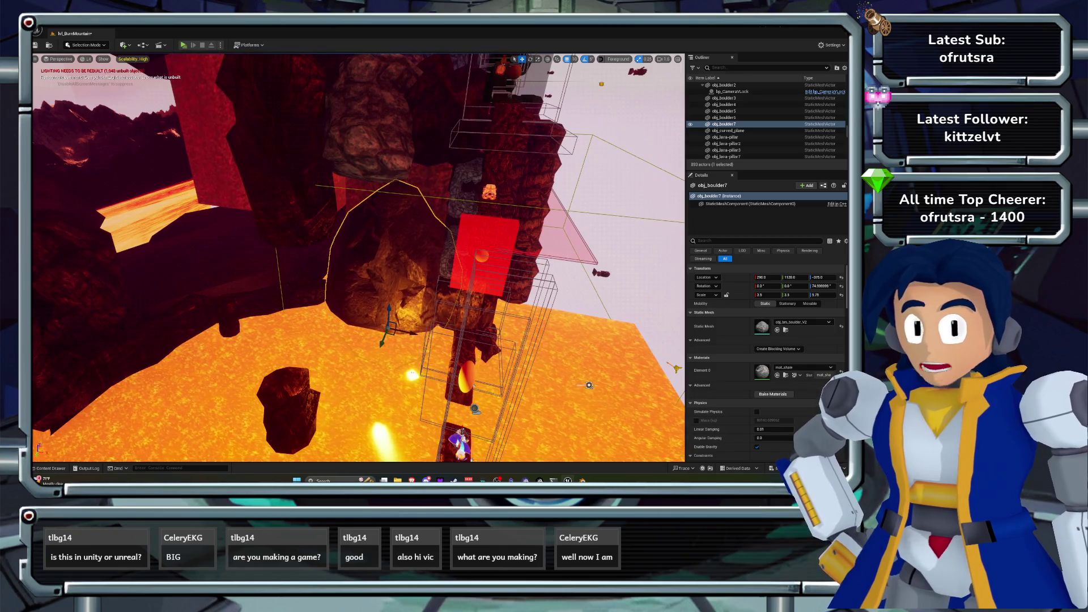
key(r)
drag(380, 308, 380, 267)
mouse_move(371, 332)
mouse_down()
mouse_move(346, 323)
mouse_move(363, 272)
mouse_move(334, 258)
mouse_up()
key(w)
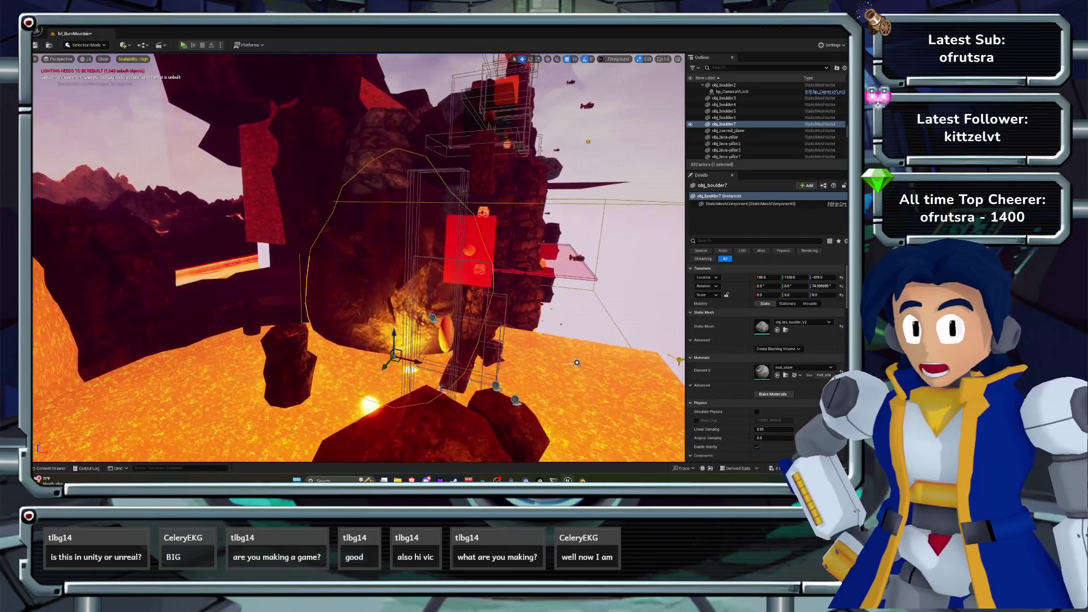
- Undo back to restore obj_lava-pillar8 with its tex_stone-small_Mat material
key(ctrl+z)
key(Delete)
click(396, 312)
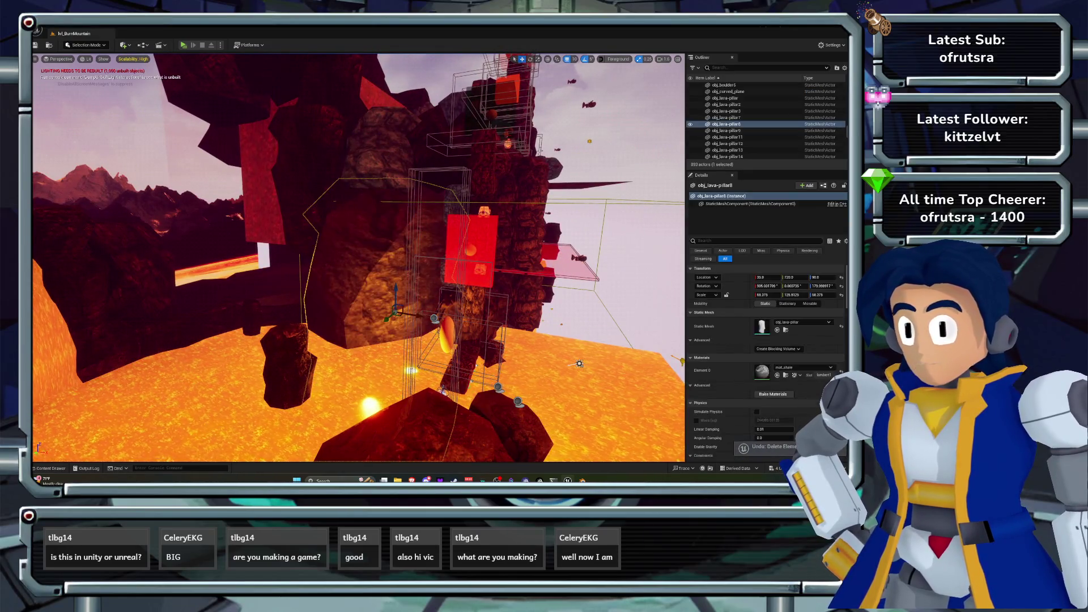
key(ctrl+z)
drag(362, 255, 272, 235)
click(348, 215)
- Apply mat_shale to the selected central lava pillar pieces
ctrl+click(380, 363)
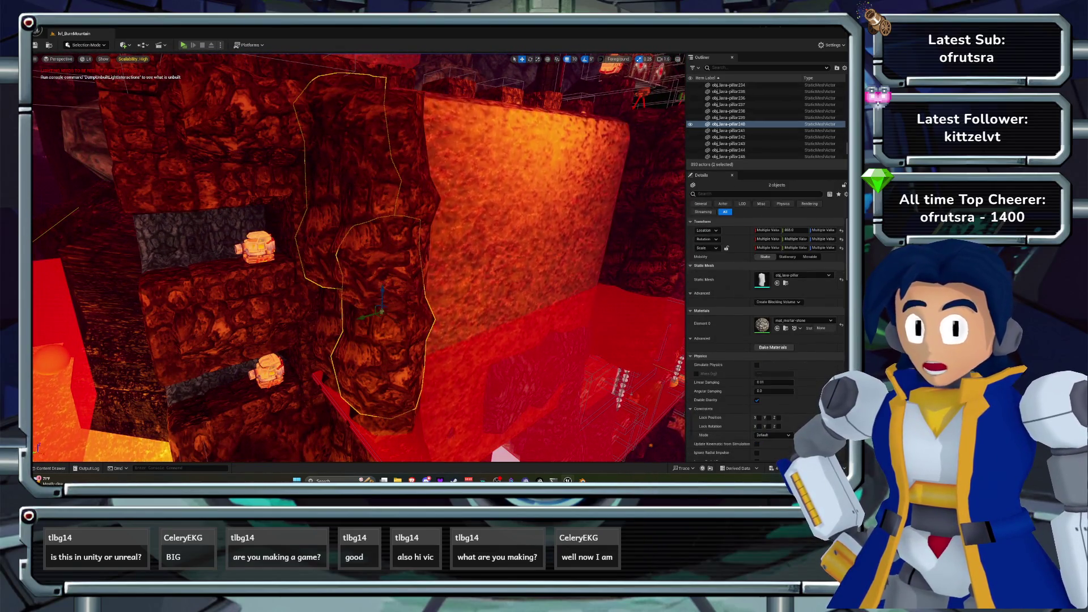
ctrl+click(374, 170)
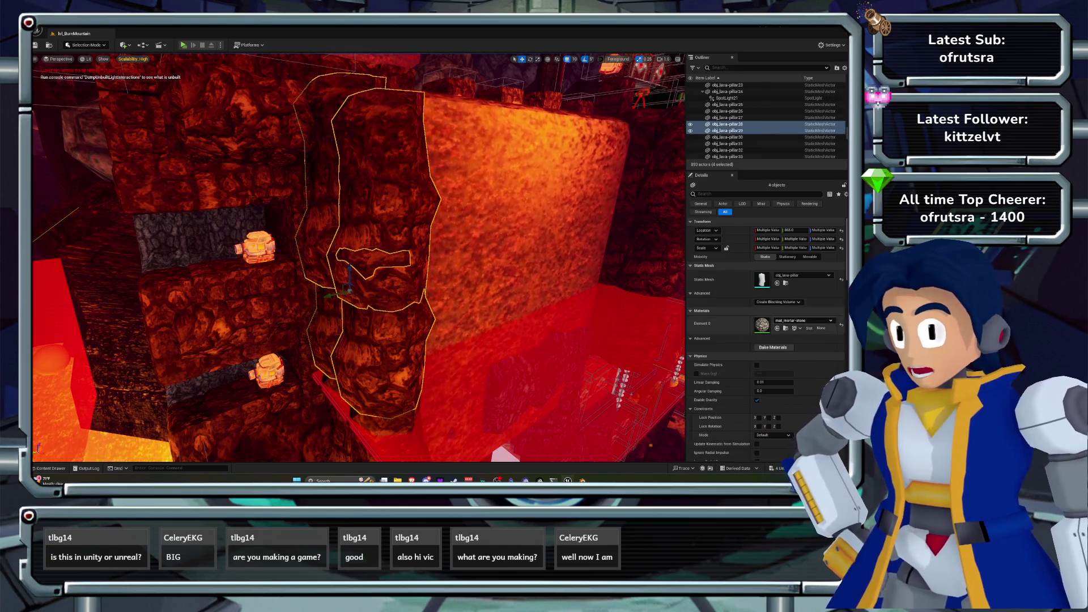
click(803, 320)
text(sha)
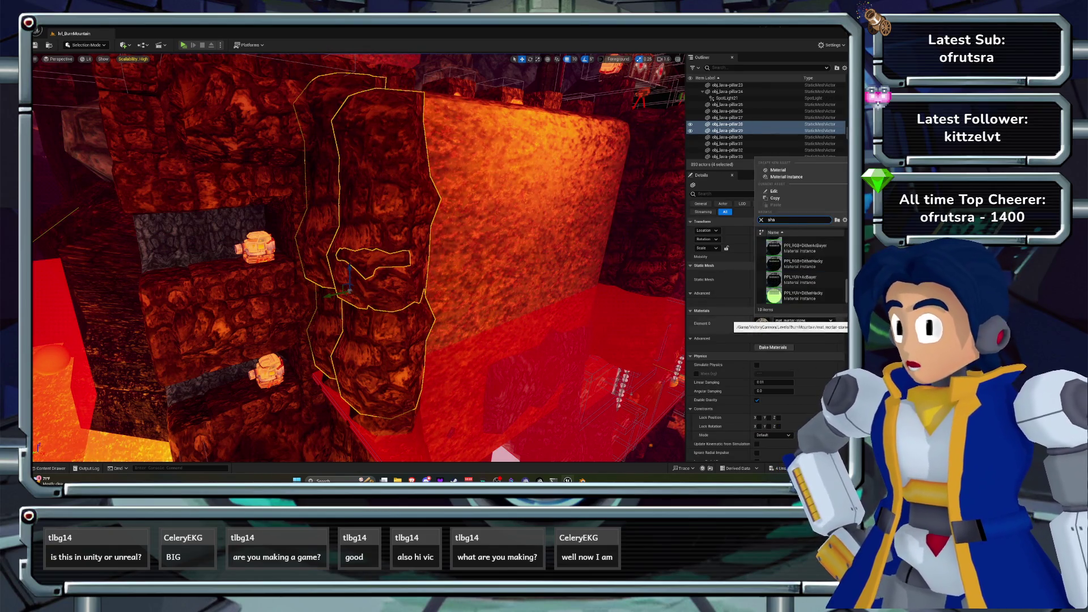
text(l)
key(Return)
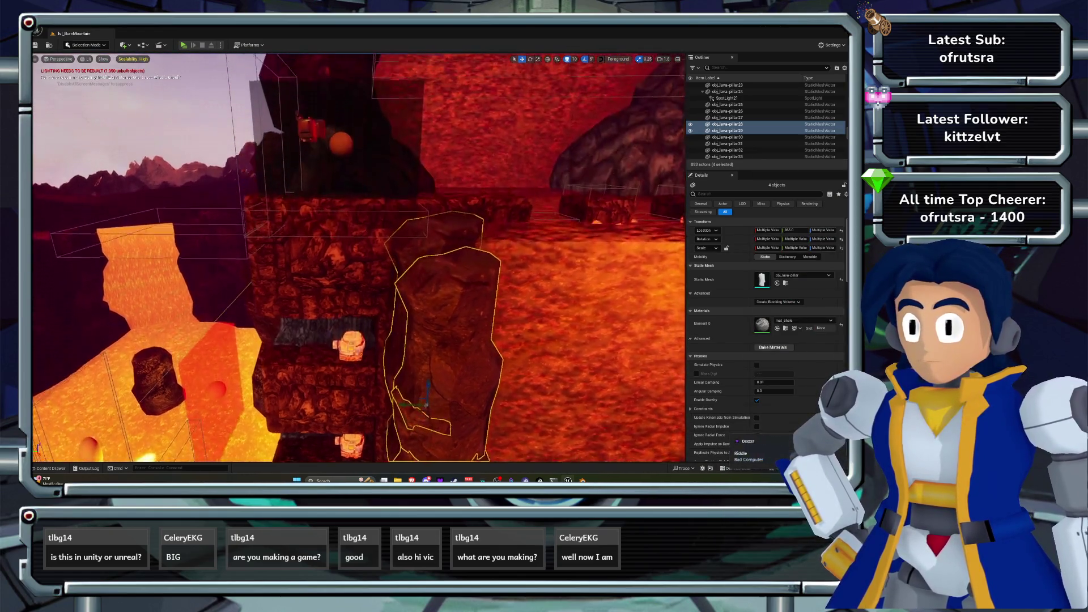
- Select obj_lava-pillar30 and fly the view toward the nearby blocks
click(371, 326)
key(q)
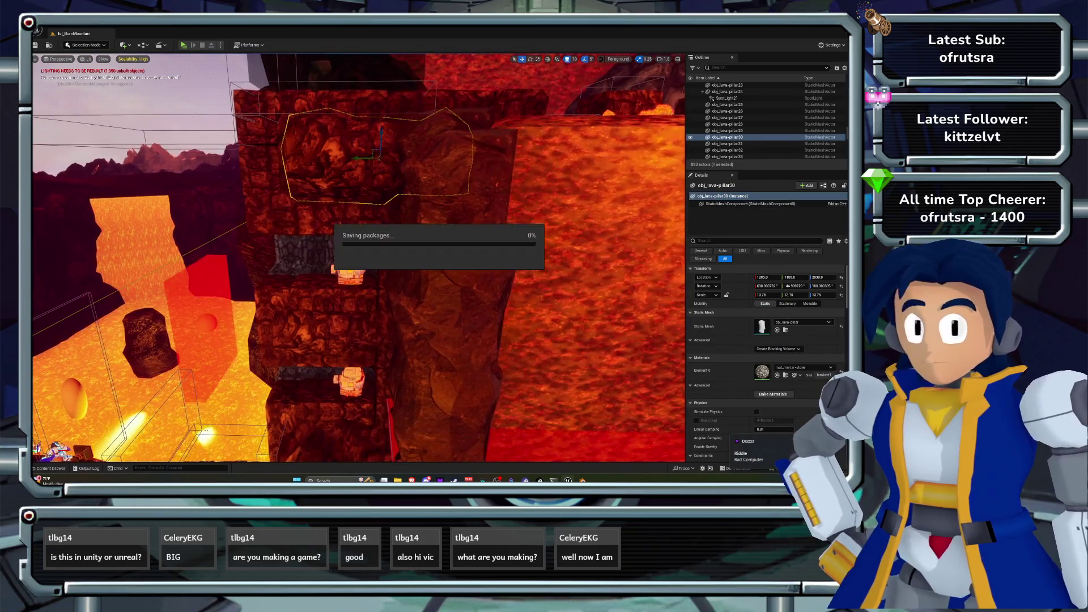
key(d)
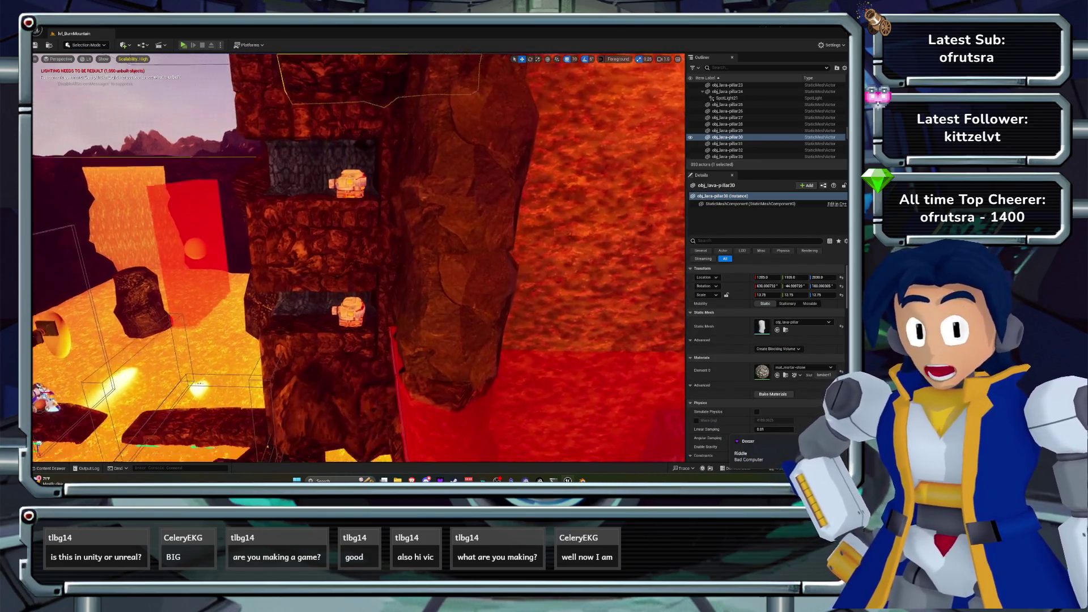
key(a)
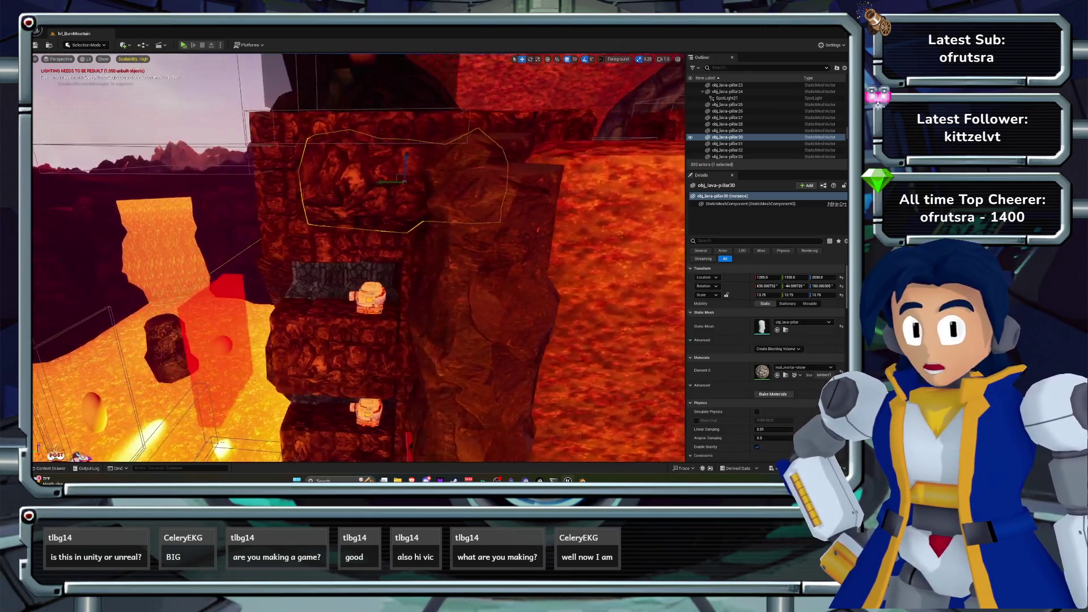
- Try mat_shale on blocks obj_bm-block_338 to 340, then undo it
click(476, 266)
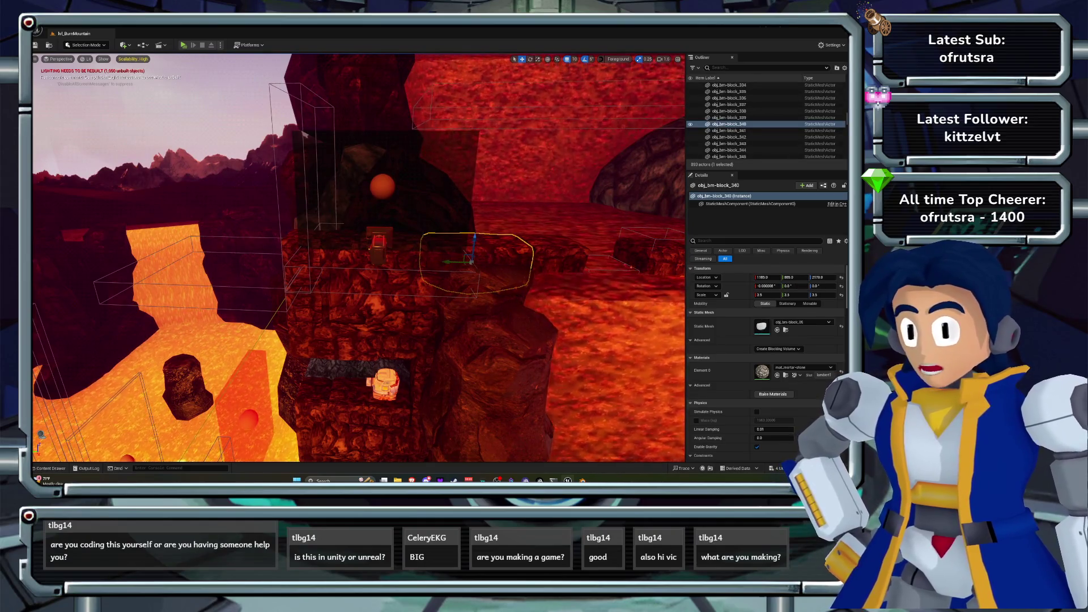
ctrl+click(378, 249)
ctrl+click(343, 295)
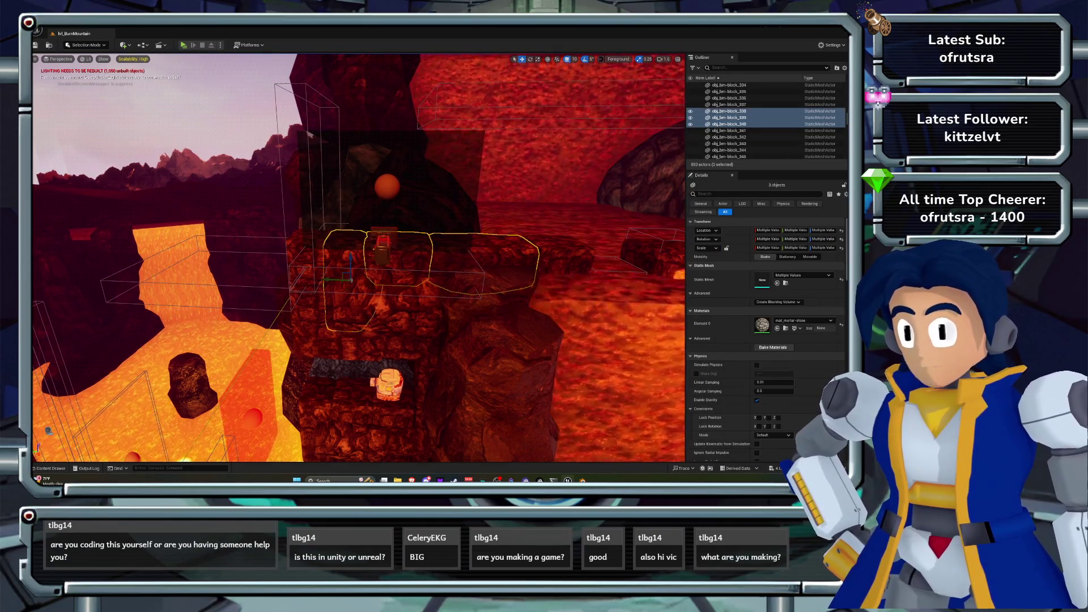
click(804, 320)
text(shale)
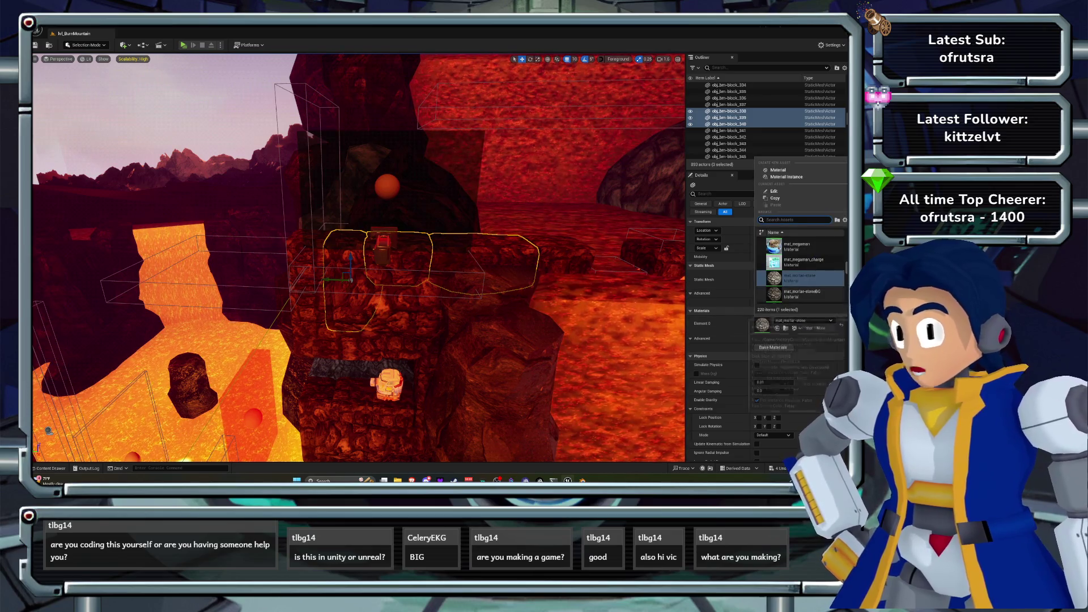
click(774, 245)
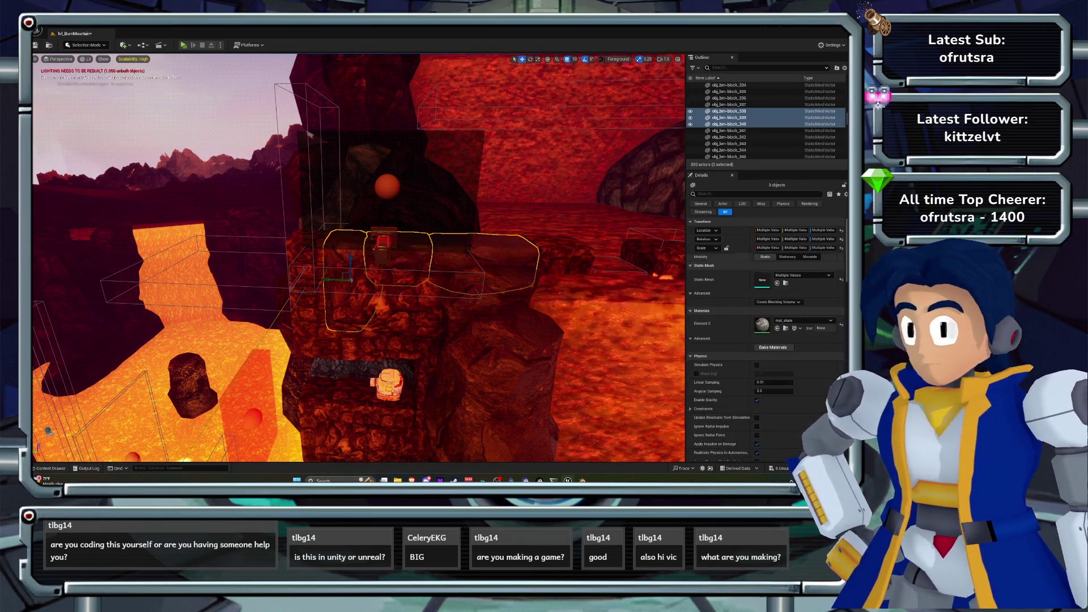
key(f)
click(499, 340)
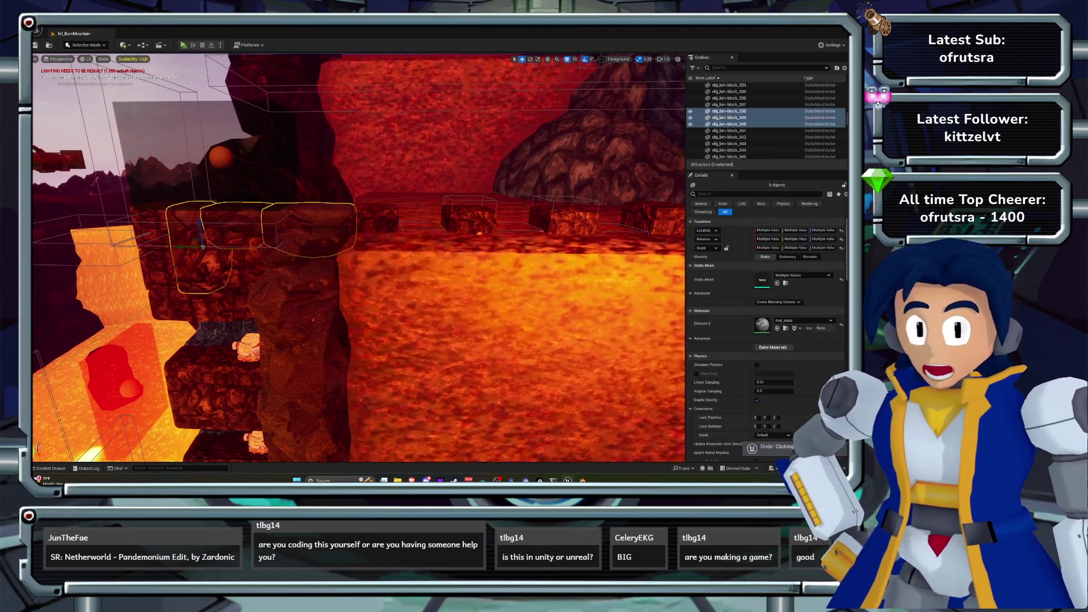
key(ctrl+z)
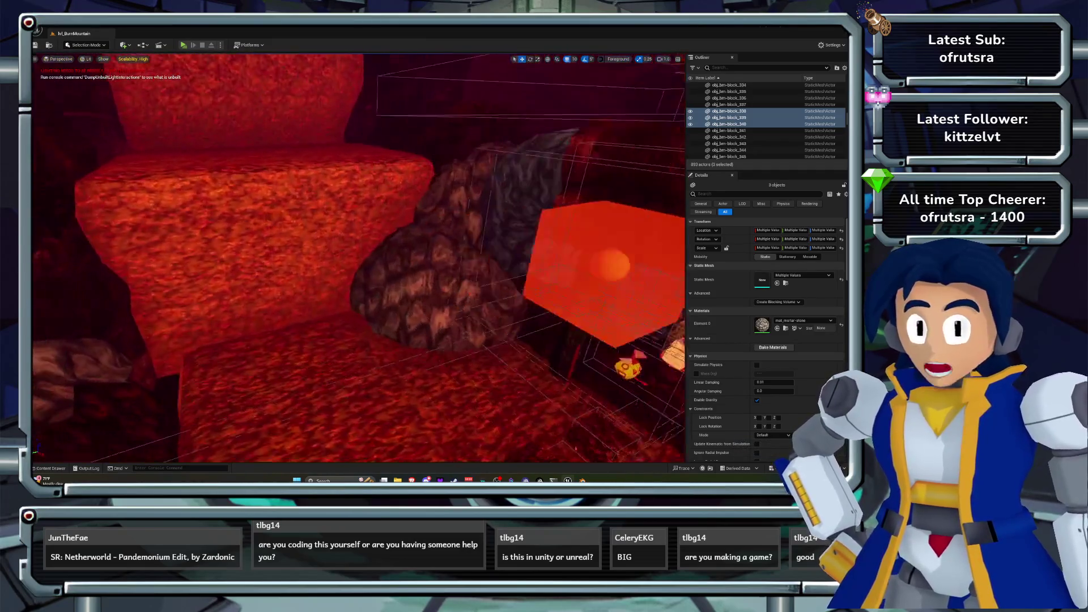
- Give obj_boulder and obj_boulder3 the mat_shale material and save the level
click(442, 283)
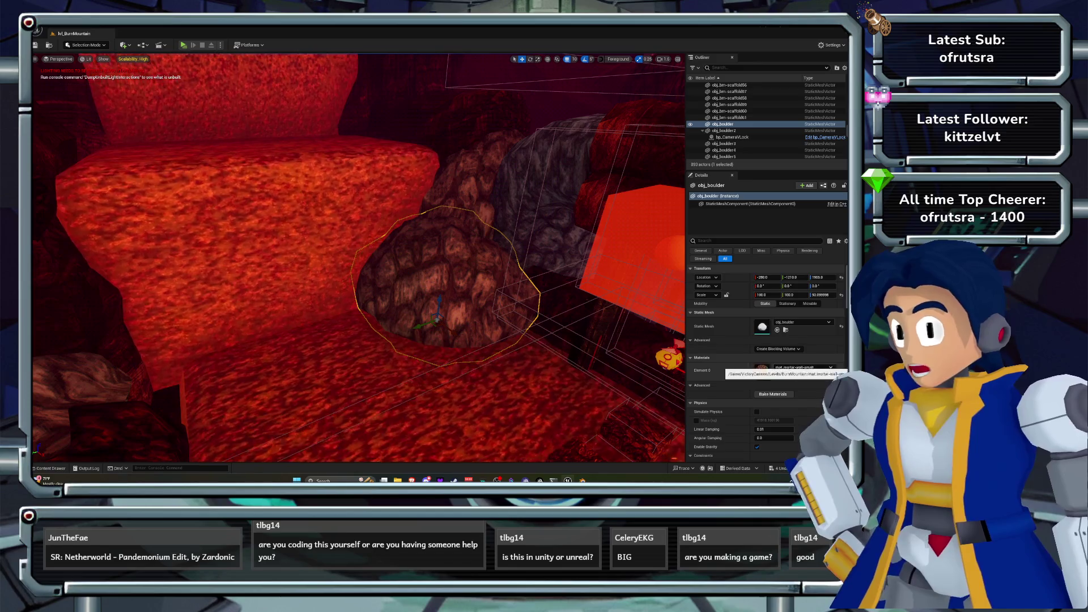
click(800, 367)
text(al)
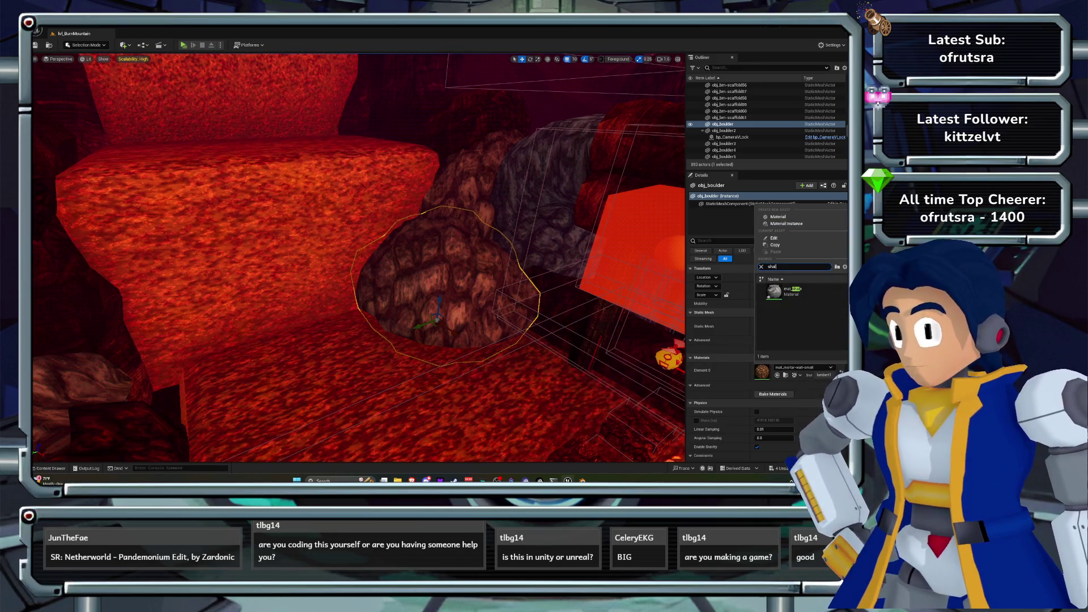
click(793, 291)
click(487, 186)
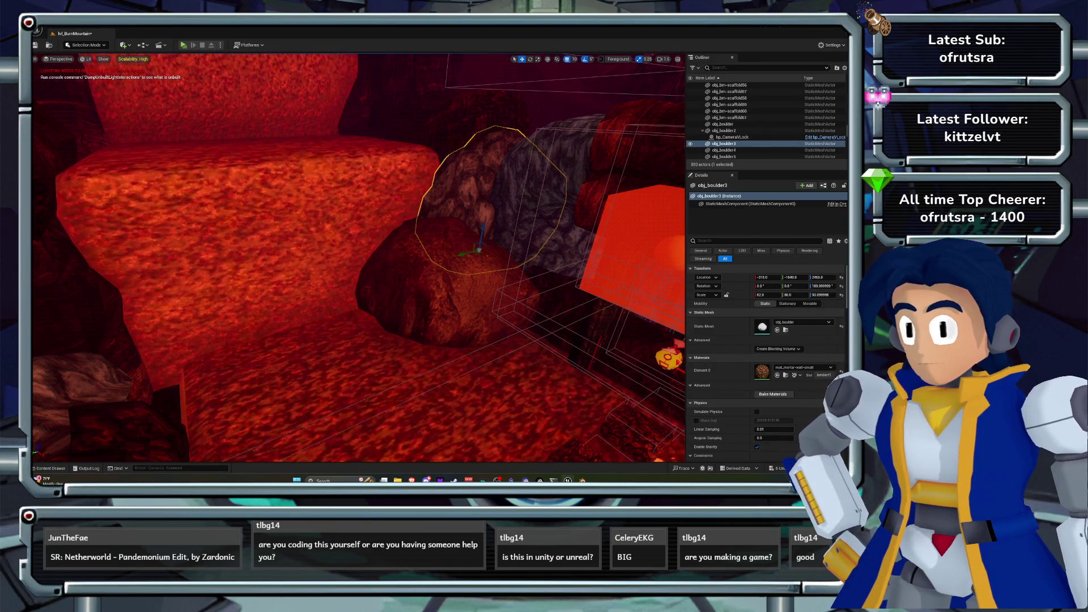
click(799, 367)
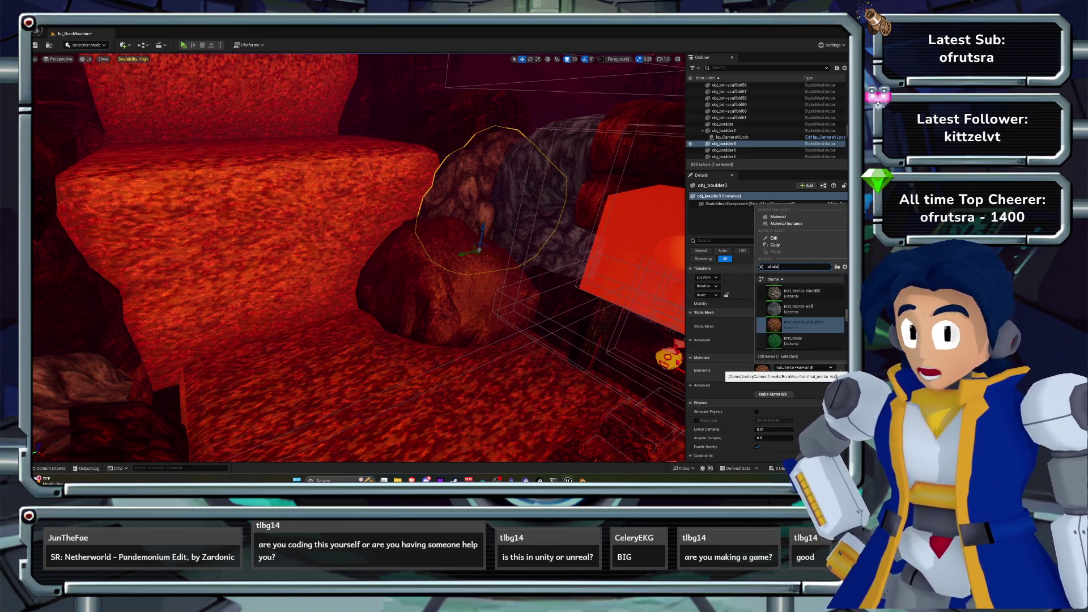
click(793, 292)
key(ctrl+s)
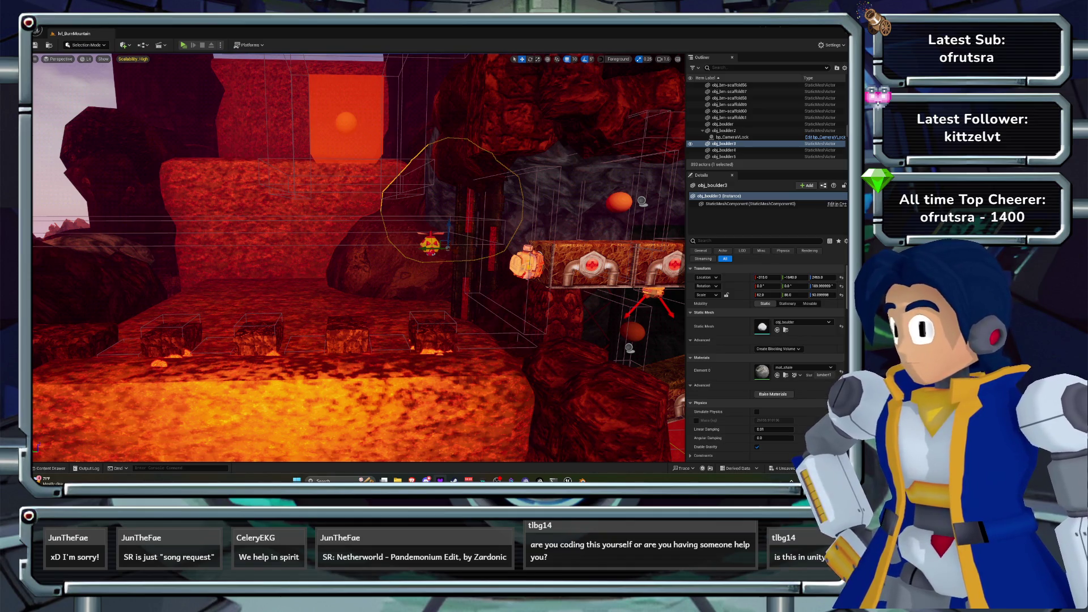
- Apply mat_shale to five lava pillars by the lava-rock wall
key(w)
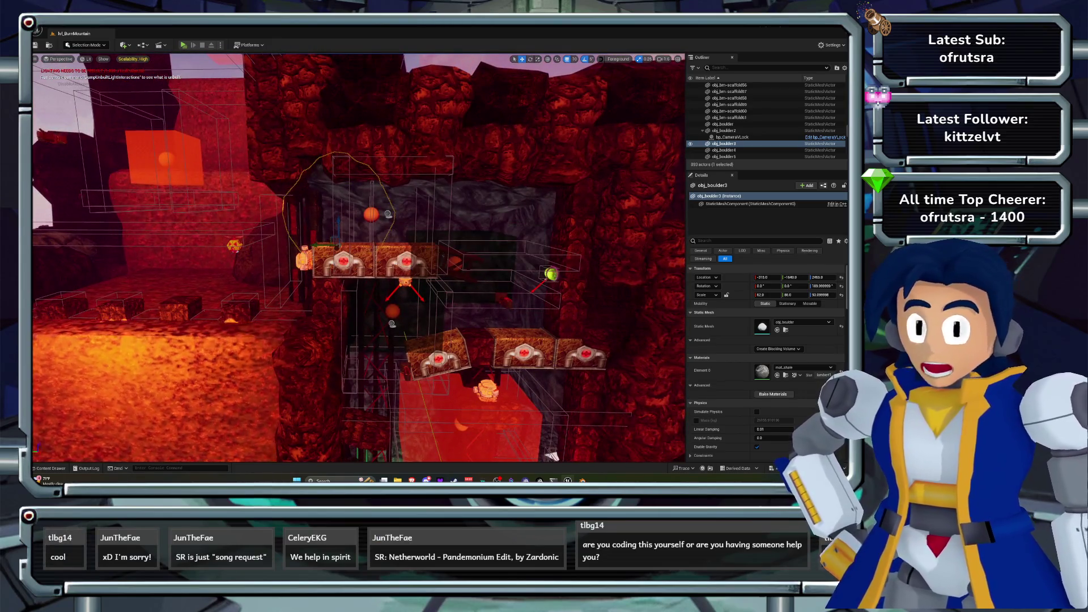
key(q)
key(w)
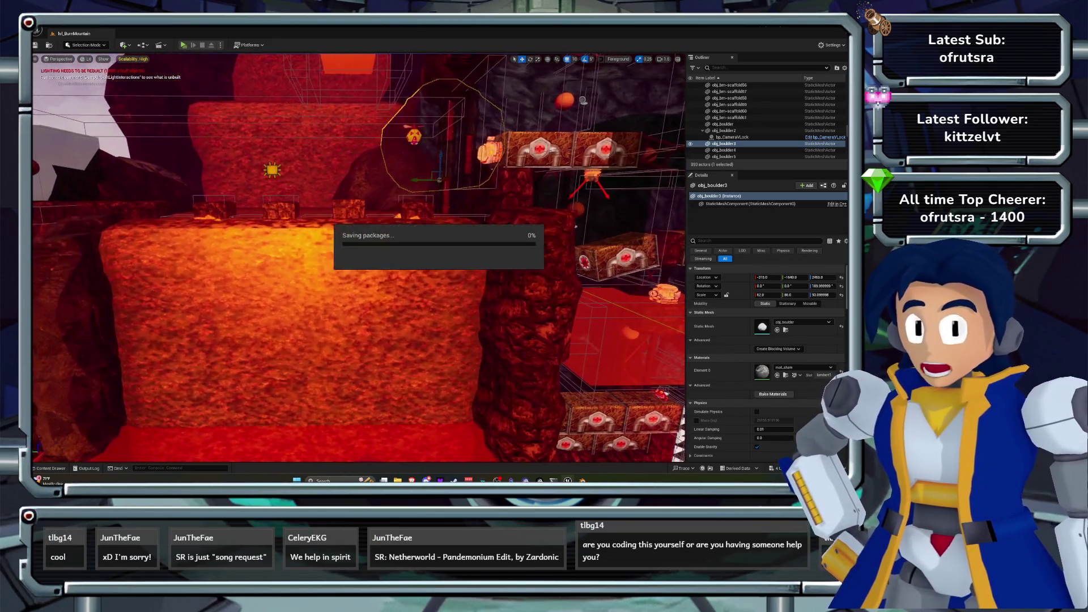
key(e)
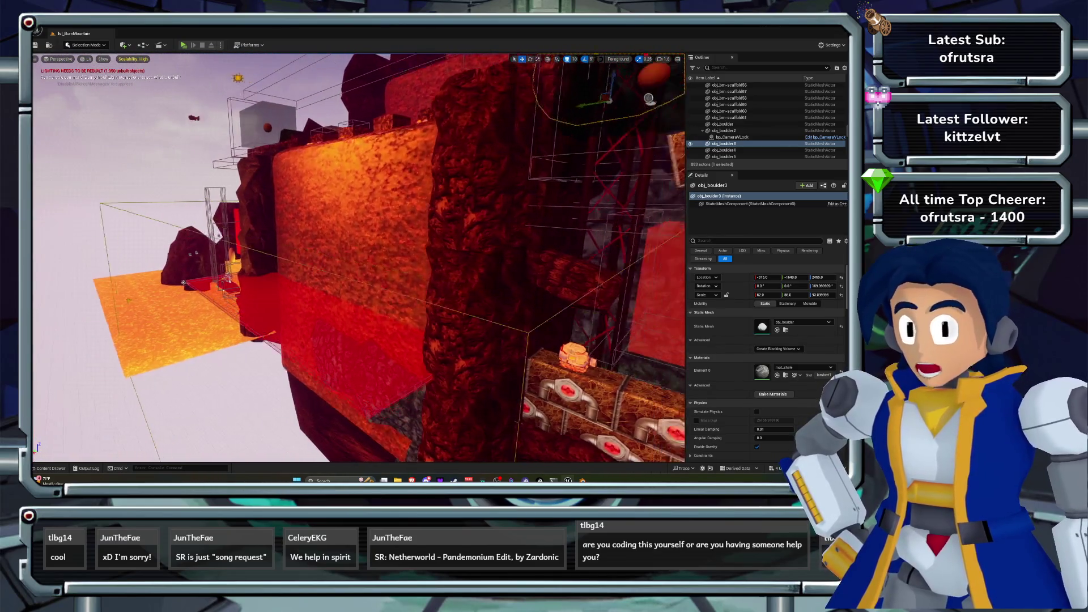
click(413, 164)
ctrl+click(374, 181)
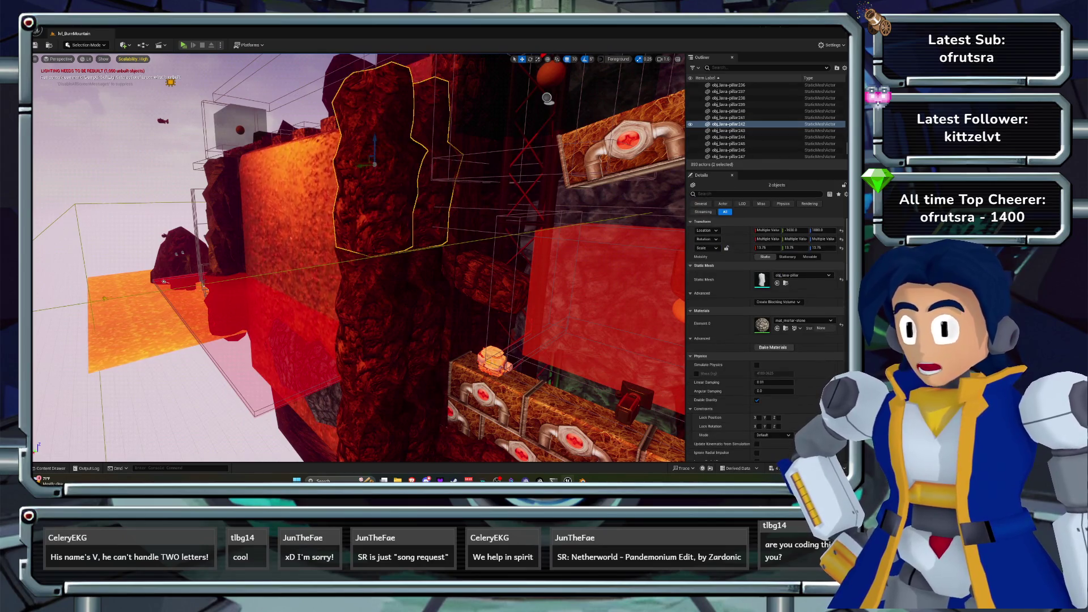
ctrl+click(411, 312)
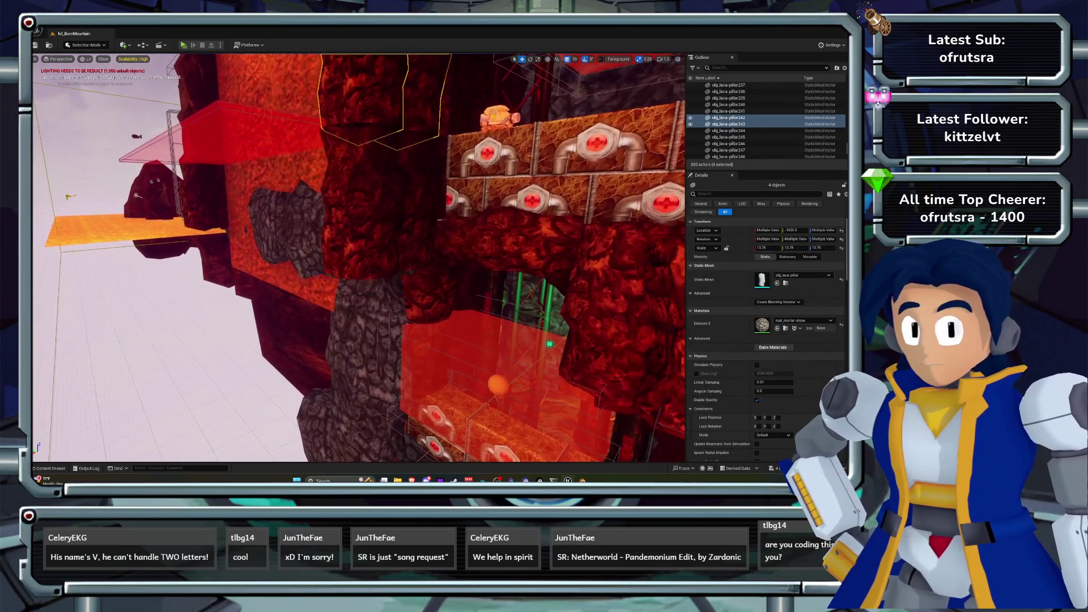
ctrl+click(363, 215)
ctrl+click(408, 187)
click(803, 321)
text(s)
text(e)
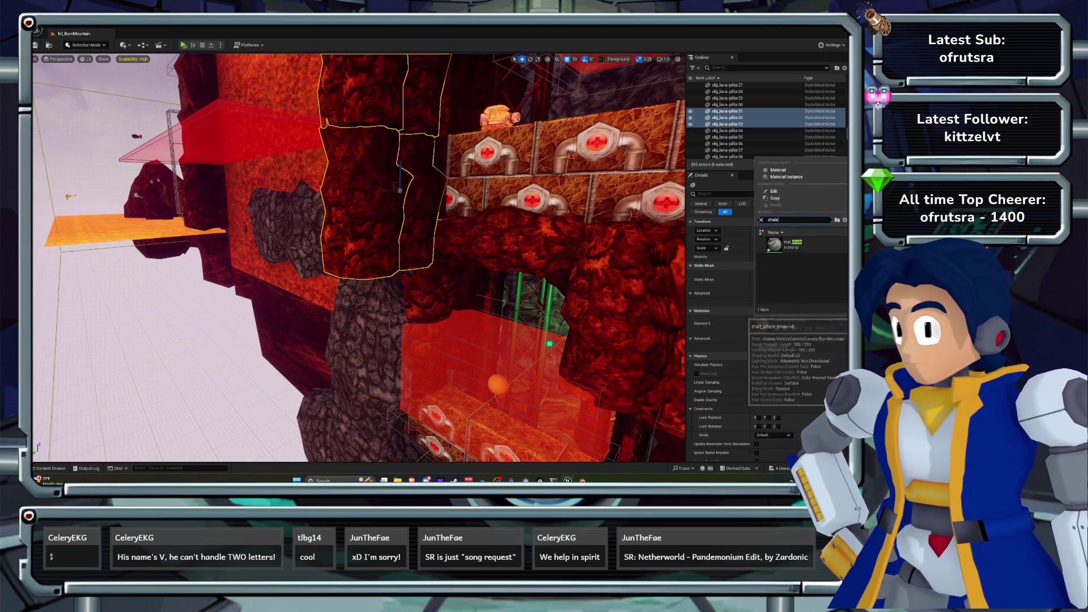
key(Return)
key(f)
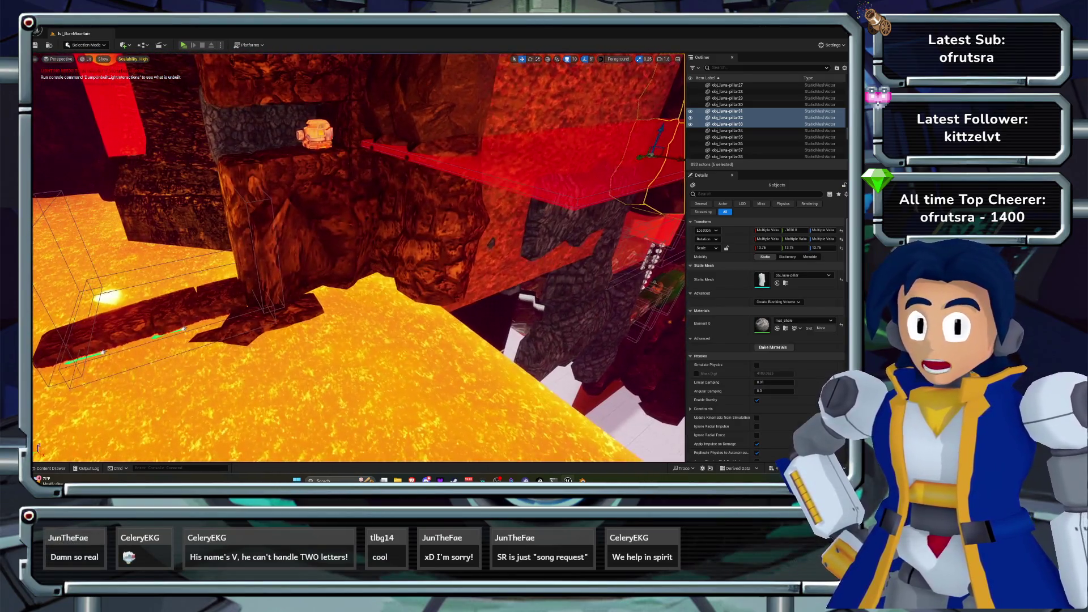
- Apply mat_shale to another pair of lava pillars
click(431, 226)
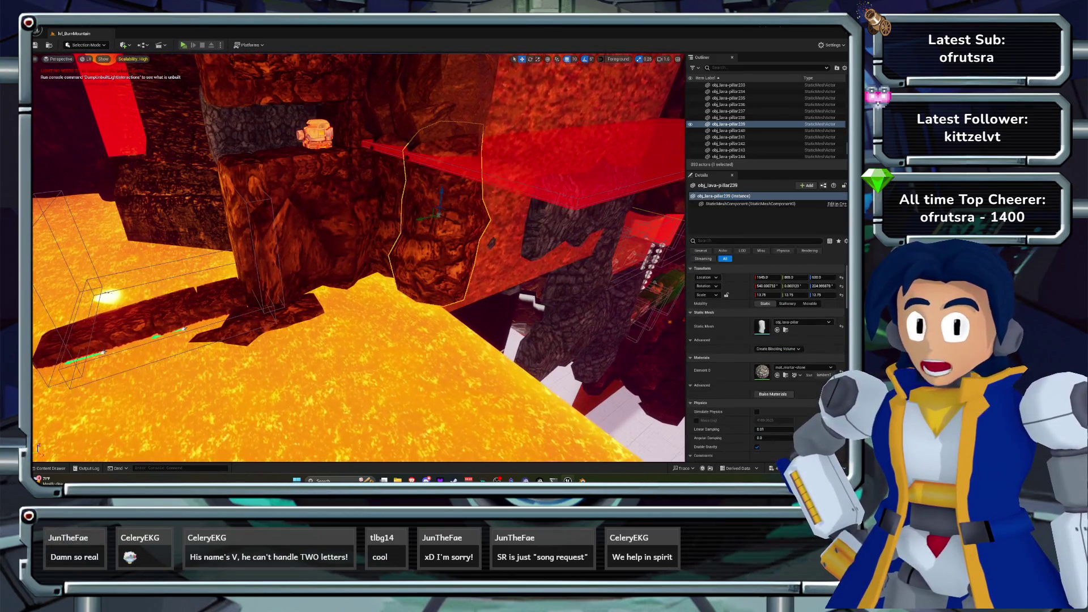
click(804, 321)
text(shale)
key(Return)
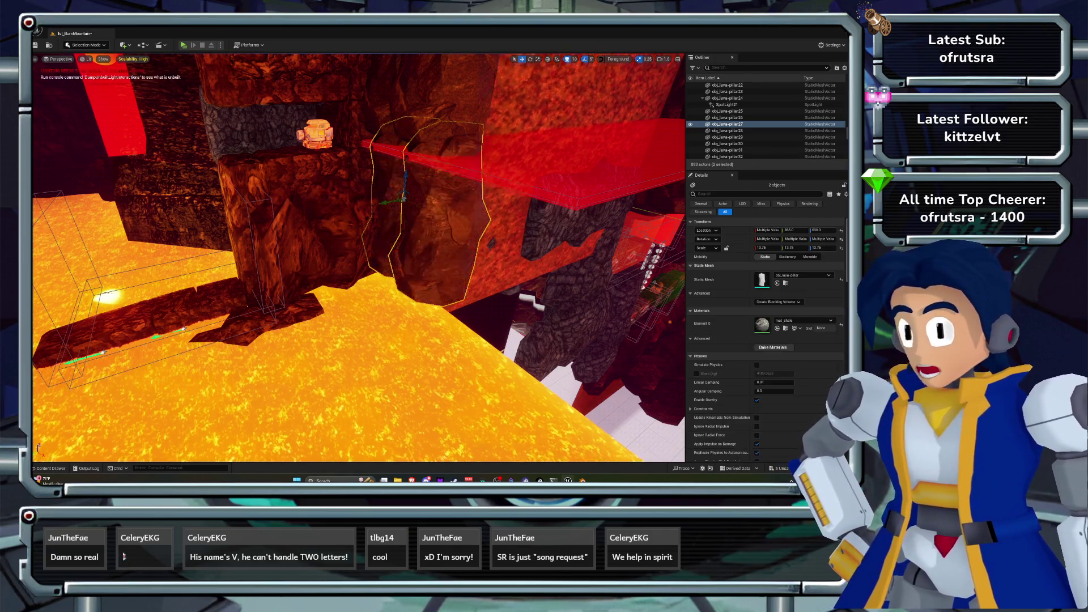
click(183, 45)
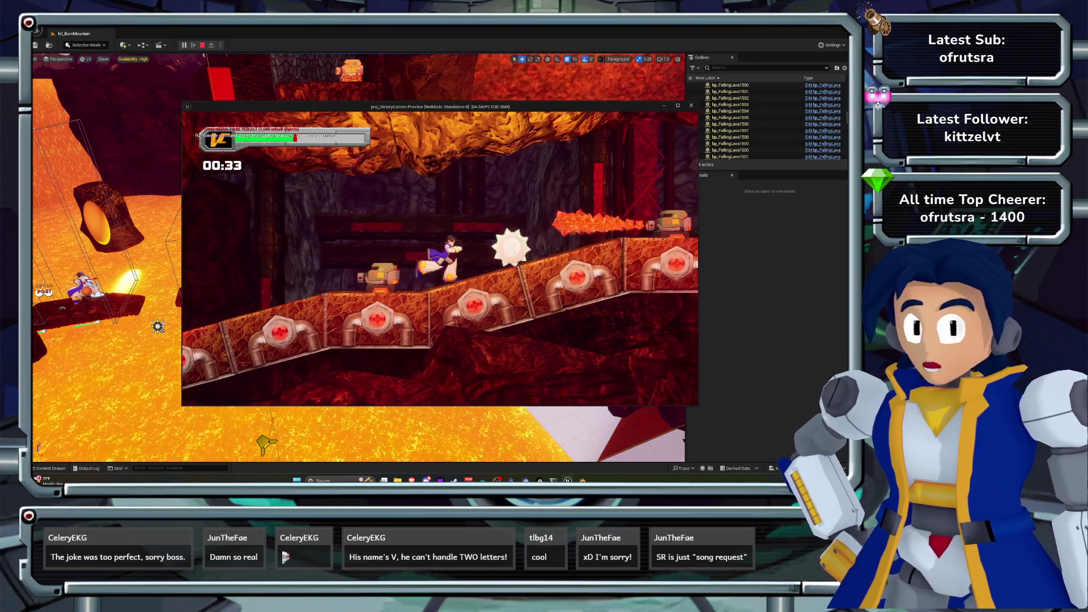
- Stop the test play and browse to the Blueprints > Levels > BurnMountain asset folder
key(Escape)
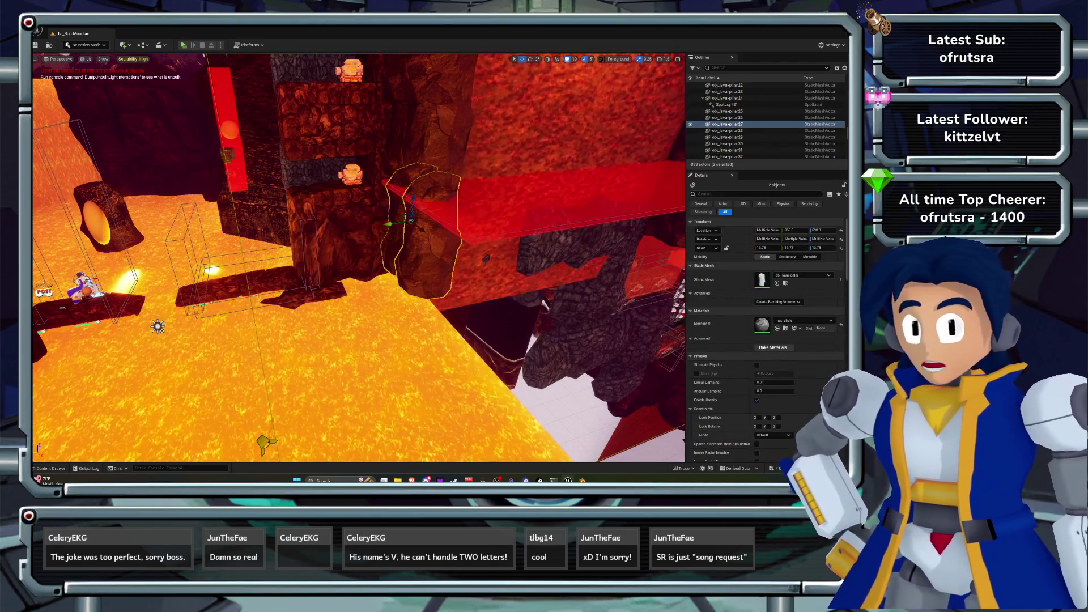
key(ctrl+space)
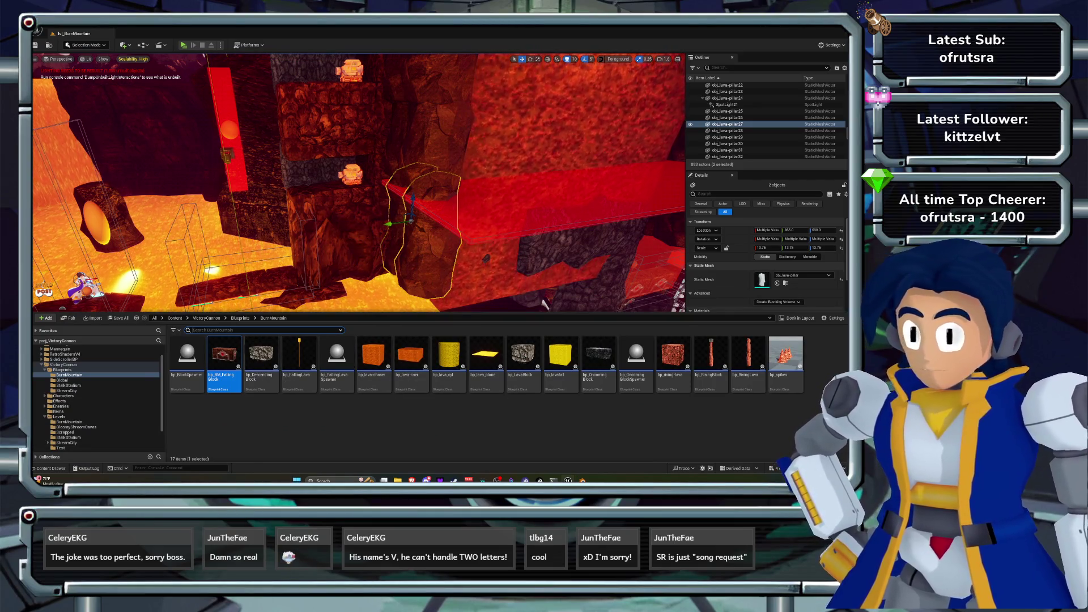
click(63, 369)
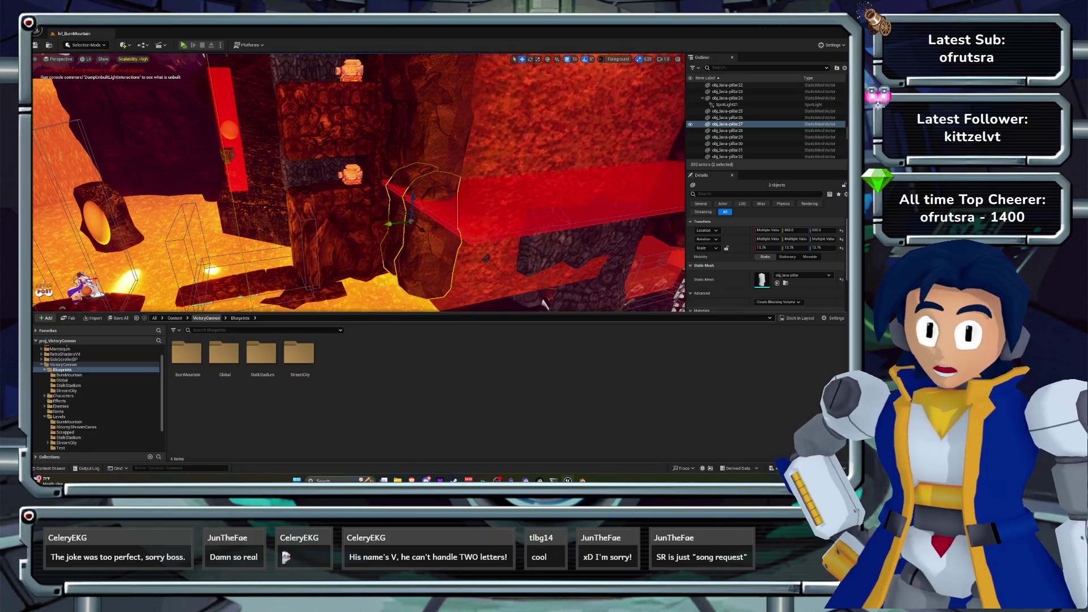
click(59, 416)
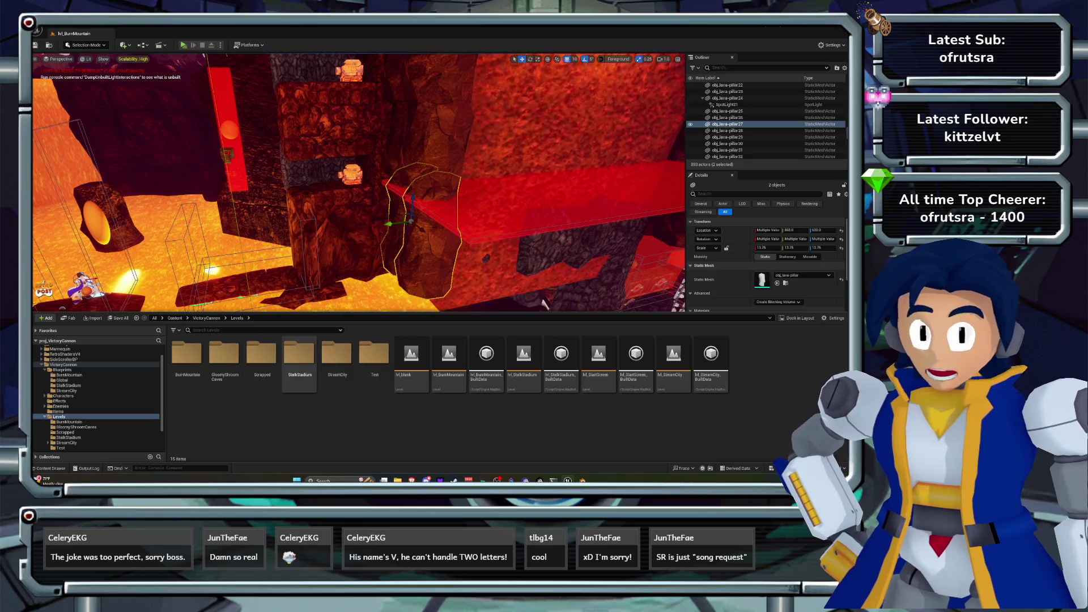
double_click(187, 354)
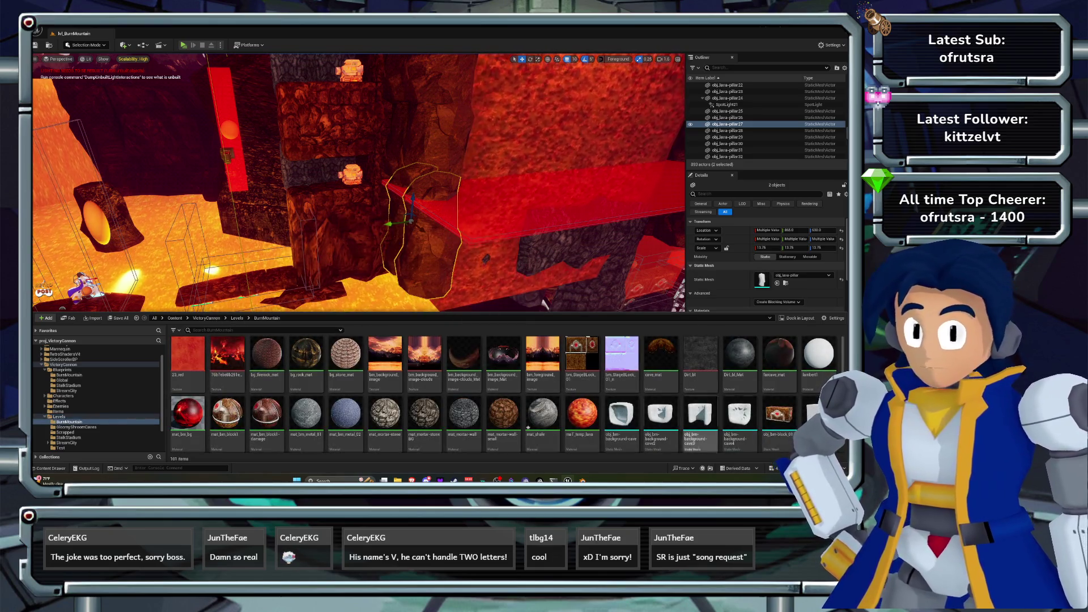
scroll(567, 419, down, 2)
click(345, 422)
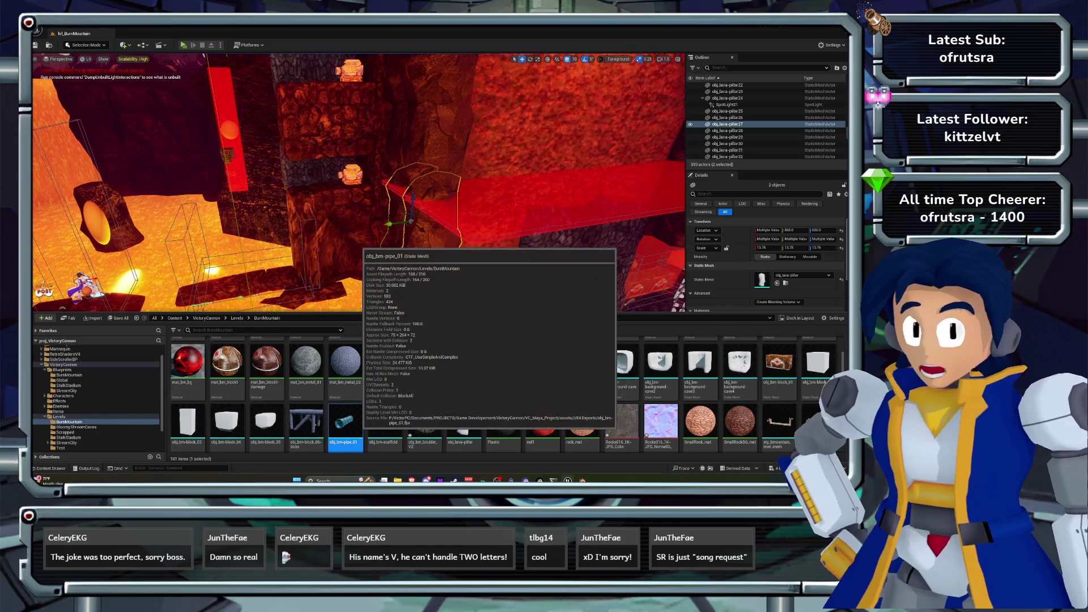
- Set obj_bm-pipe_01's Element 1 stripe material to tex_magma_Mat and close the mesh editor
double_click(345, 422)
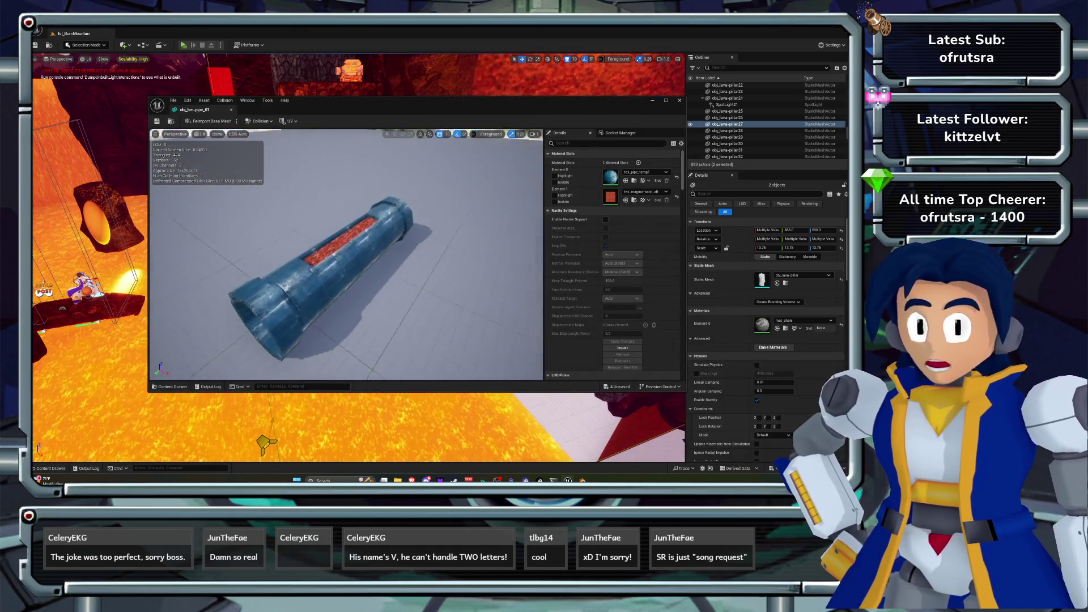
click(646, 192)
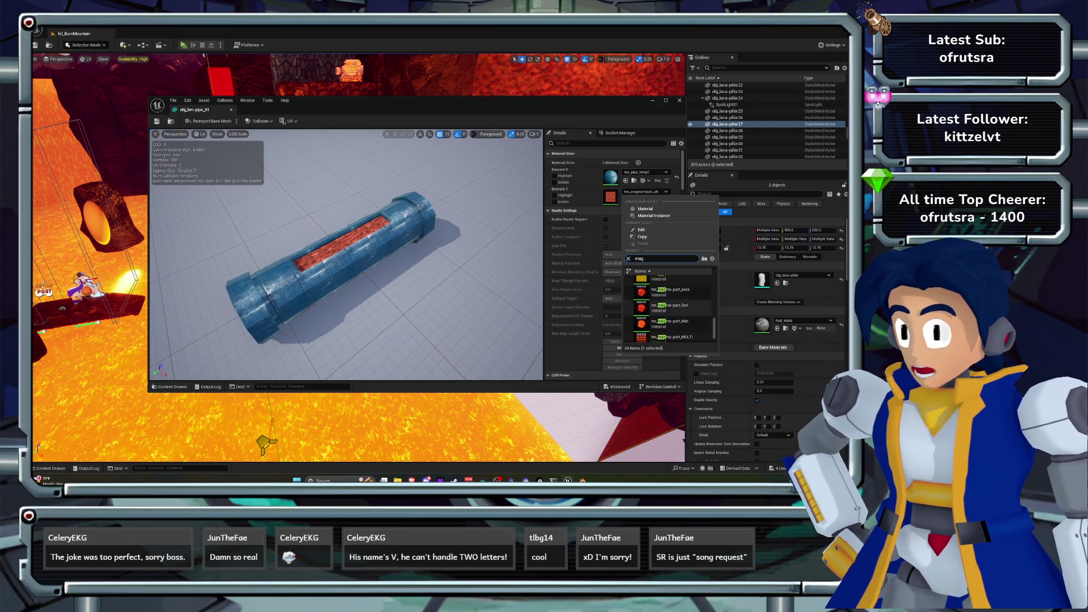
click(651, 278)
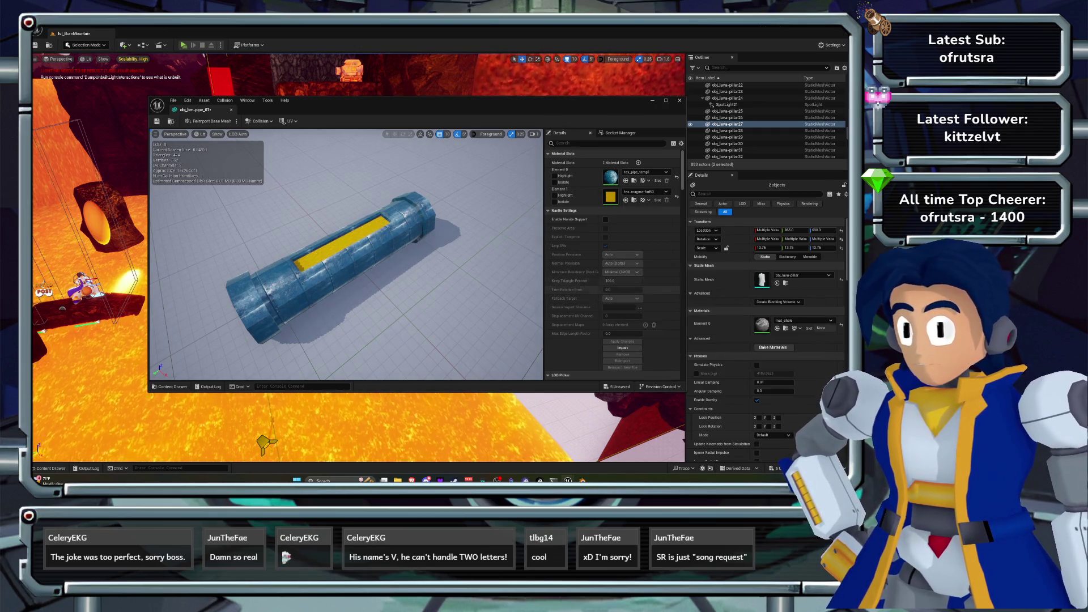
click(646, 191)
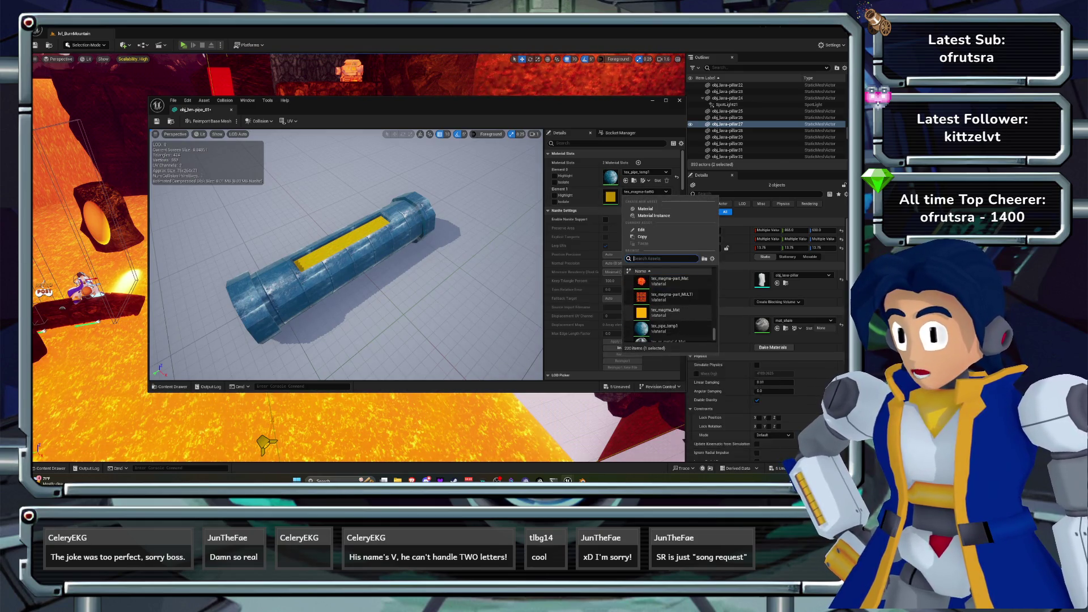
click(666, 312)
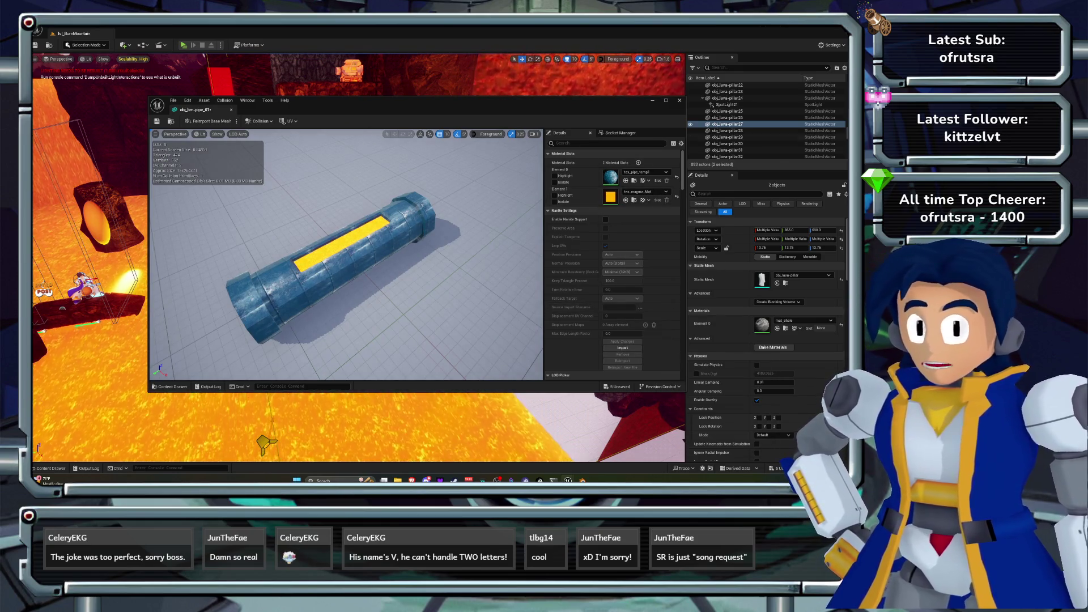
scroll(346, 254, up, 5)
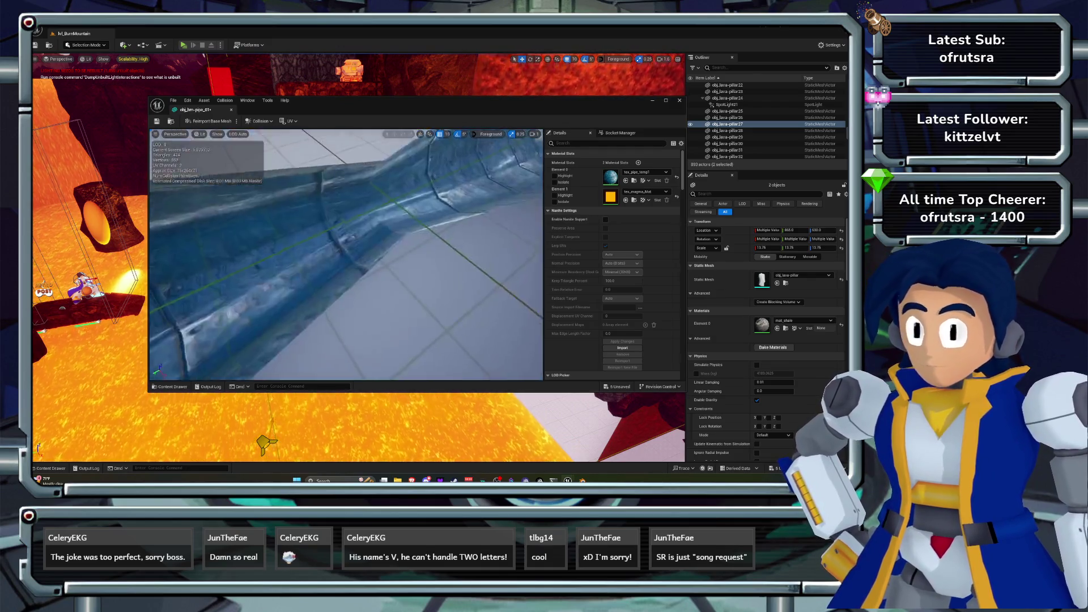
drag(346, 254, 297, 247)
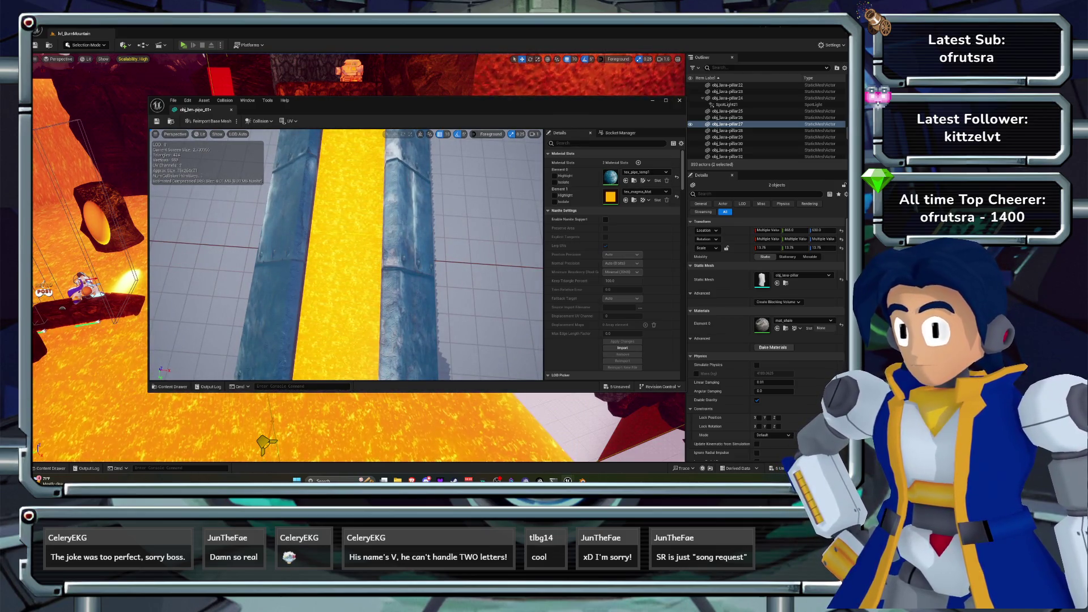
key(ctrl+w)
scroll(358, 258, down, 5)
- Duplicate tex_magma_Mat and name the copy tex_magma_Mat_V
key(w)
key(a)
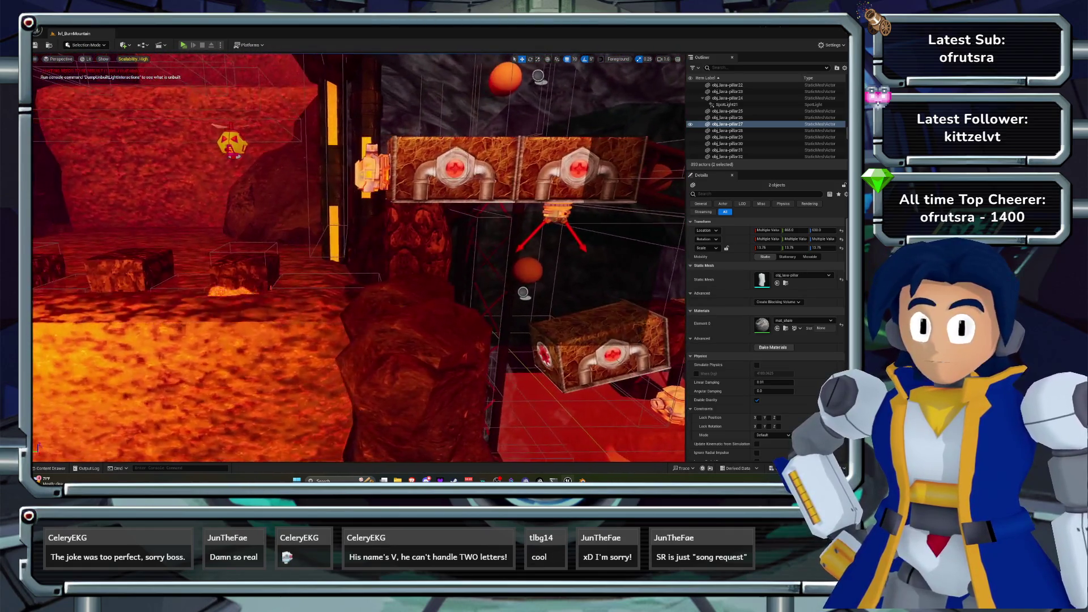
key(e)
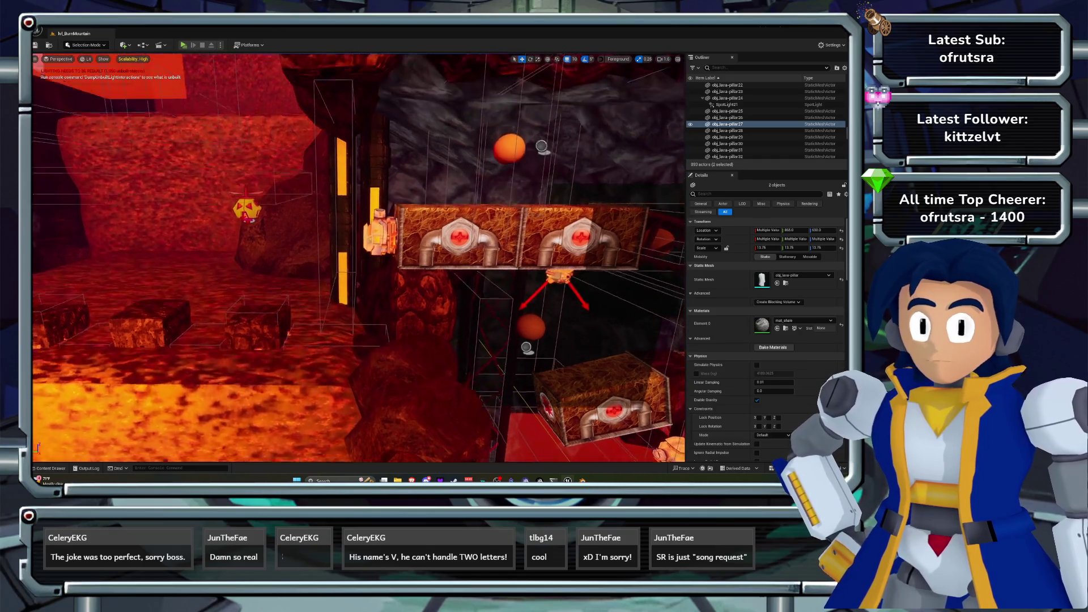
key(ctrl+space)
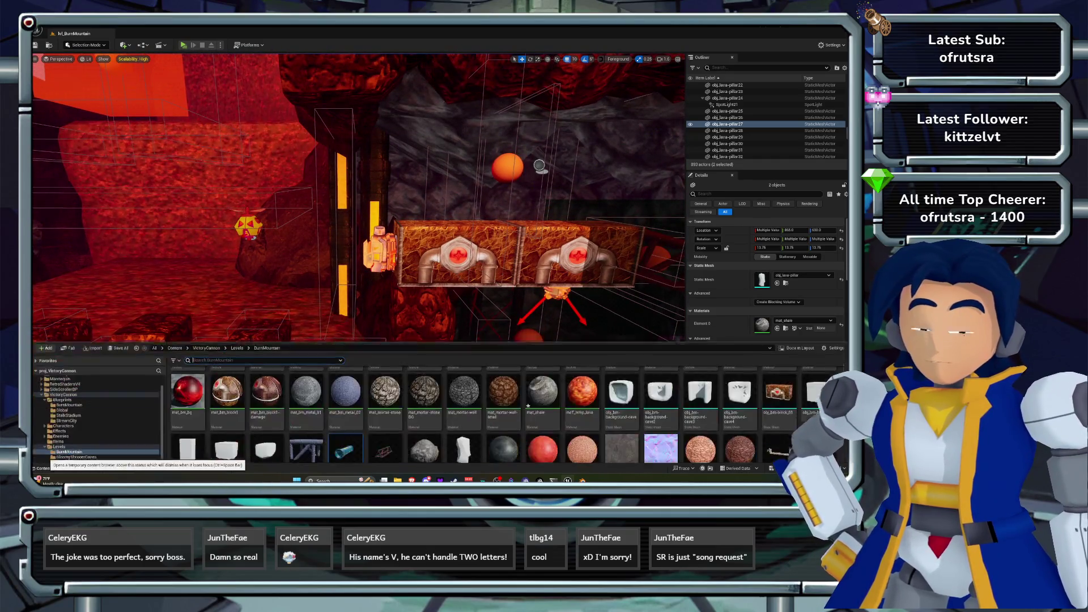
scroll(503, 397, down, 5)
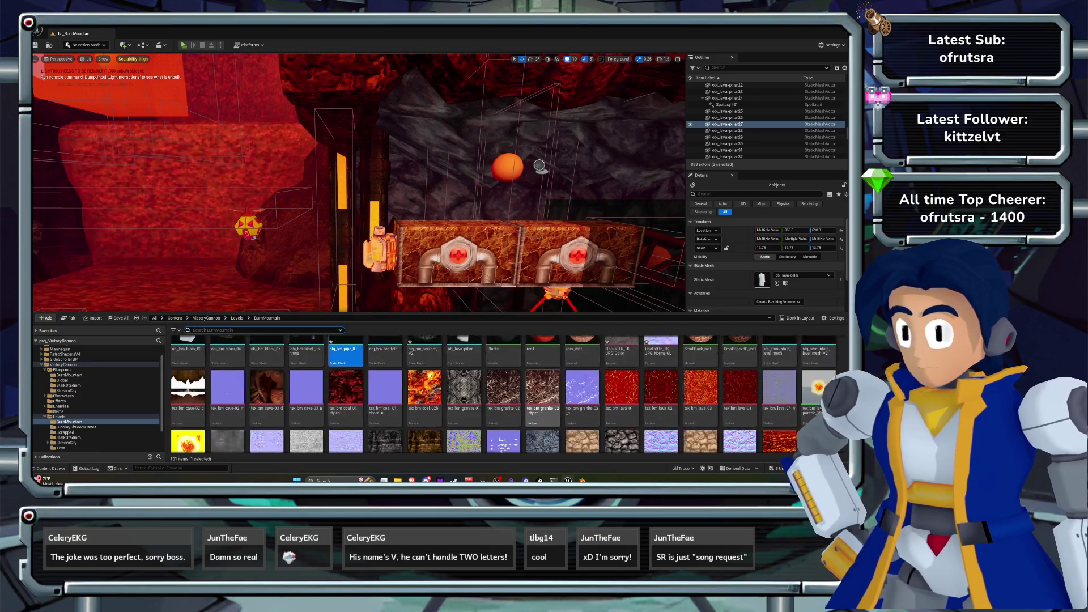
right_click(503, 417)
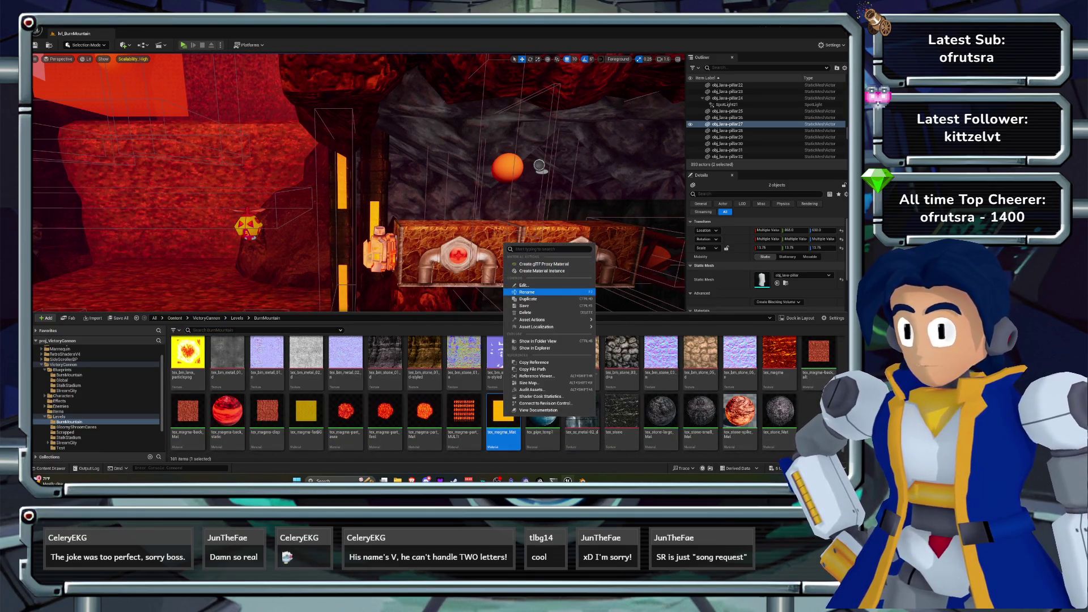
click(528, 299)
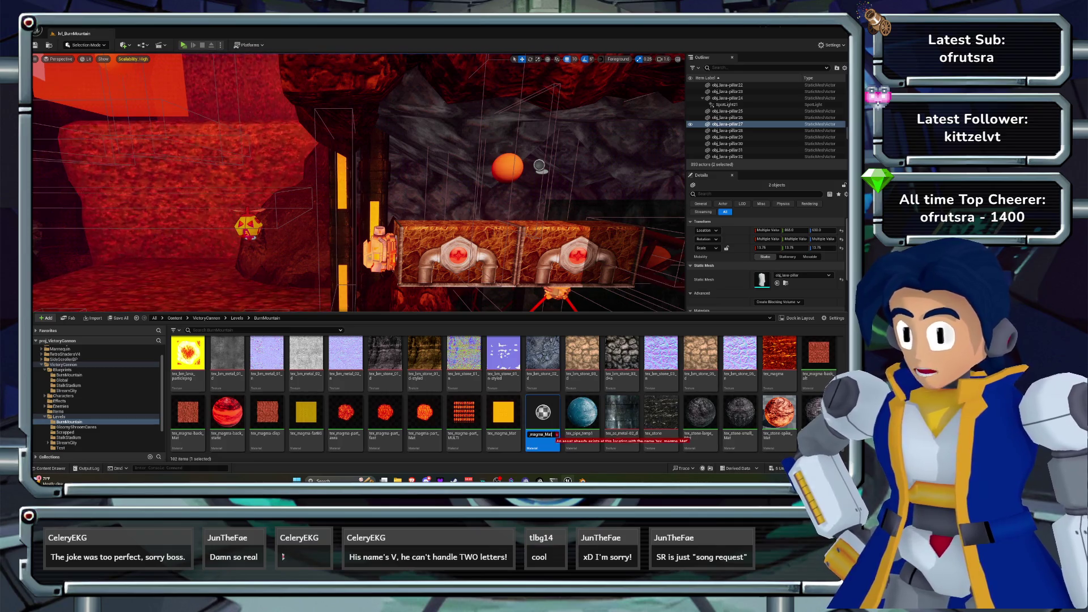
key(End)
text(_)
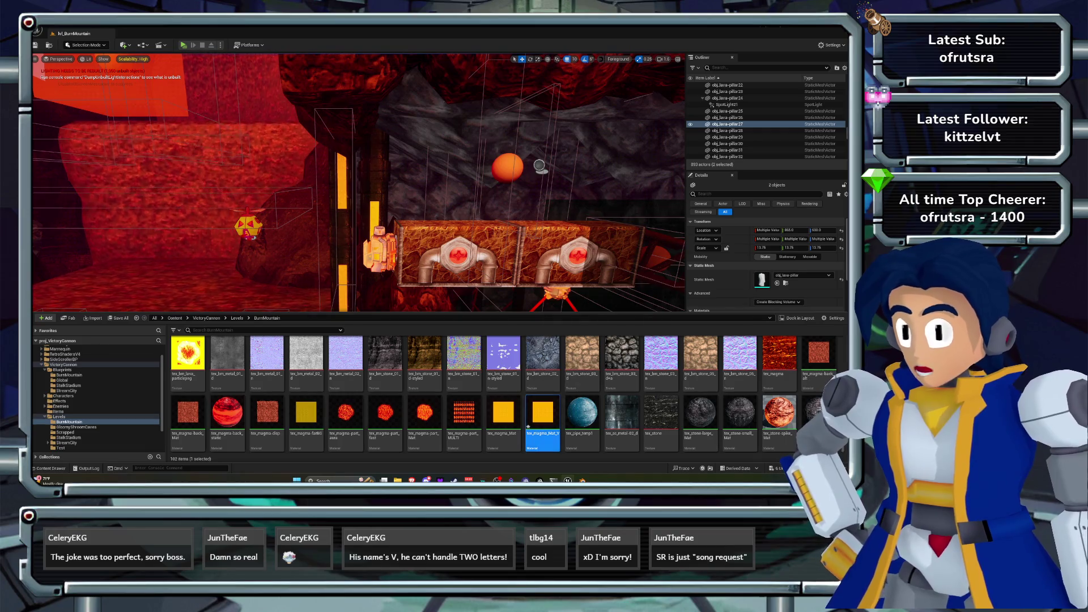
- Change both panner speed values in tex_magma_Mat_V and apply the material
double_click(538, 416)
scroll(371, 235, up, 2)
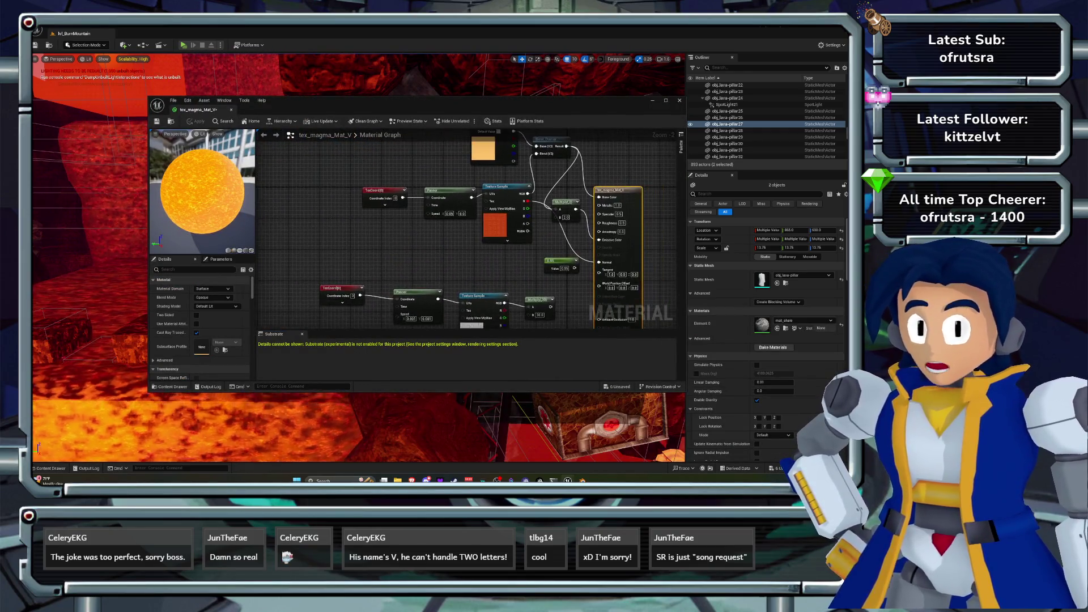
key(Return)
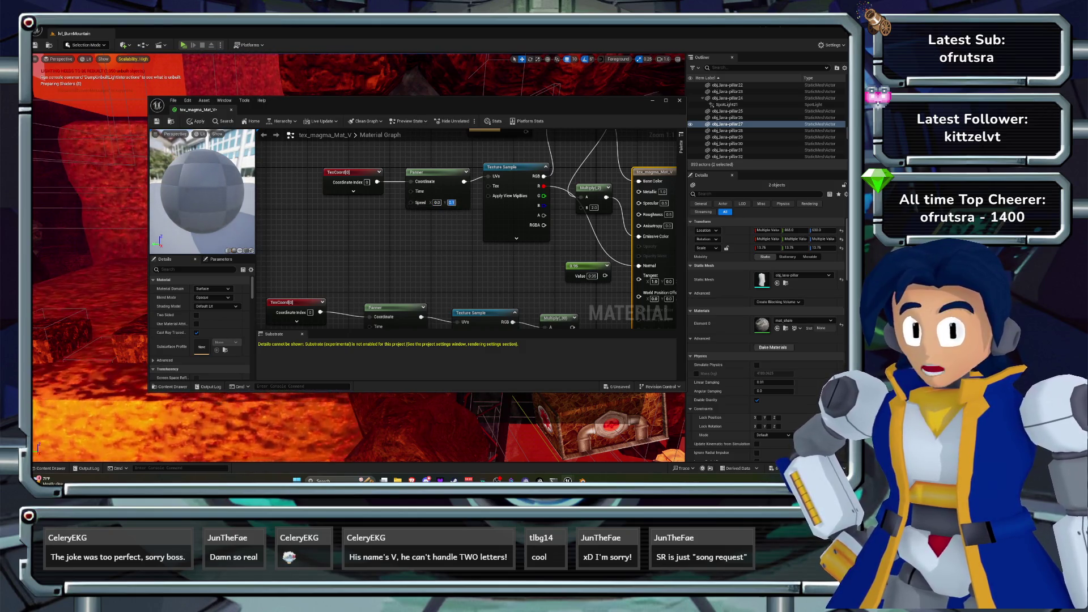
scroll(473, 229, down, 3)
click(393, 266)
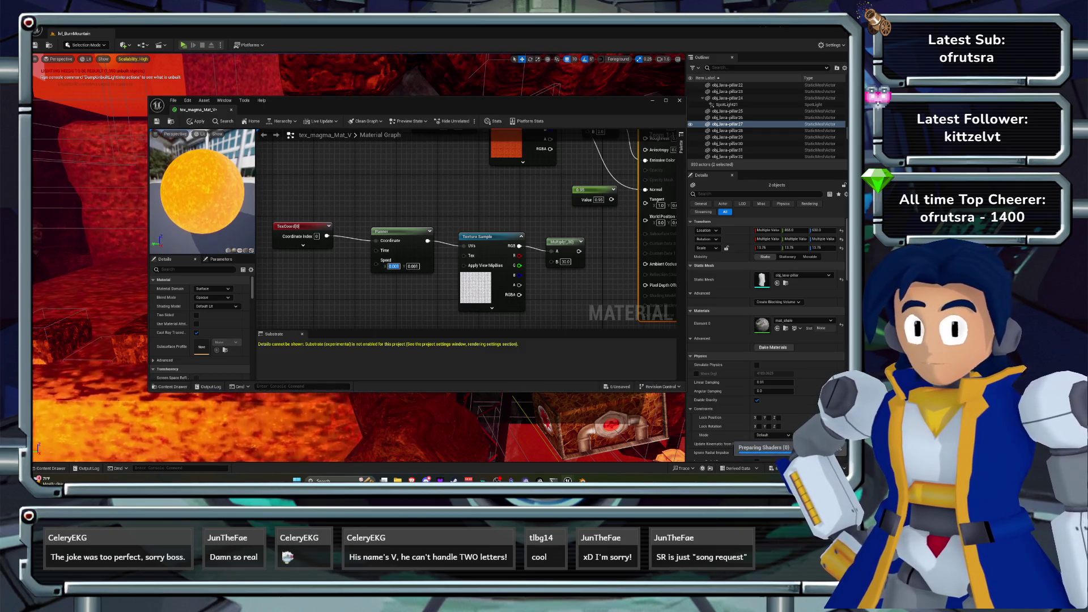
key(Return)
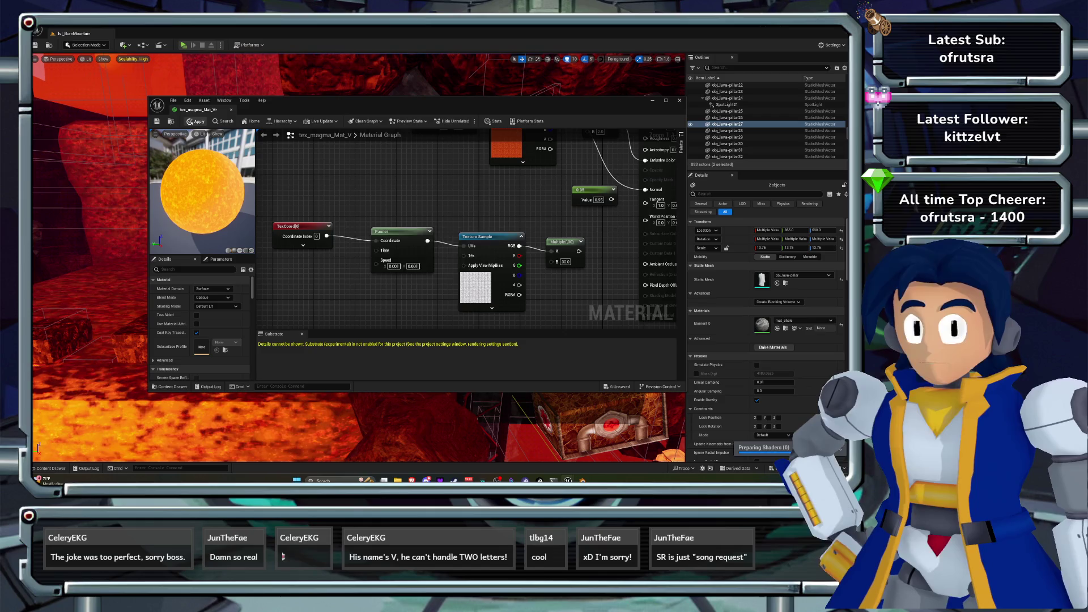
key(ctrl+s)
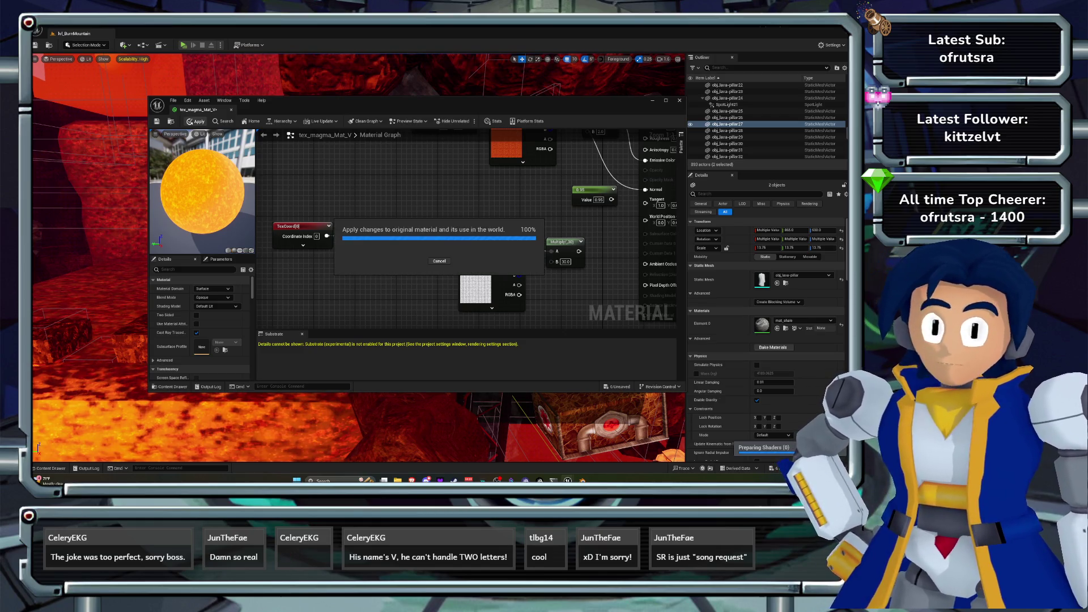
key(alt+F4)
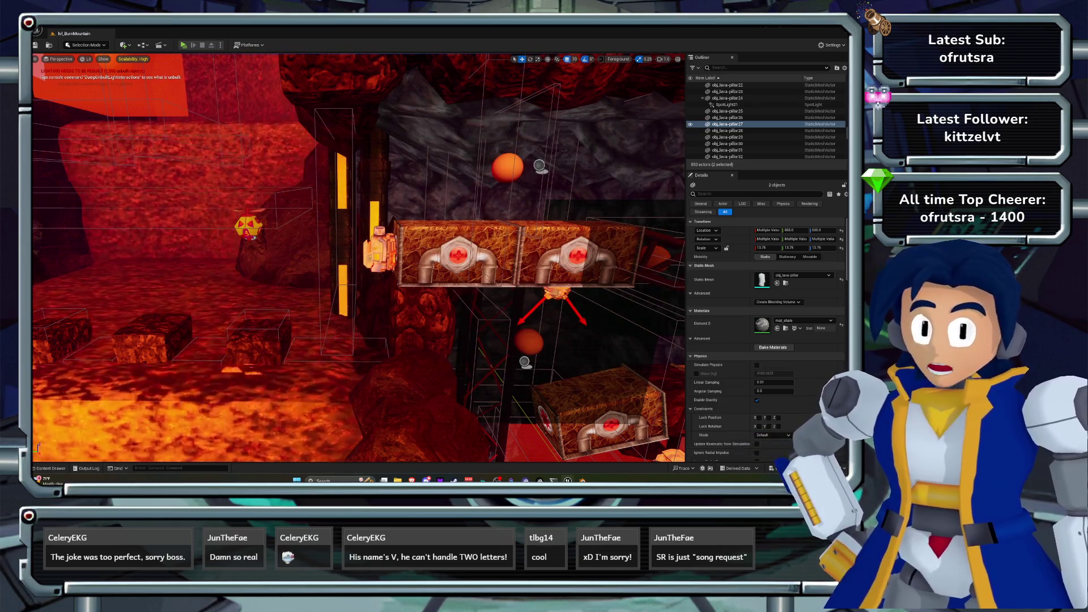
- Open obj_bm-pipe_01 from the Content Drawer and assign tex_magma_Mat_V to Element 1
mouse_move(357, 255)
mouse_down()
mouse_move(334, 238)
mouse_move(334, 198)
mouse_up()
click(51, 468)
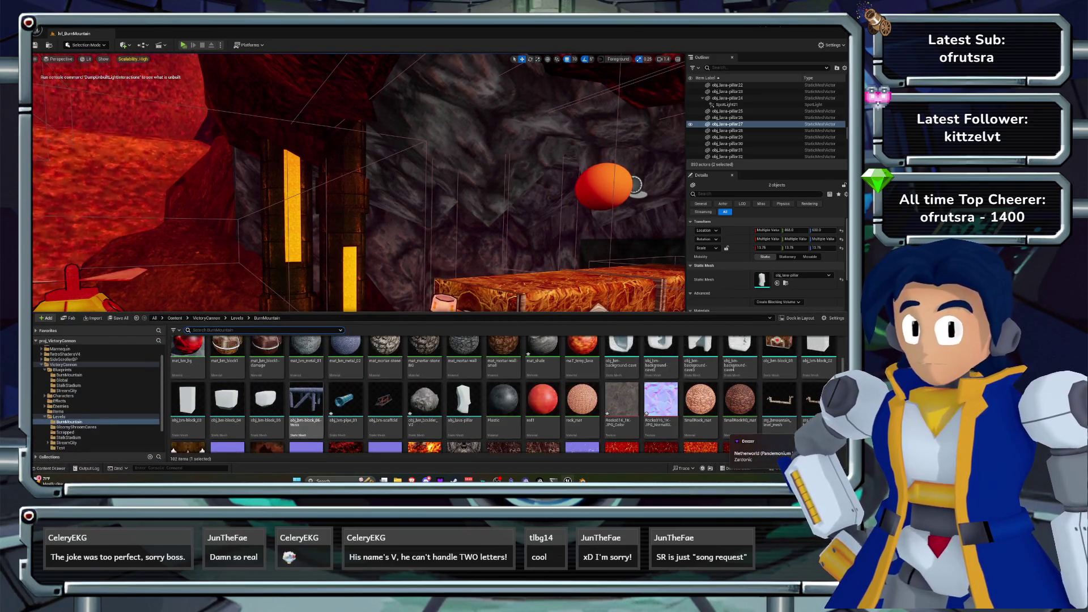
double_click(344, 378)
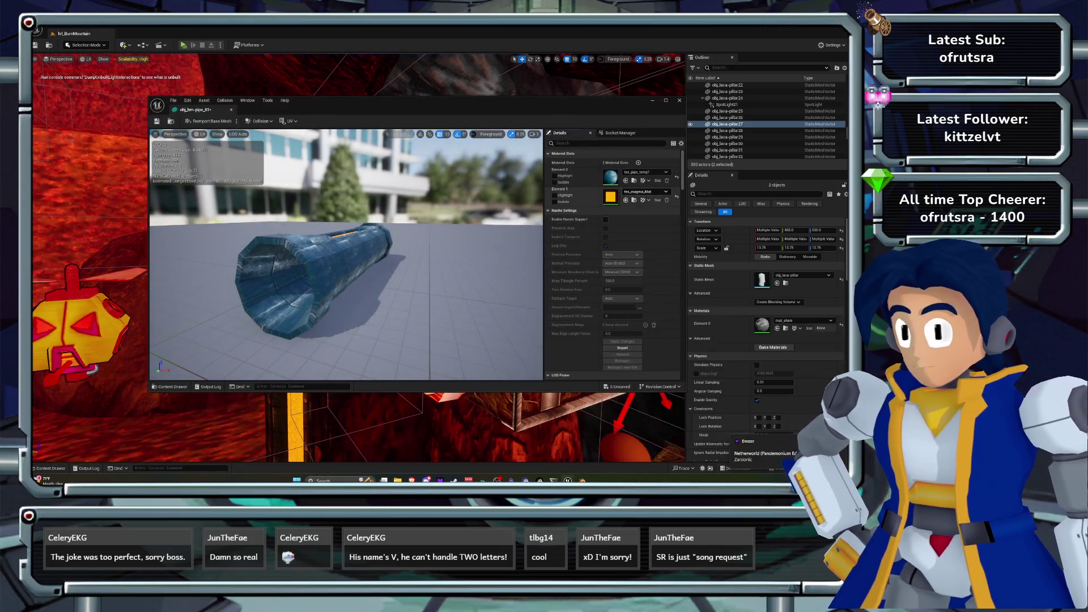
click(645, 192)
click(635, 335)
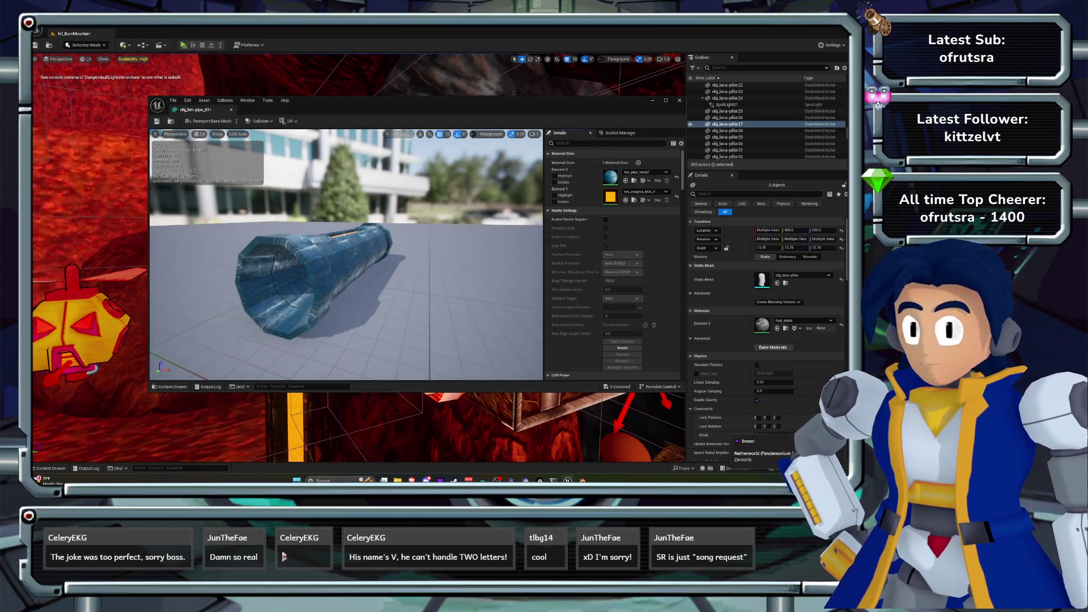
drag(396, 101, 459, 287)
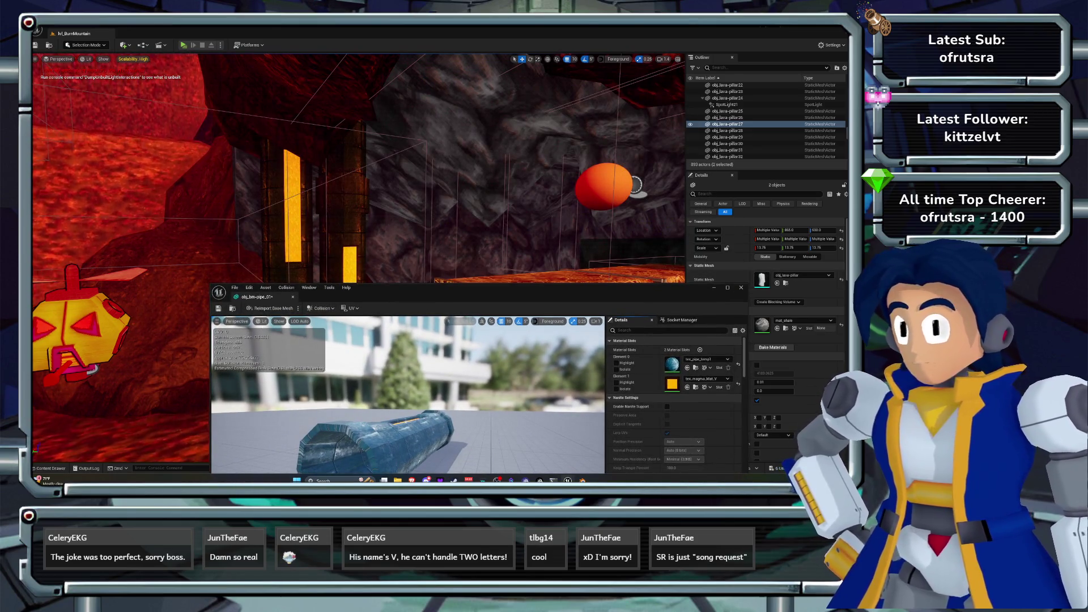
click(741, 287)
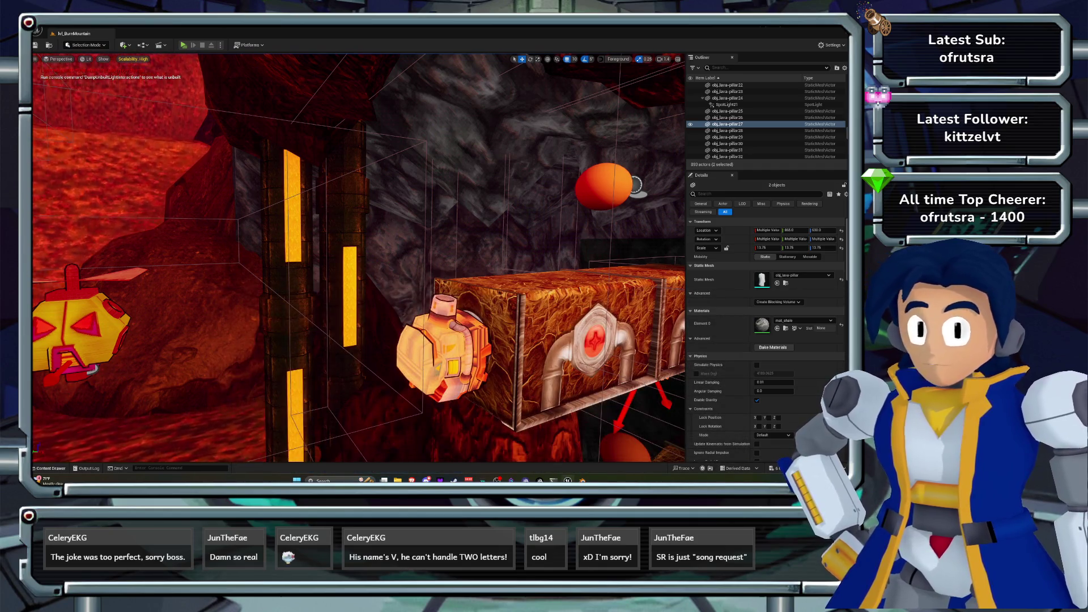
- Set tex_magma_Mat_V panner speed to -0.2, then -1.0, finally -0.5, applying each
key(ctrl+space)
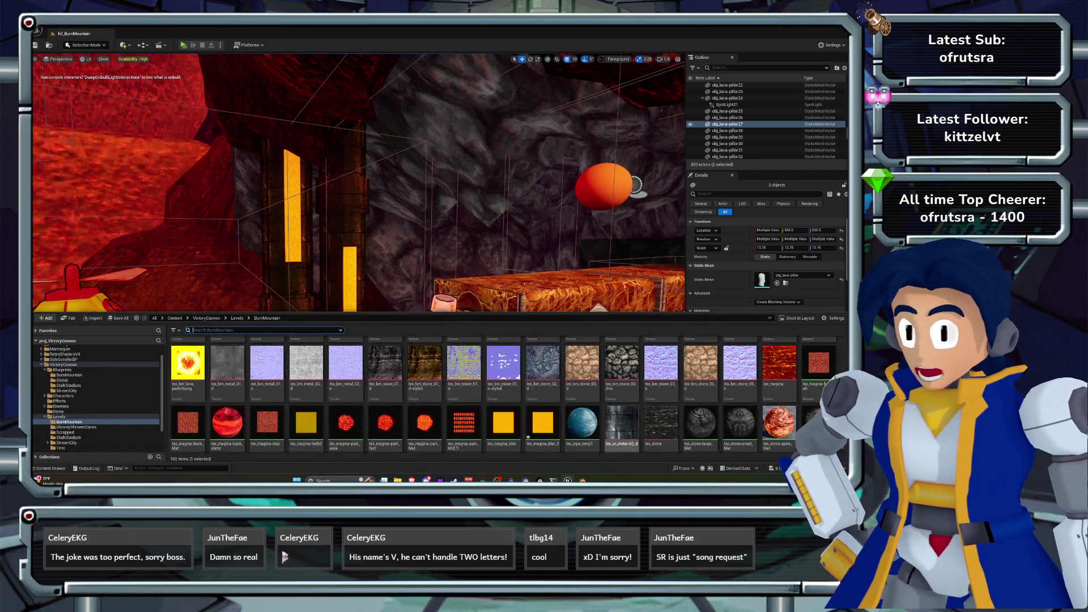
double_click(542, 422)
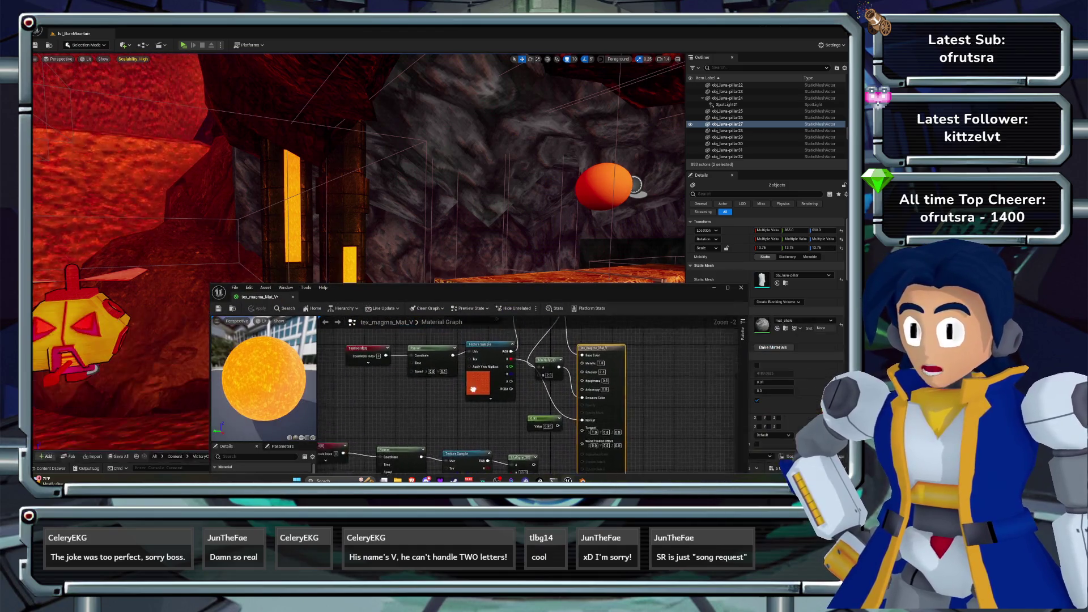
key(Return)
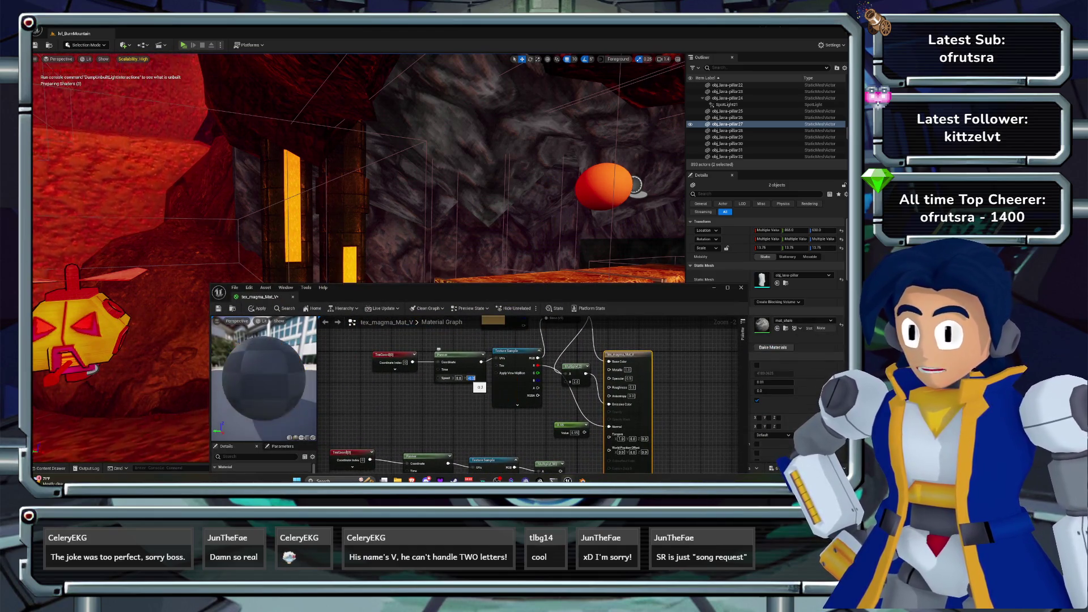
click(258, 308)
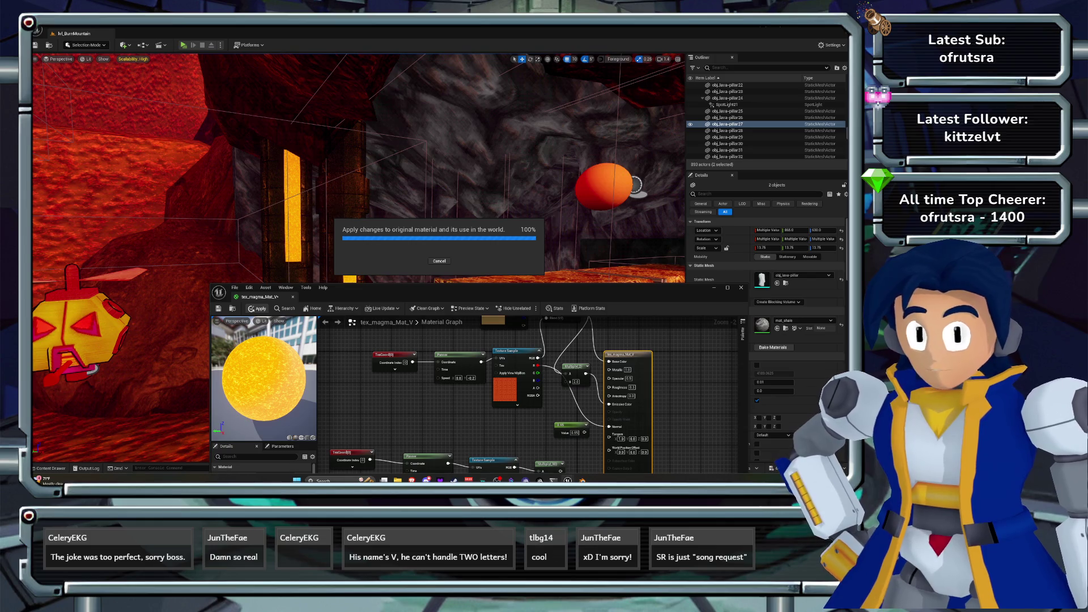
text(-1)
key(Return)
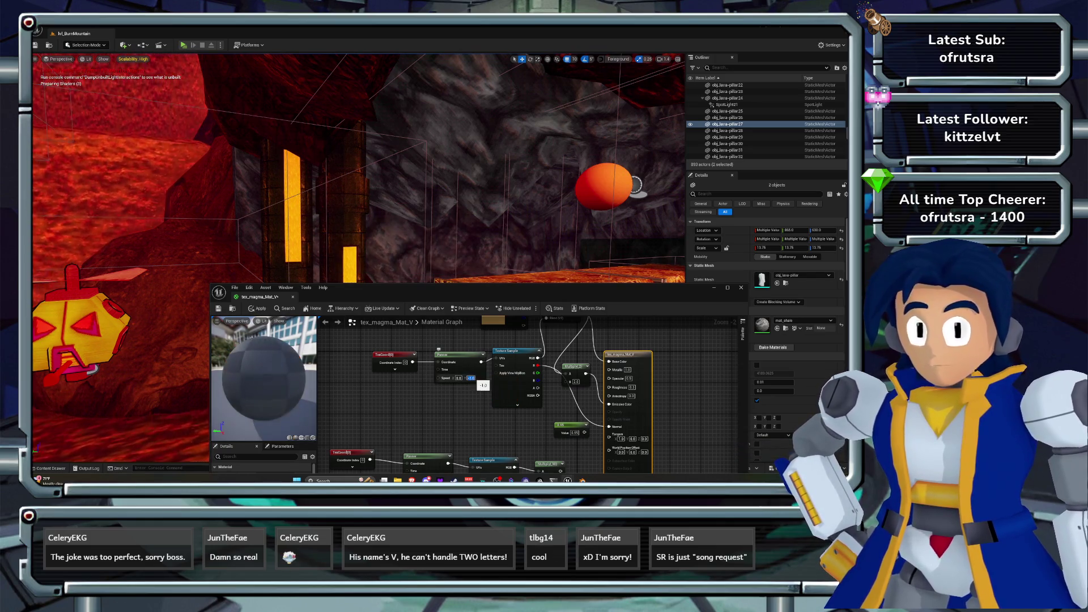
click(257, 308)
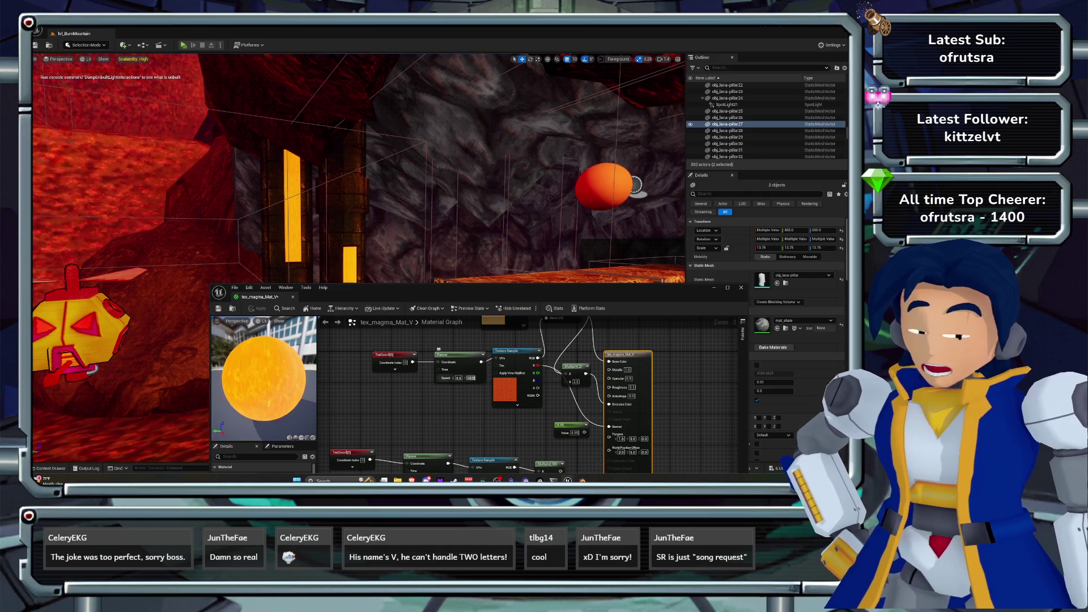
text(-0.5)
key(Return)
key(ctrl+s)
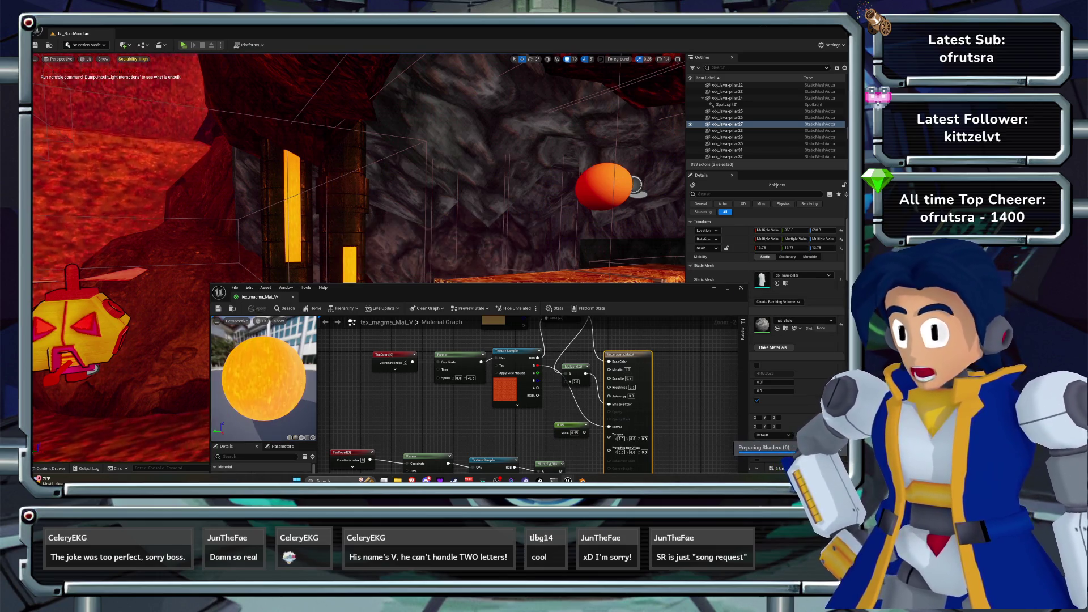
- Fly to the lava rock, focus bp_lavafall and select its Cylinder1 component
key(w)
key(s)
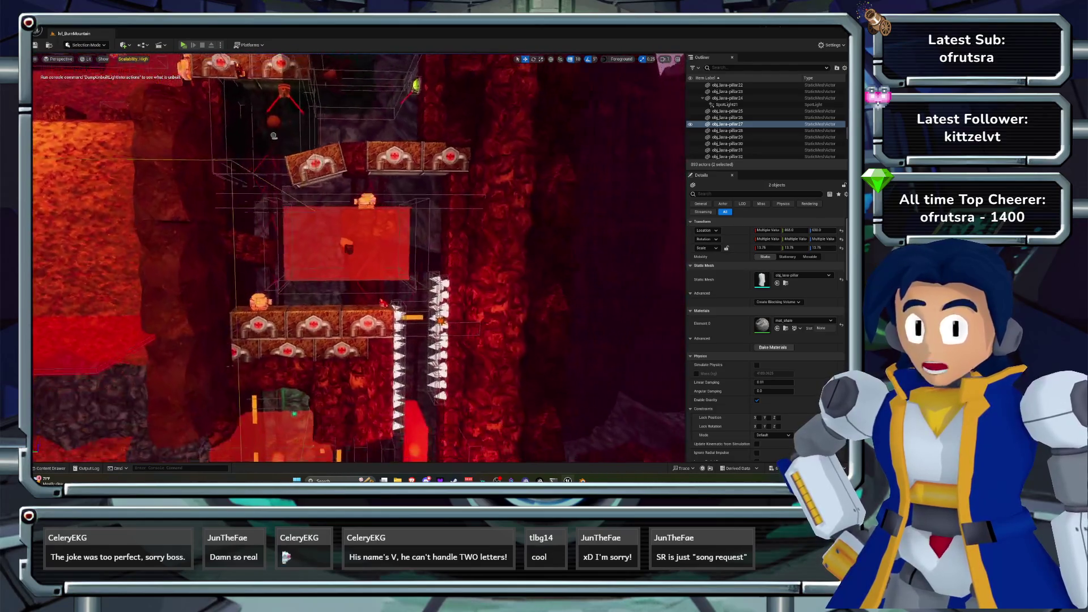
key(w)
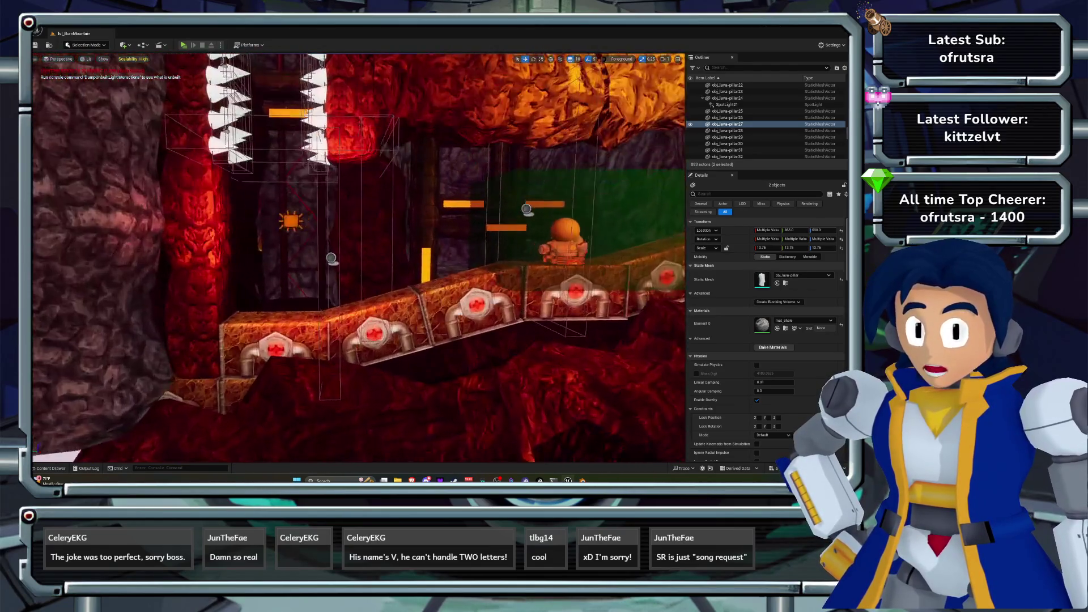
key(w)
key(a)
click(50, 468)
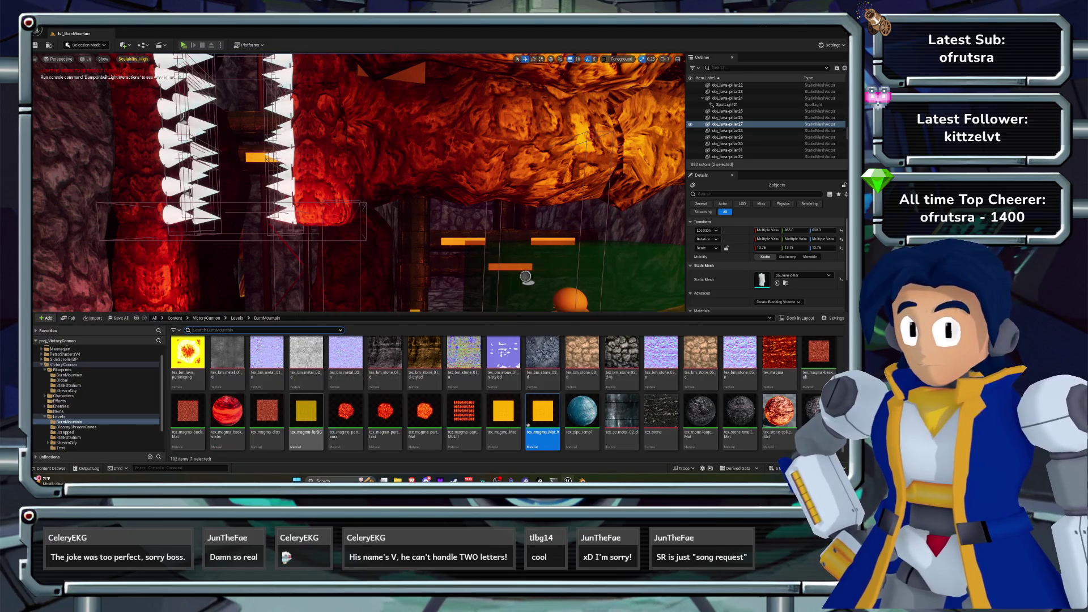
key(ctrl+space)
key(w)
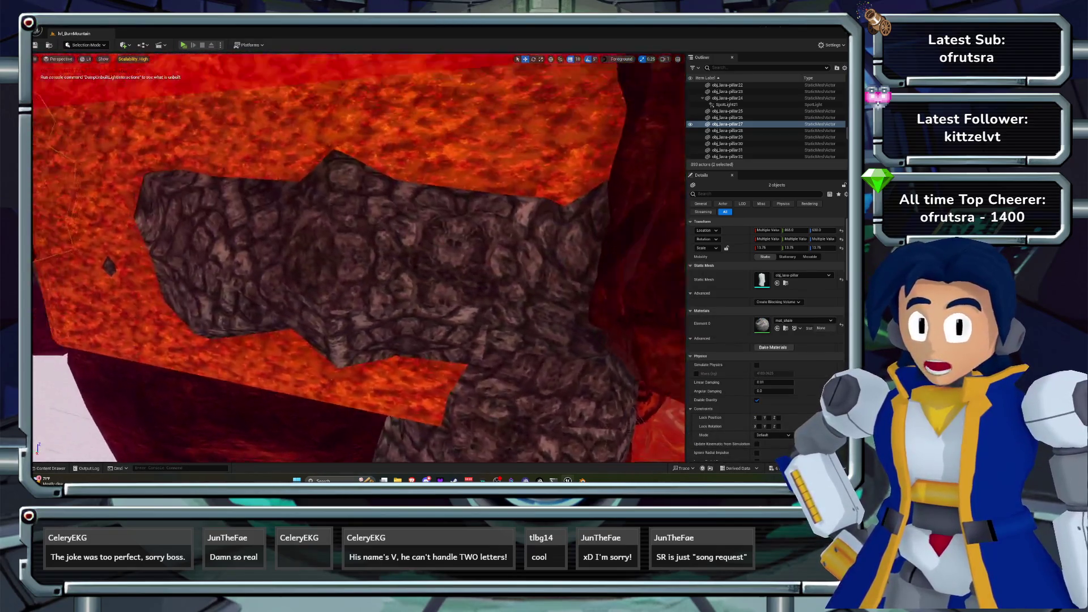
double_click(721, 124)
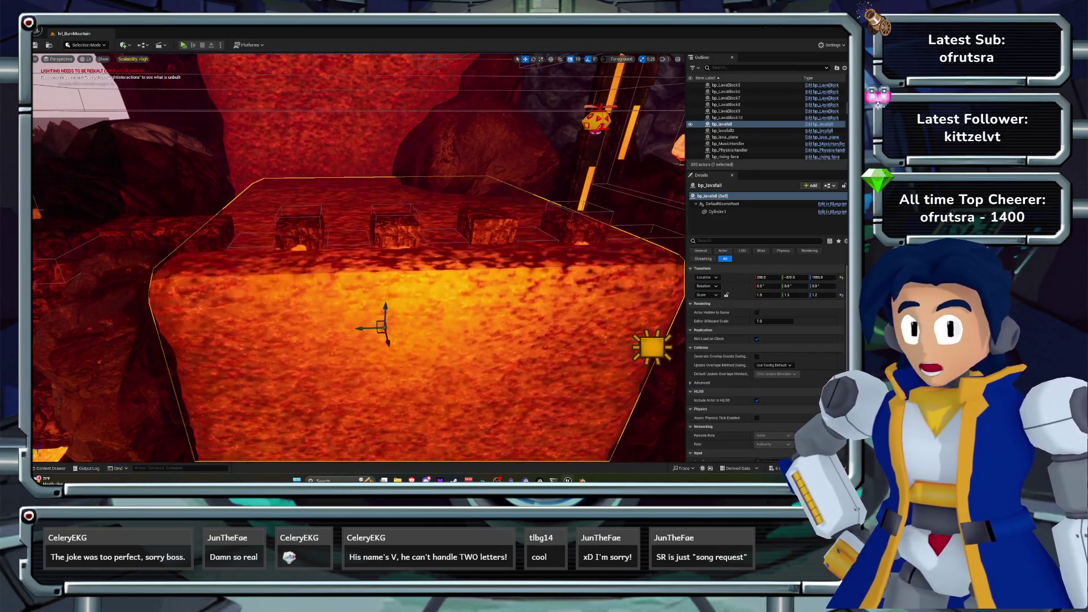
click(717, 211)
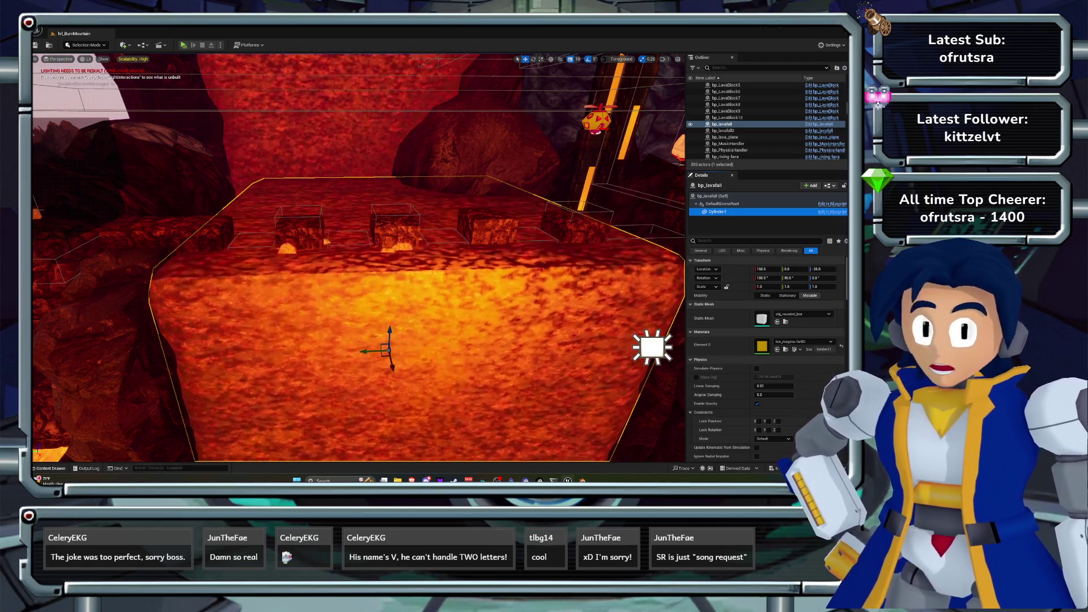
- Assign tex_magma-farBG to obj_bm-pipe_01's Element 1, check the look, then undo
key(ctrl+space)
scroll(542, 439, up, 5)
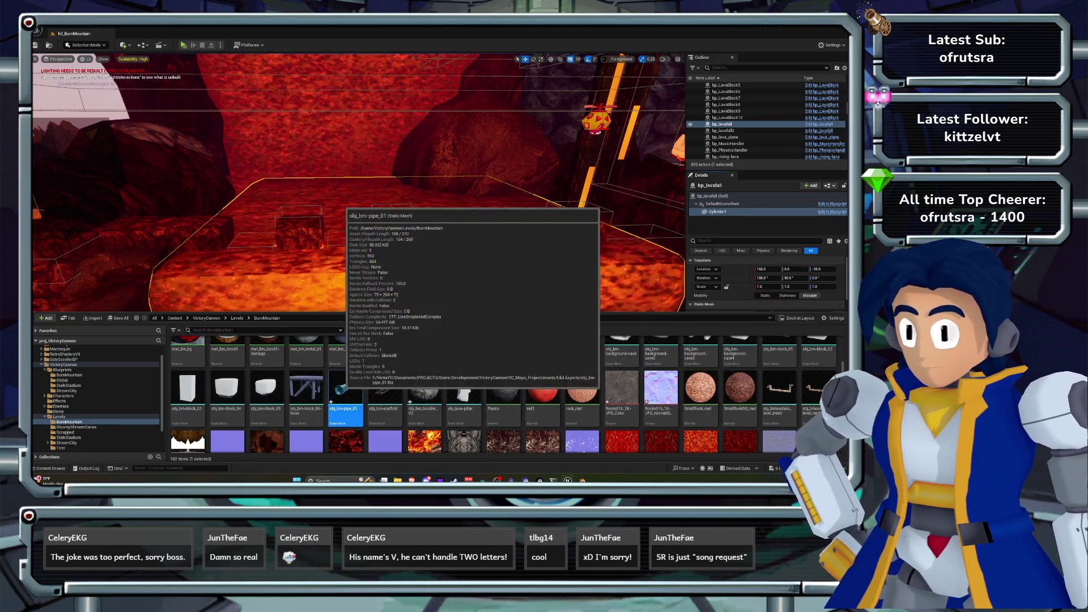
double_click(340, 390)
click(705, 379)
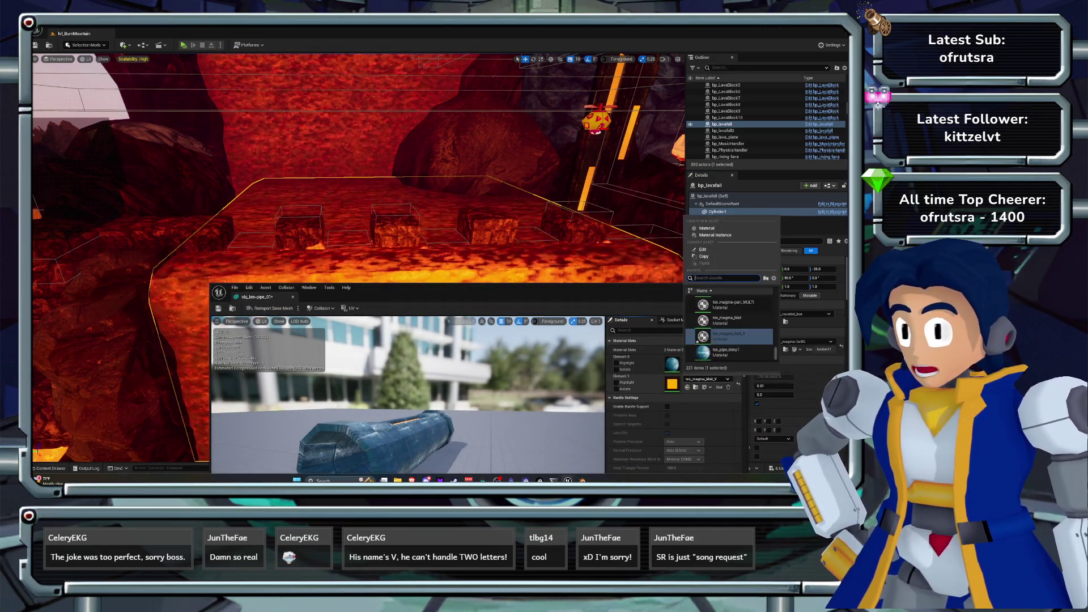
text(far)
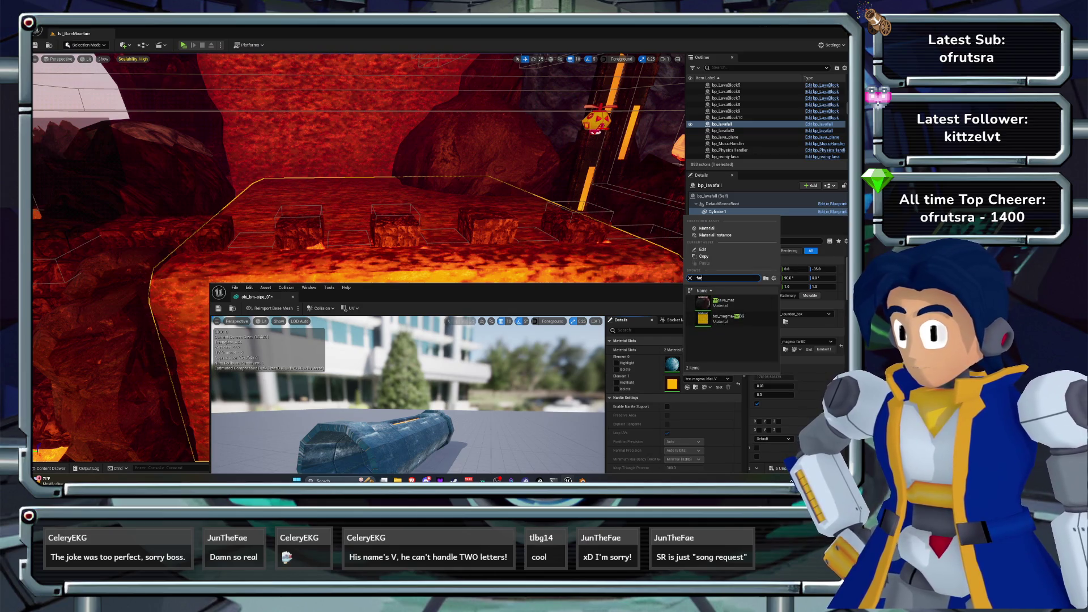
click(727, 318)
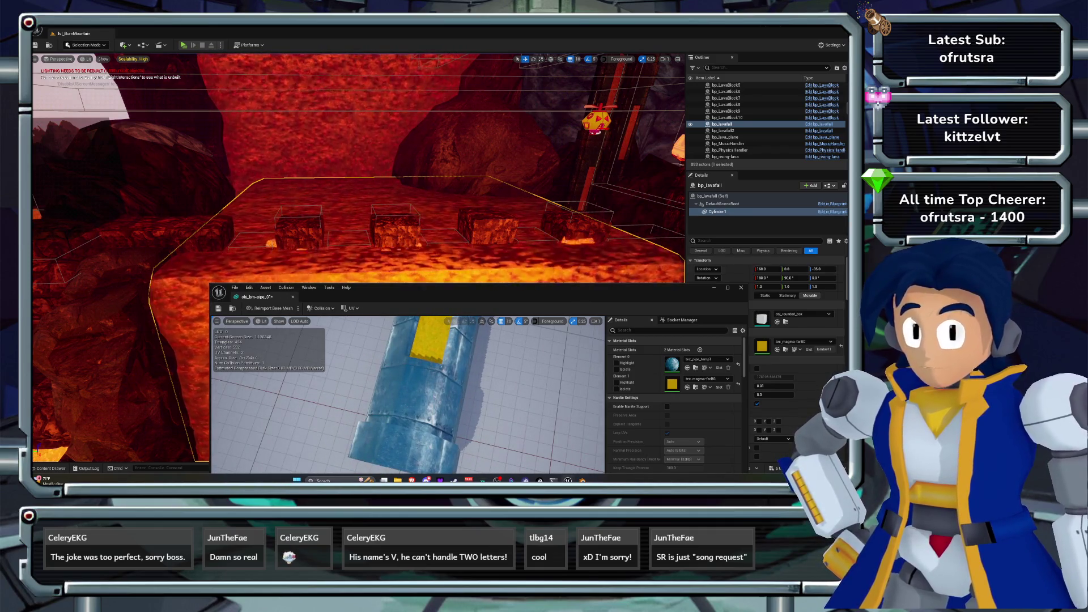
drag(396, 170, 312, 209)
key(ctrl+z)
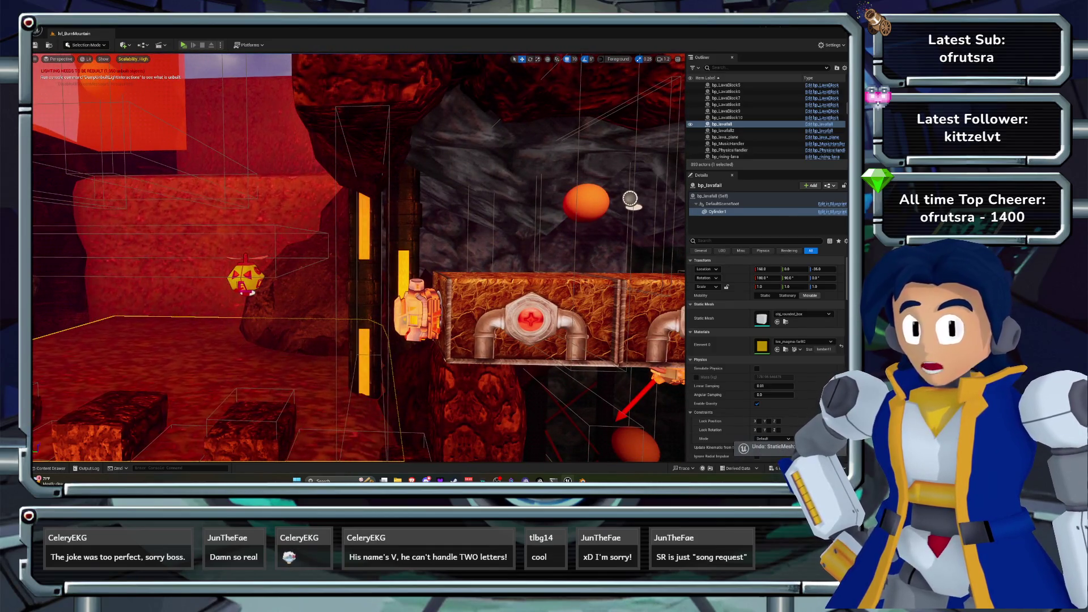
- Find and briefly open tex_pipe_temp1 among the BurnMountain assets, then select the pipe obj_bm-pipe_7 using it
drag(312, 208, 283, 231)
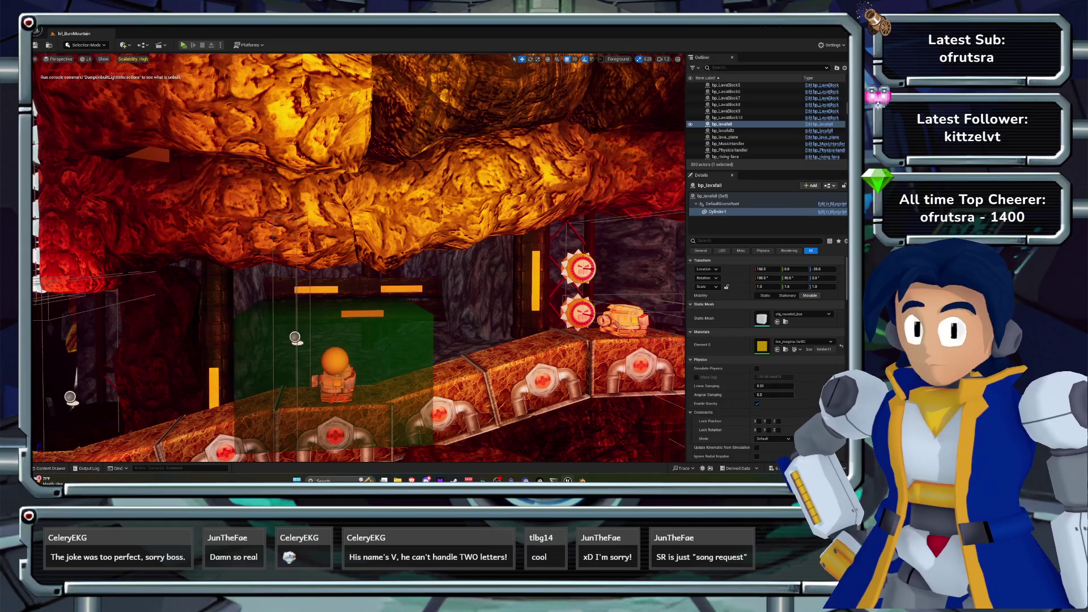
key(ctrl+space)
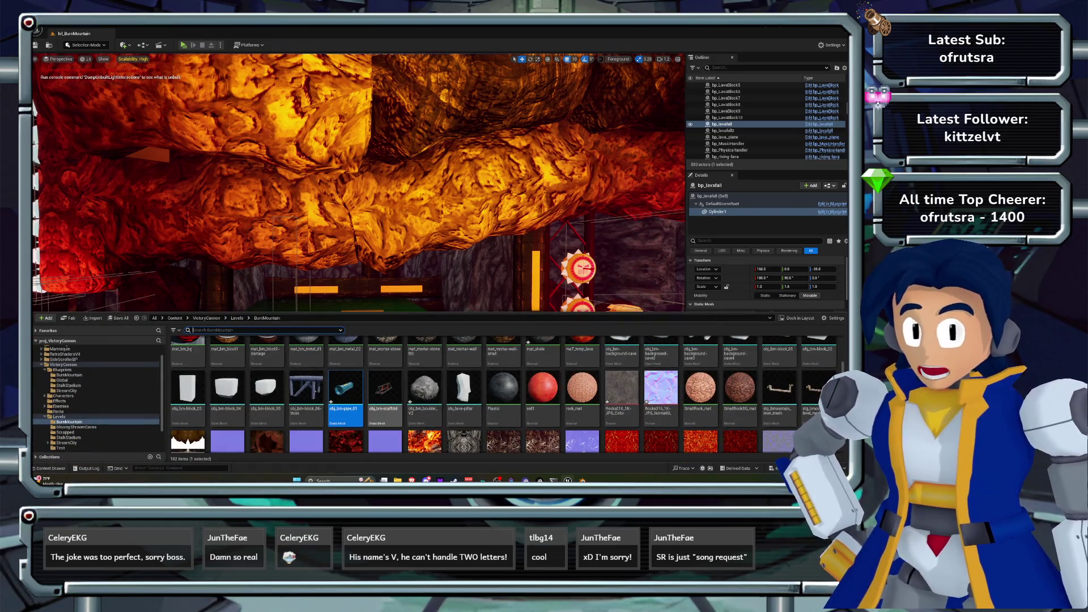
scroll(543, 391, down, 5)
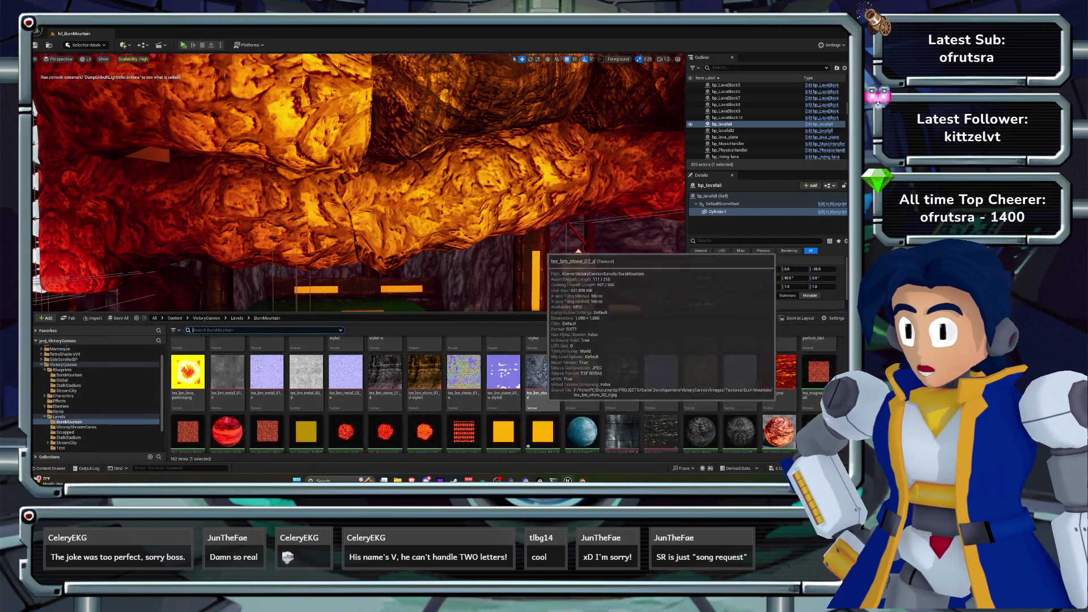
scroll(561, 397, down, 1)
click(581, 419)
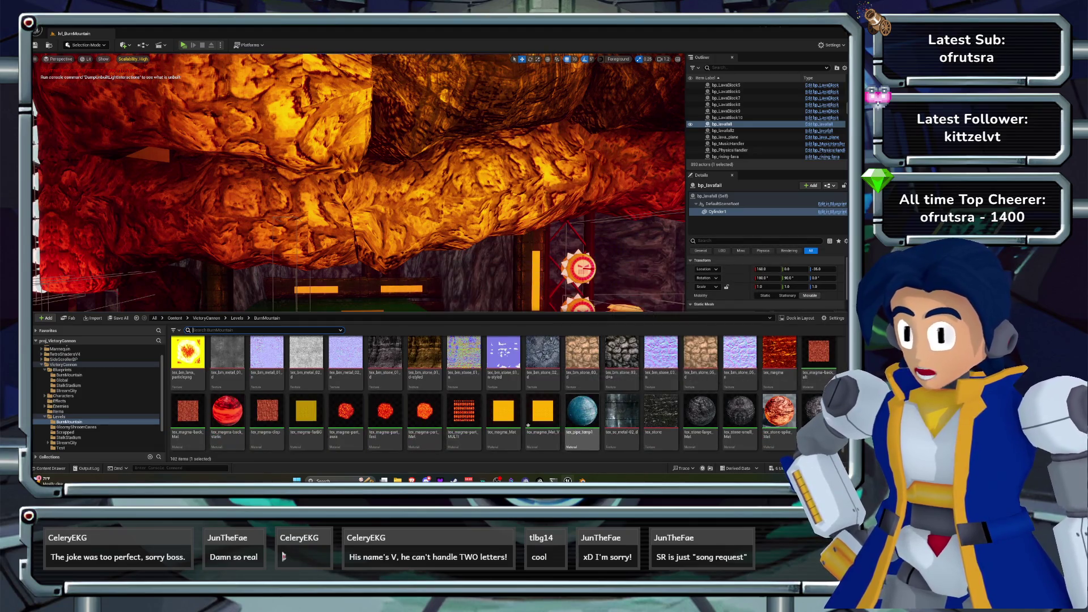
double_click(582, 420)
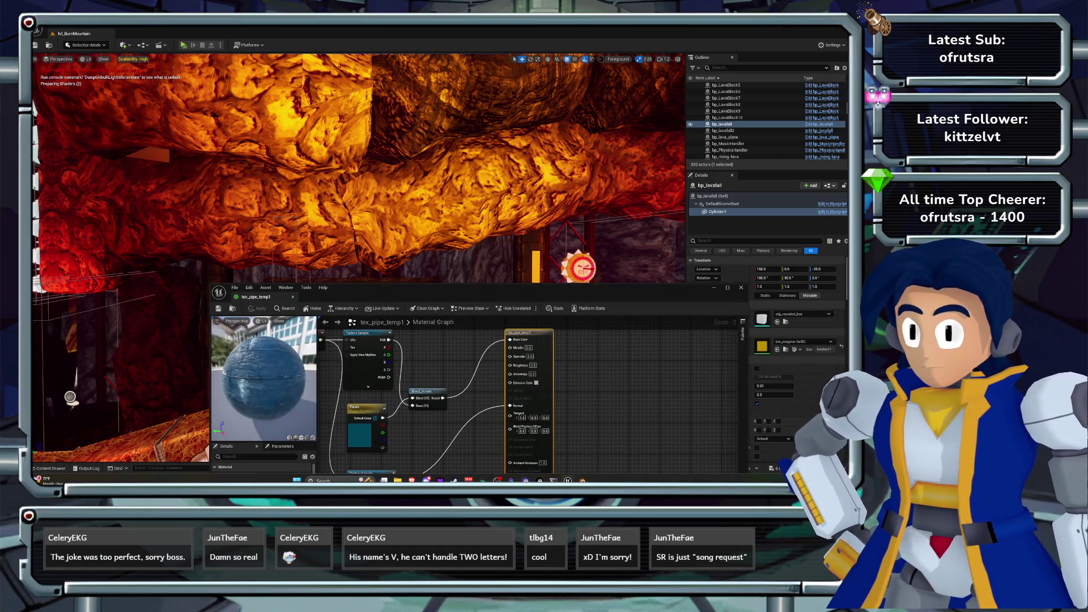
key(alt+Tab)
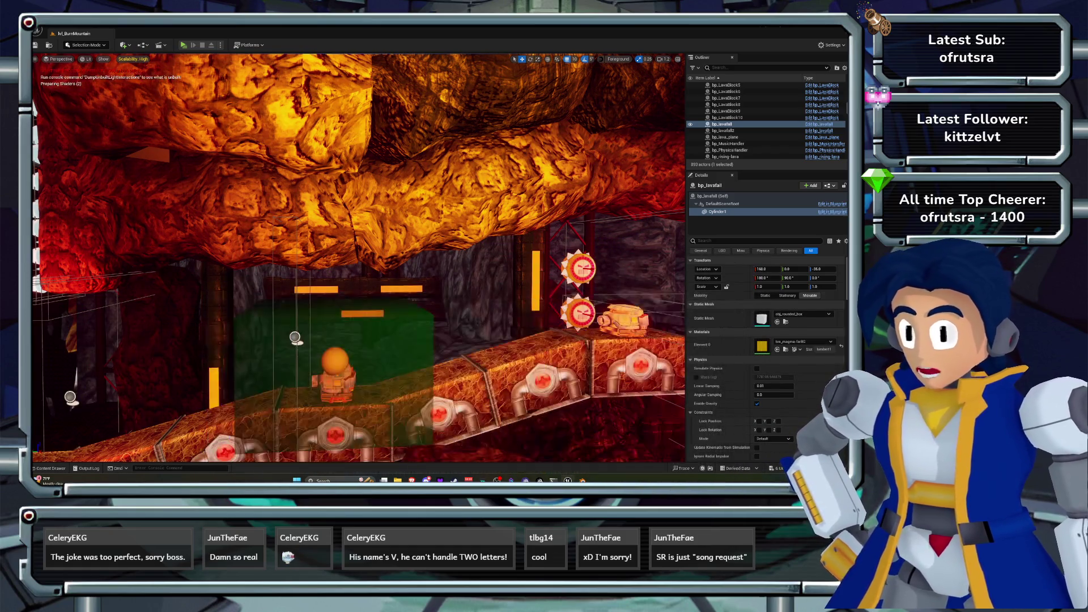
click(400, 288)
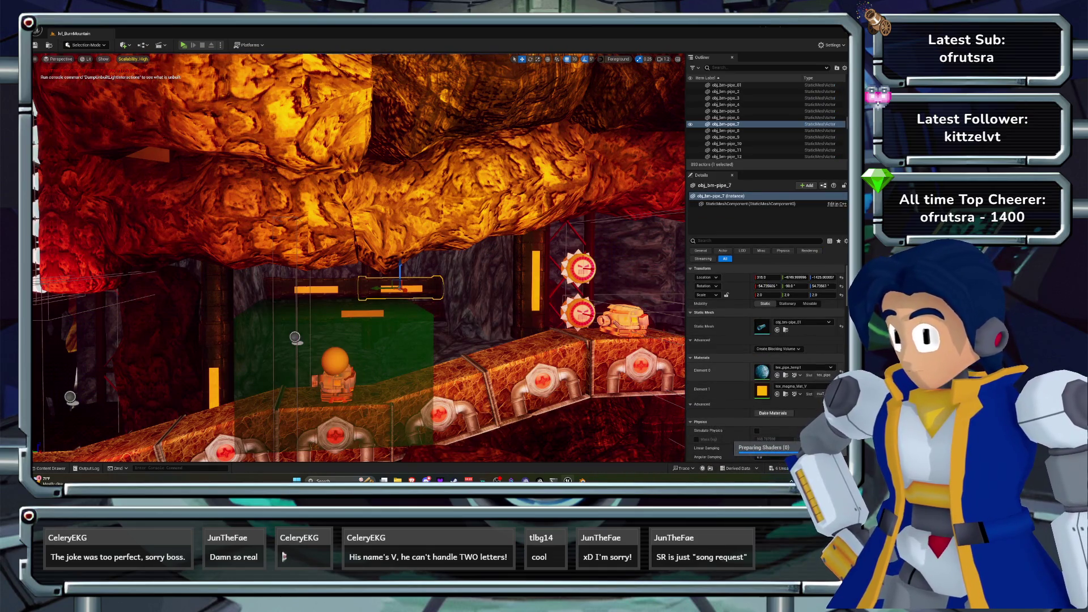
key(ctrl+space)
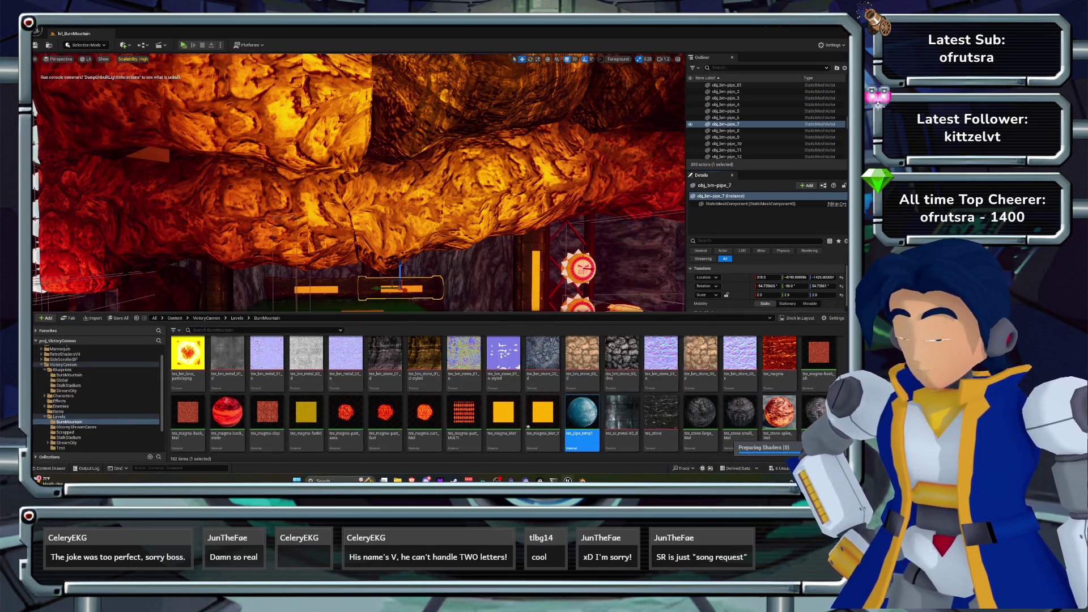
- Add a Multiply node after Blend_Screen with factor 0.5 feeding Emissive Color, and apply it
double_click(582, 437)
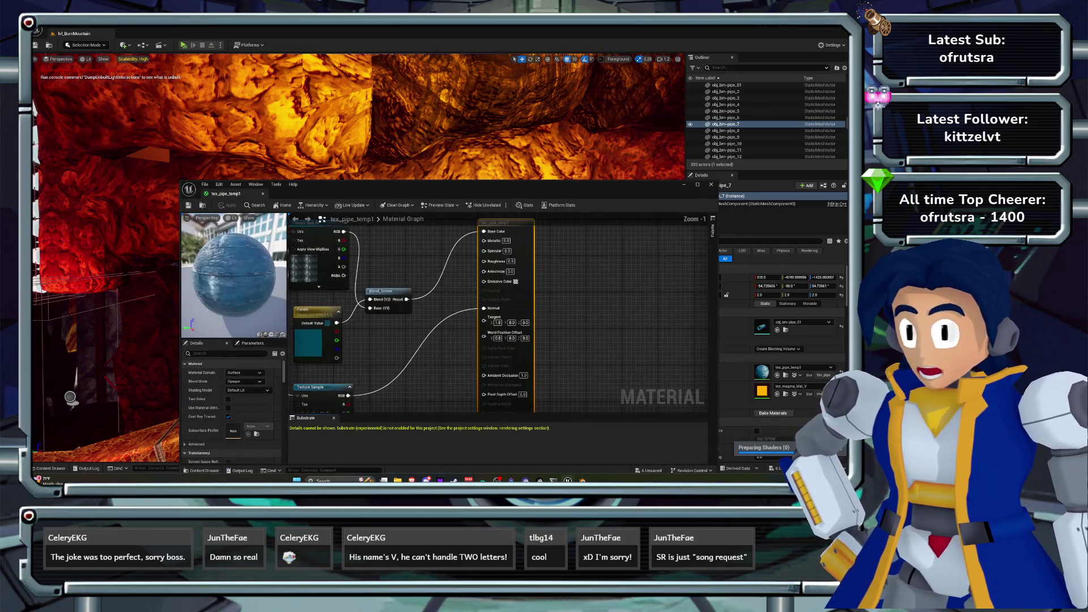
mouse_move(397, 340)
mouse_down()
mouse_move(522, 365)
mouse_move(517, 284)
mouse_up()
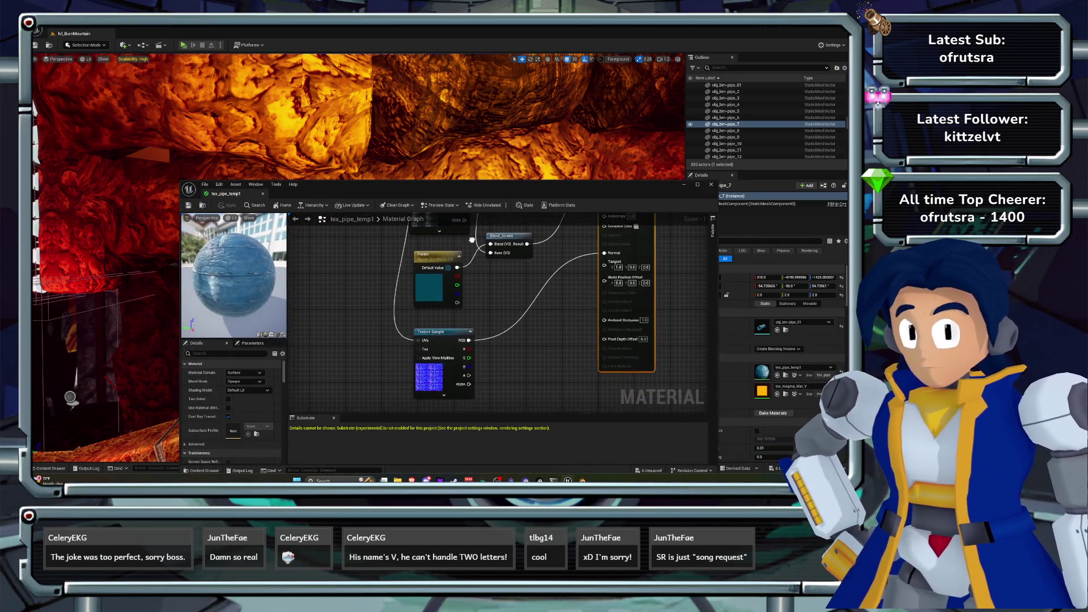
click(551, 351)
mouse_move(559, 236)
mouse_down()
mouse_move(468, 273)
mouse_move(449, 311)
mouse_move(494, 272)
mouse_move(447, 312)
mouse_move(513, 296)
mouse_up()
text(multiply)
key(Return)
double_click(448, 324)
text(0.5)
key(Return)
mouse_move(510, 184)
mouse_down()
mouse_move(539, 243)
mouse_move(556, 352)
mouse_up()
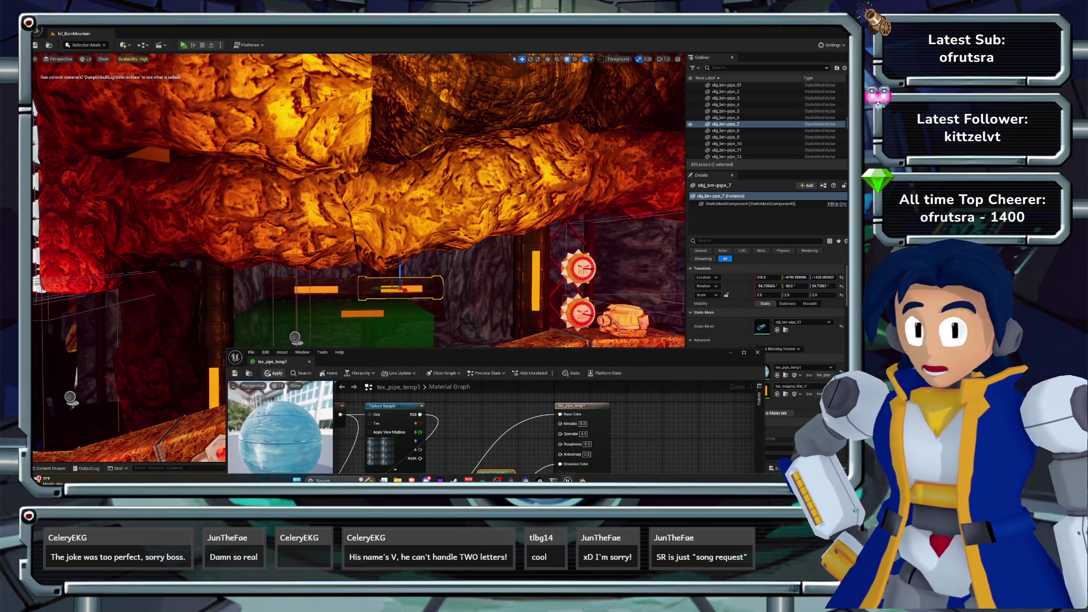
click(274, 373)
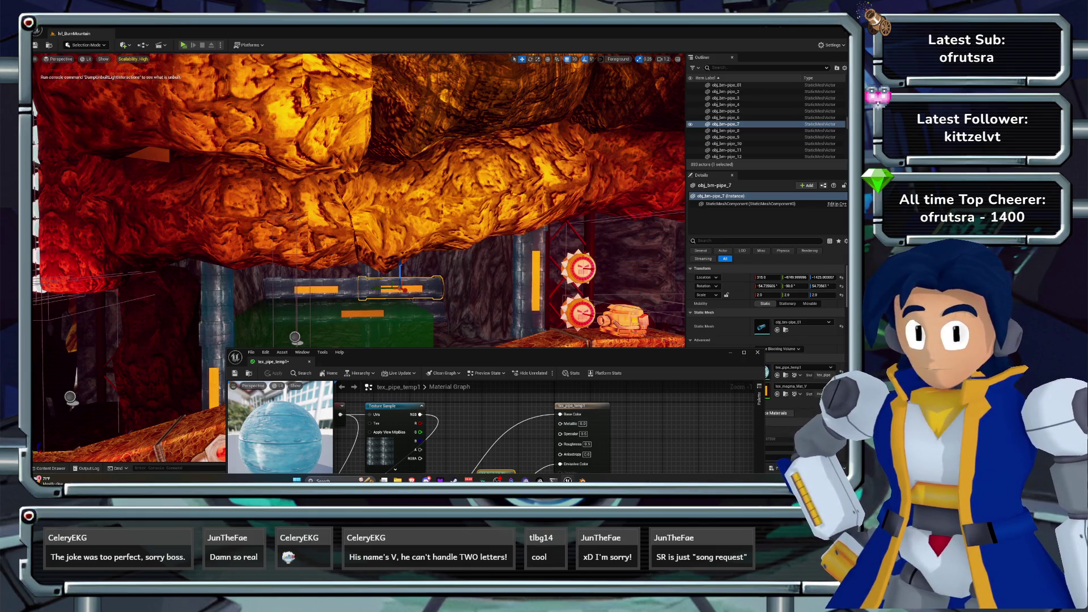
- Change Metallic, set Specular to 0.0 and Roughness to 0.8, and apply the material
key(w)
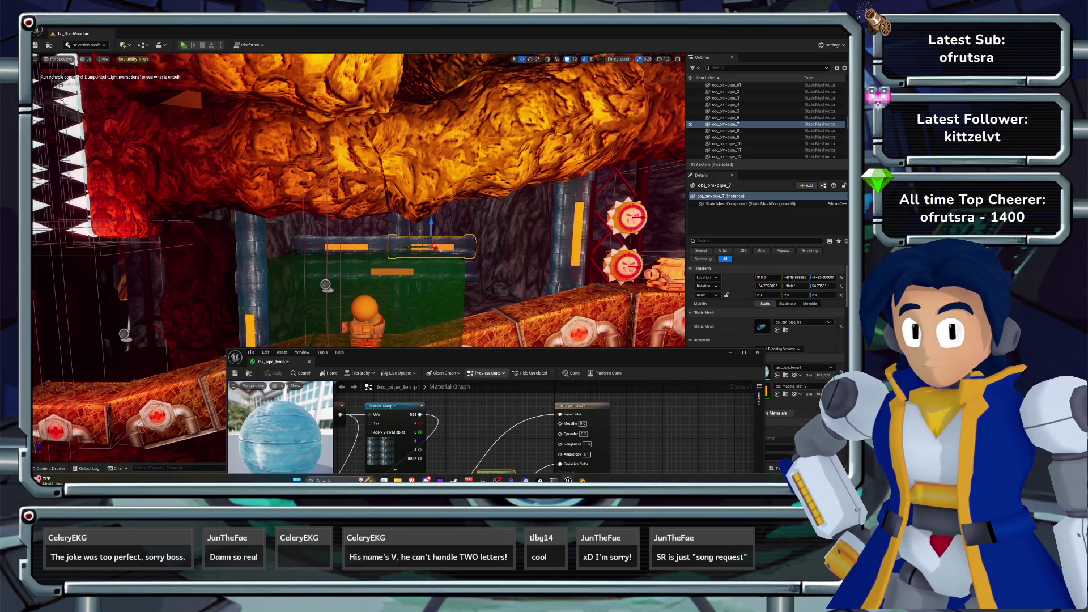
drag(510, 352, 473, 280)
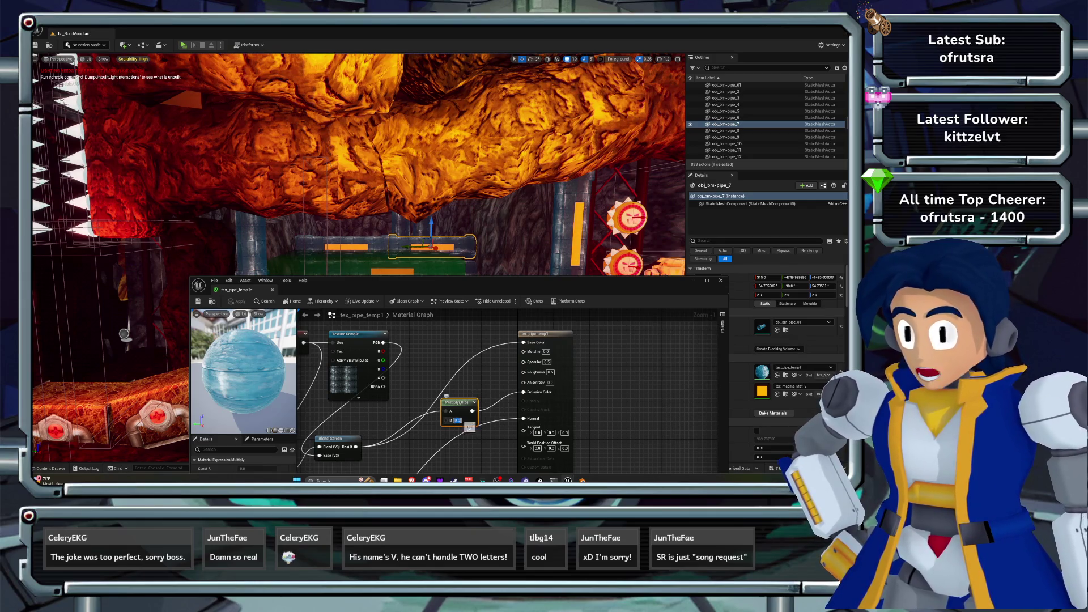
key(Return)
click(549, 372)
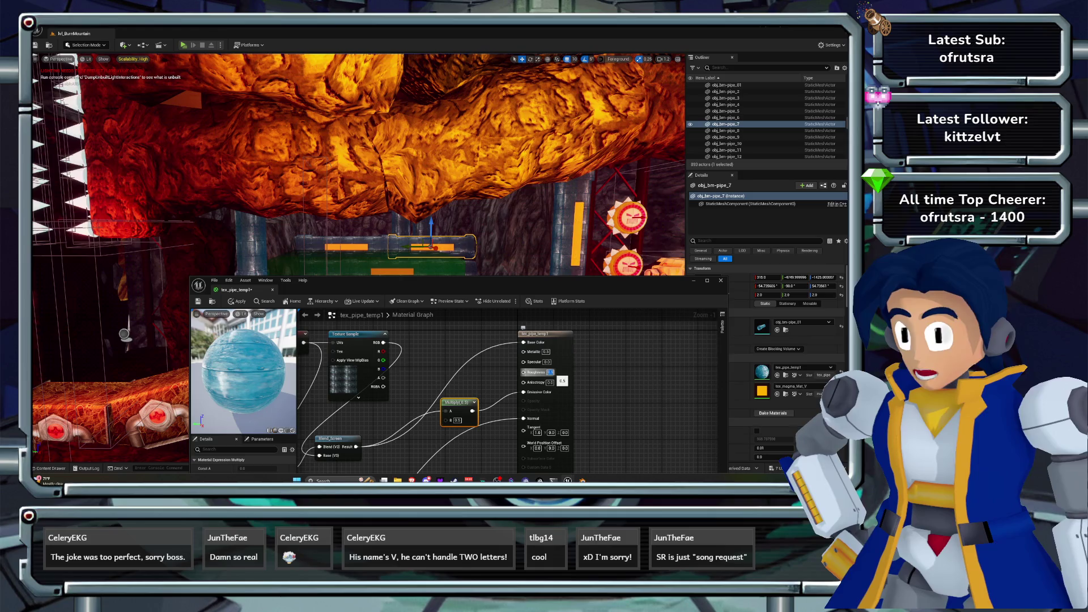
text(0.8)
key(Return)
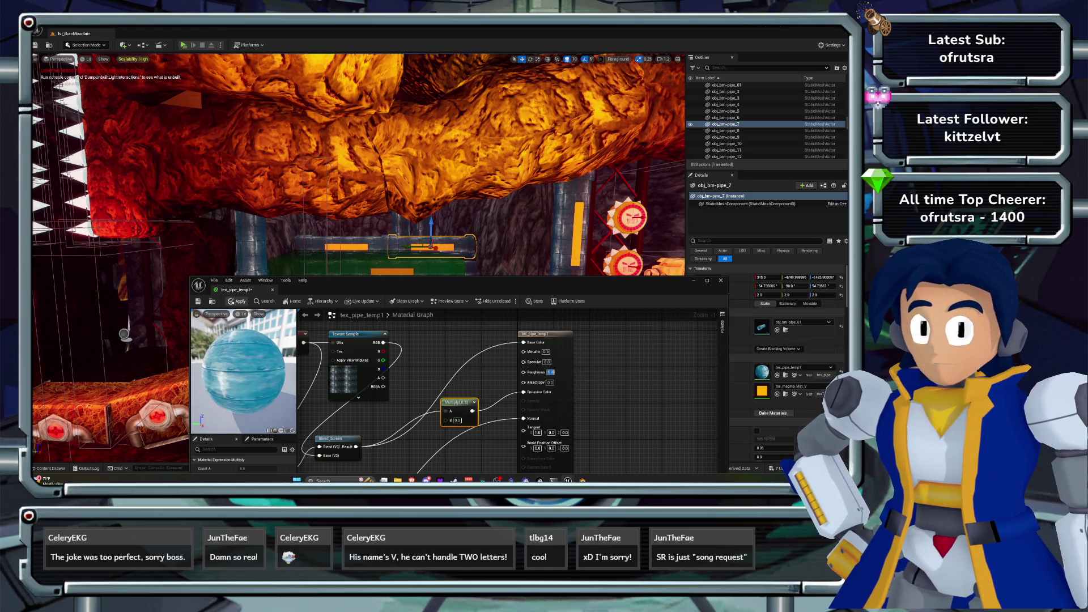
click(237, 301)
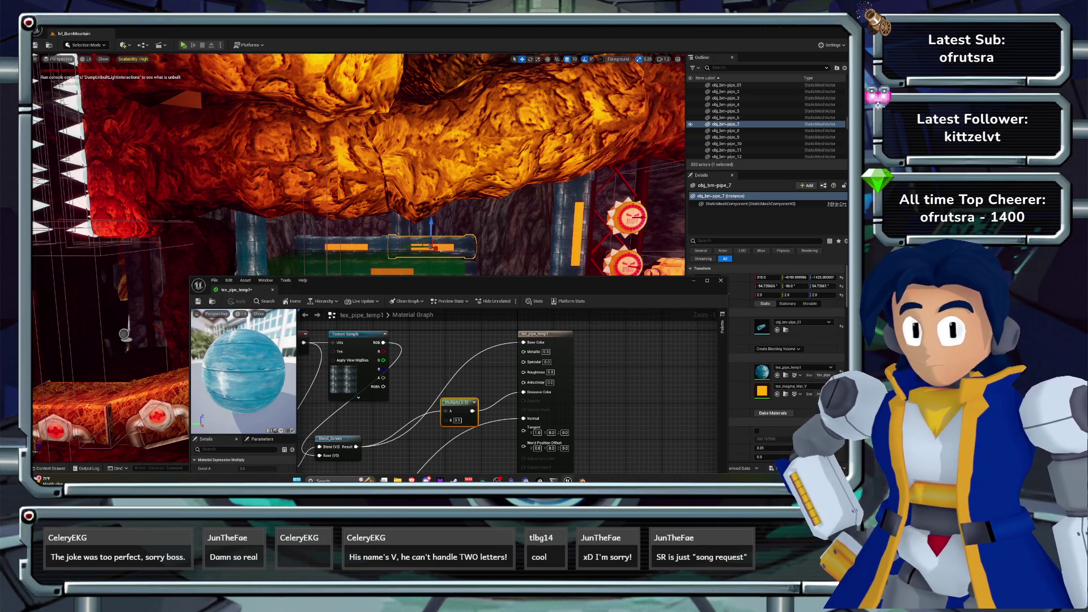
- Revert the Metallic, Roughness and Multiply edits, apply the reverted material and close the editor
key(ctrl+z)
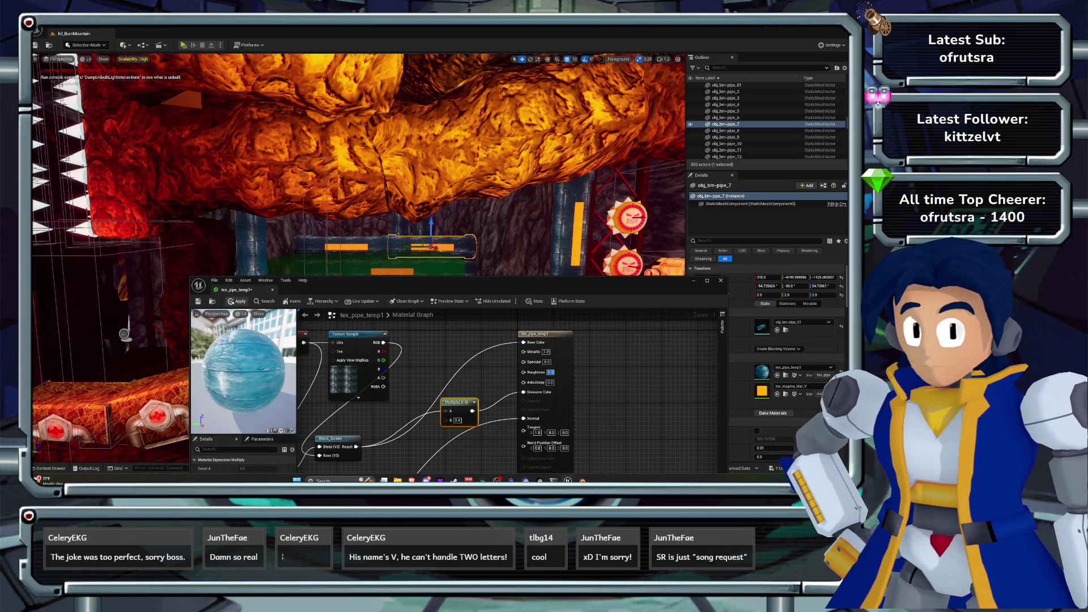
click(237, 301)
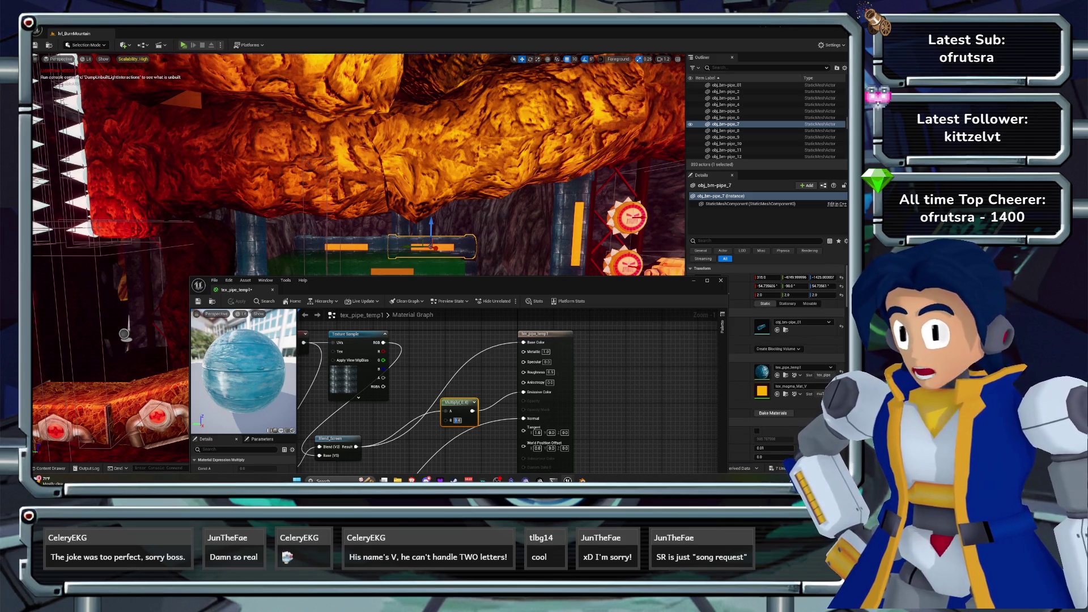
click(720, 280)
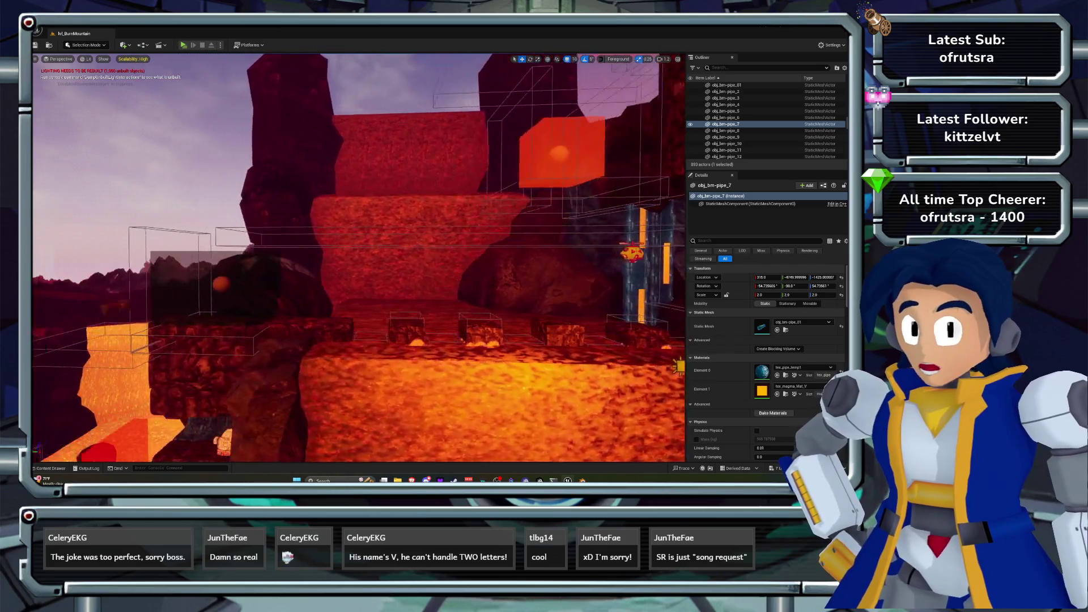
- Save the level and fly the view past the pipe blocks and spike wall to the lava pit
key(a)
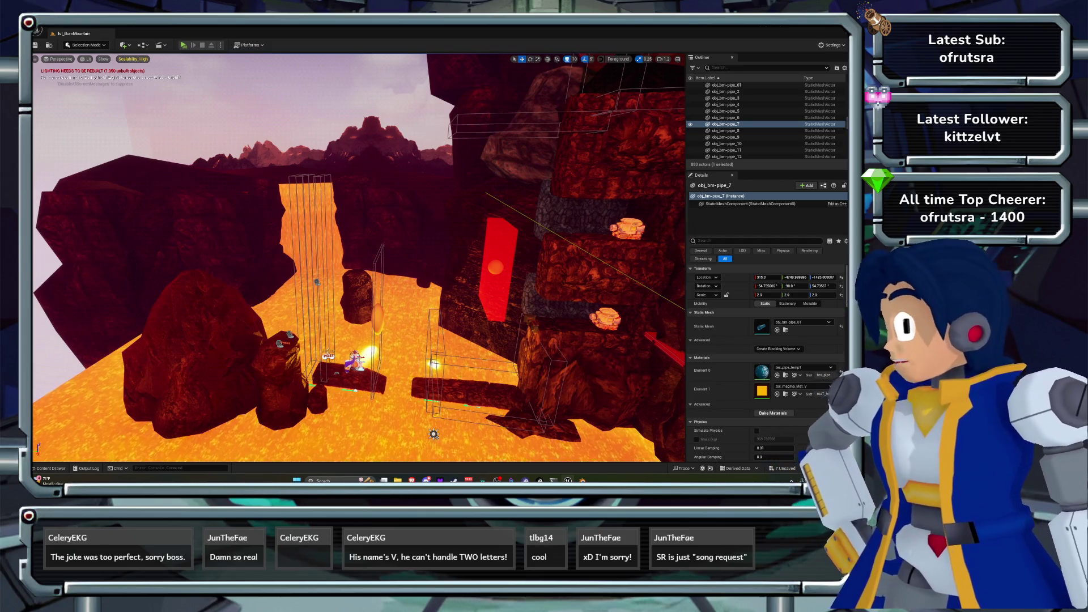
key(d)
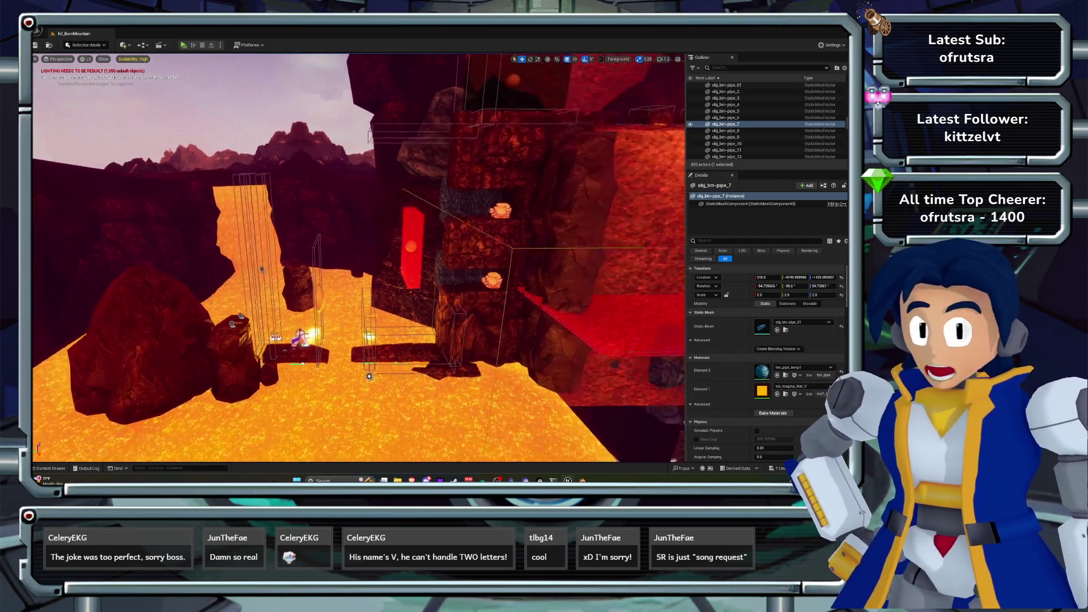
key(ctrl+s)
key(w)
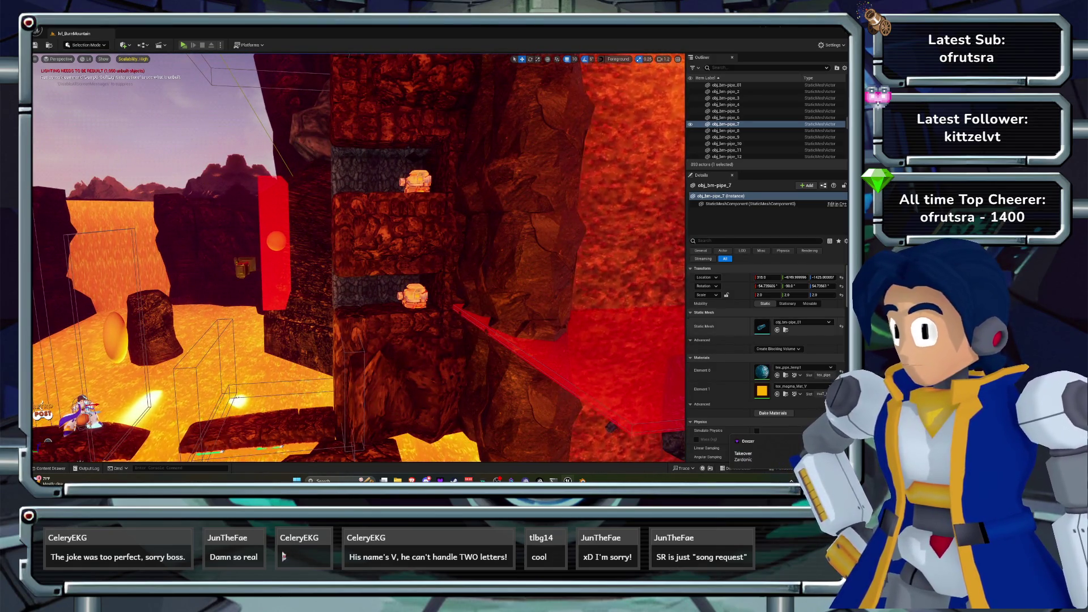
key(s)
key(w)
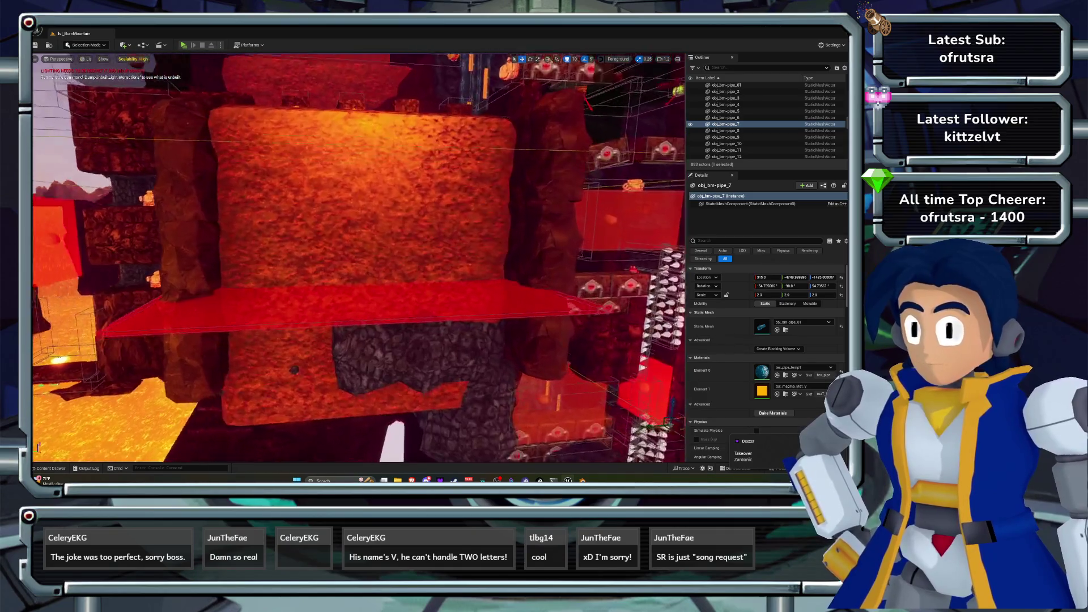
key(w)
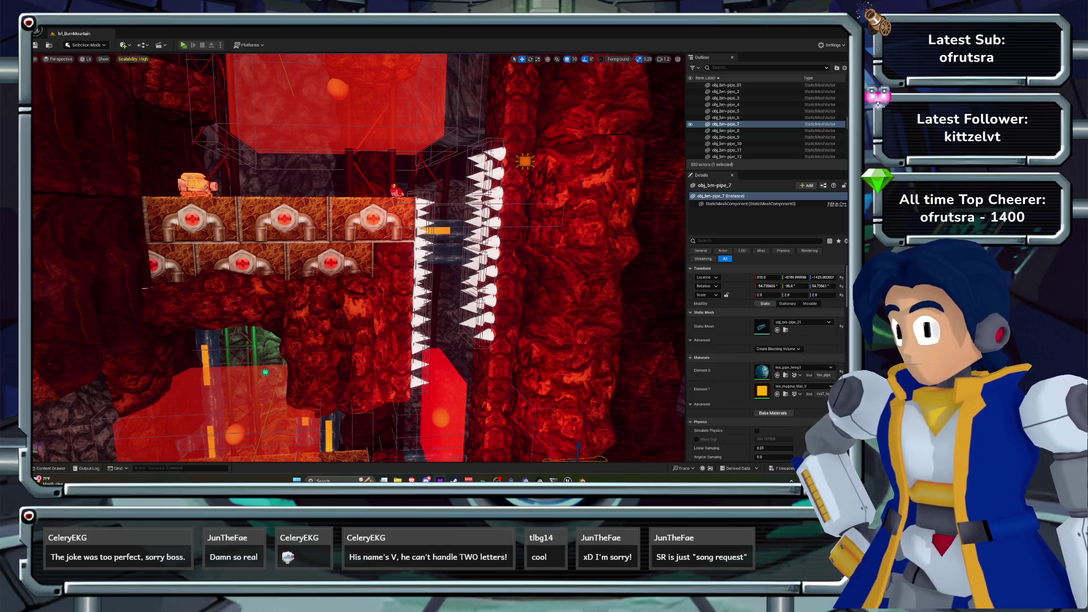
key(d)
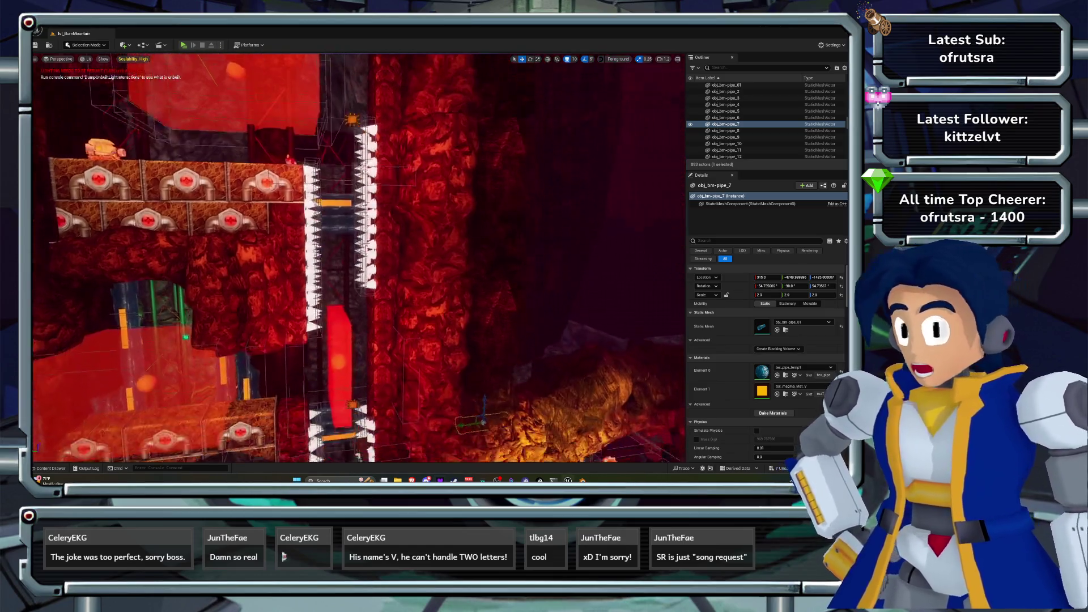
key(d)
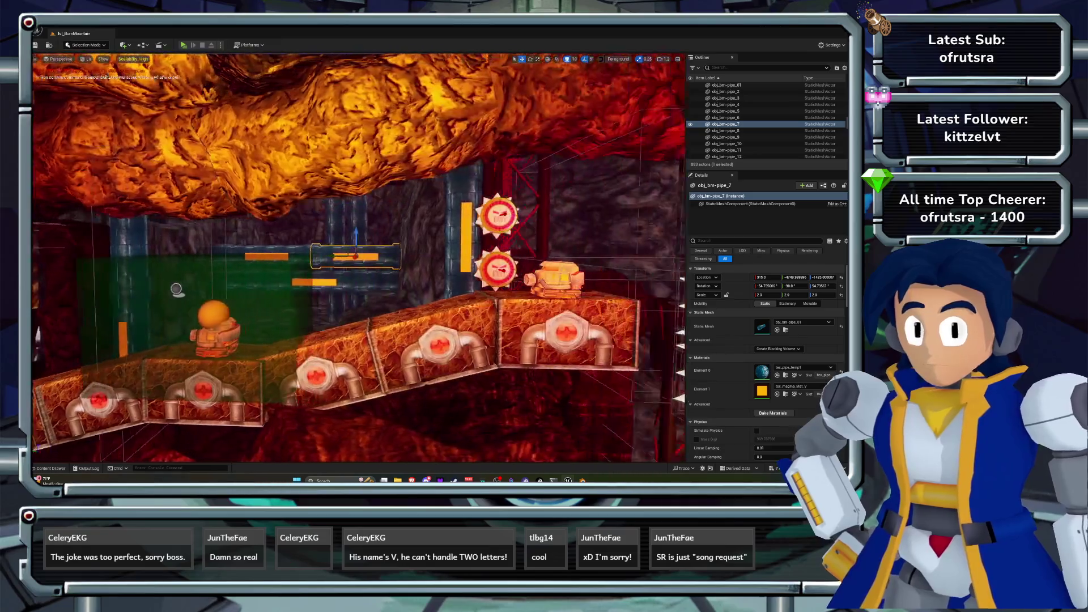
key(d)
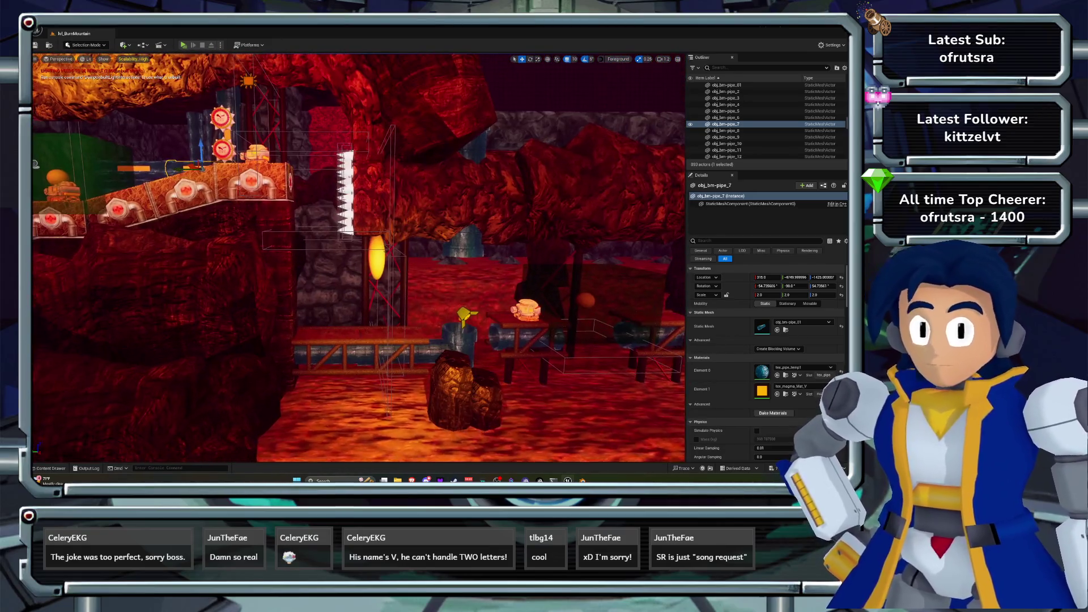
key(d)
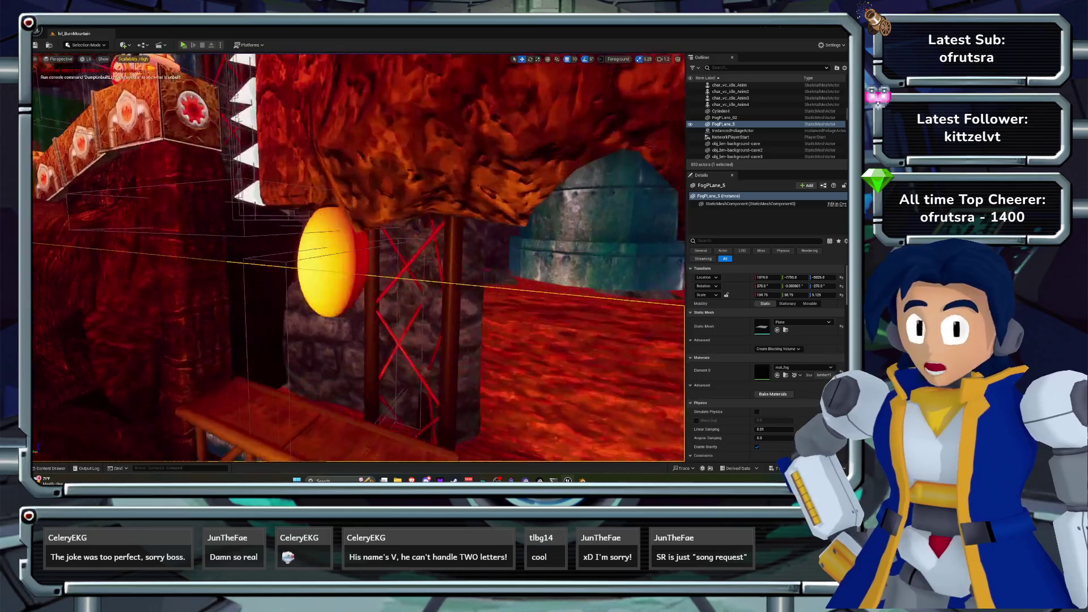
- Delete FogPlane_5 in the viewport, then filter the Outliner for 'fog' and delete FogPlane_02
click(431, 255)
key(d)
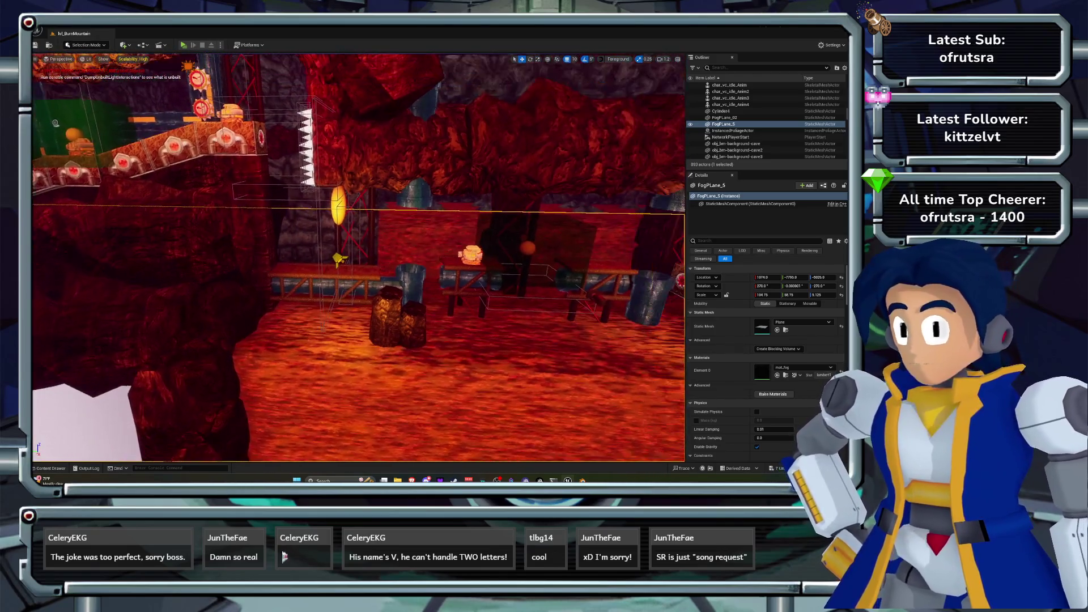
key(Delete)
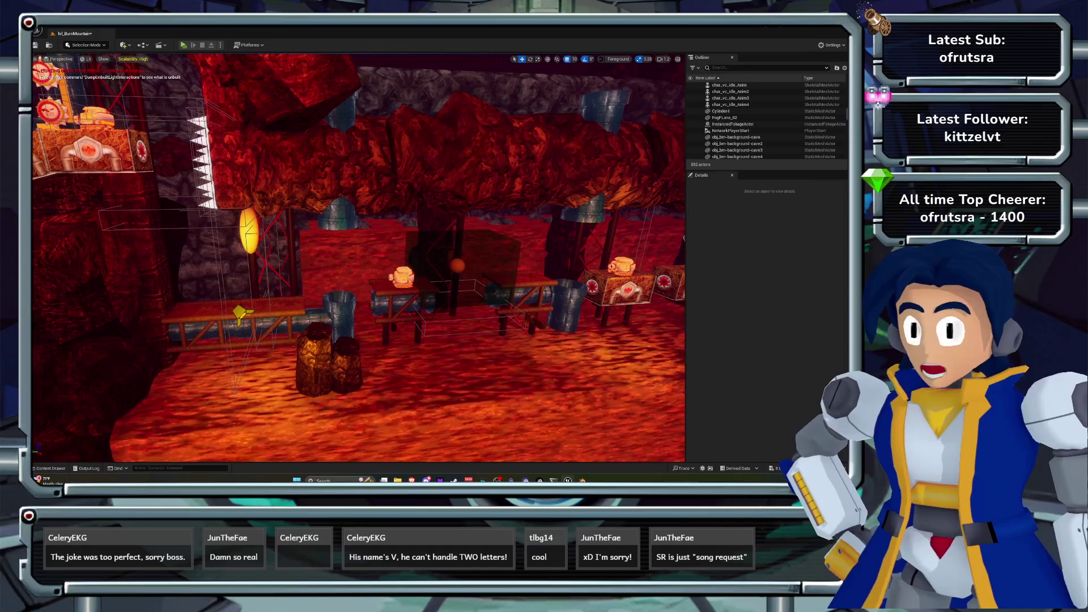
key(ctrl+z)
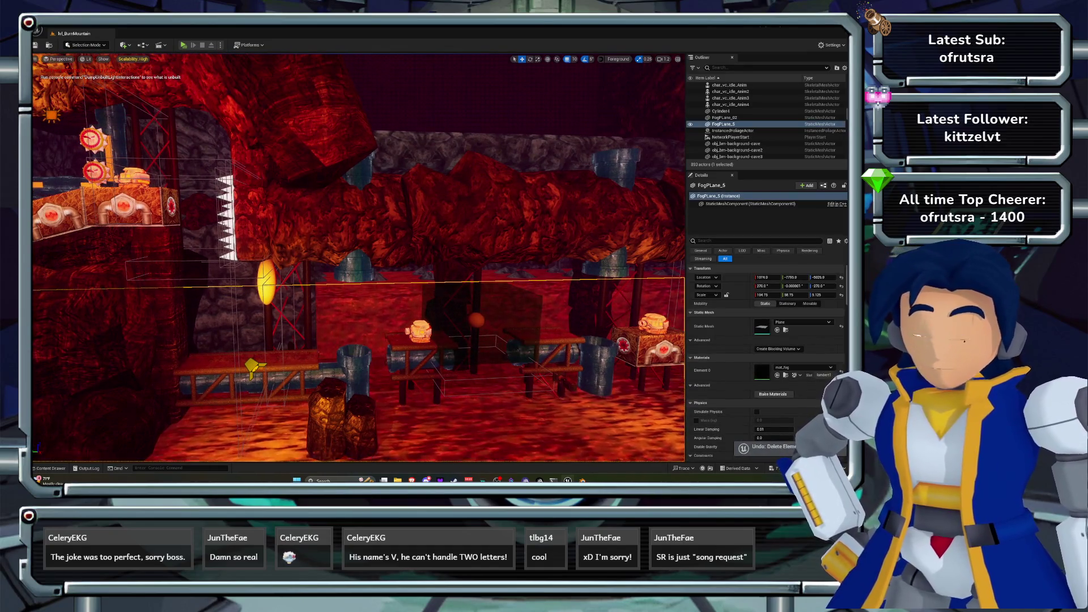
key(ctrl+y)
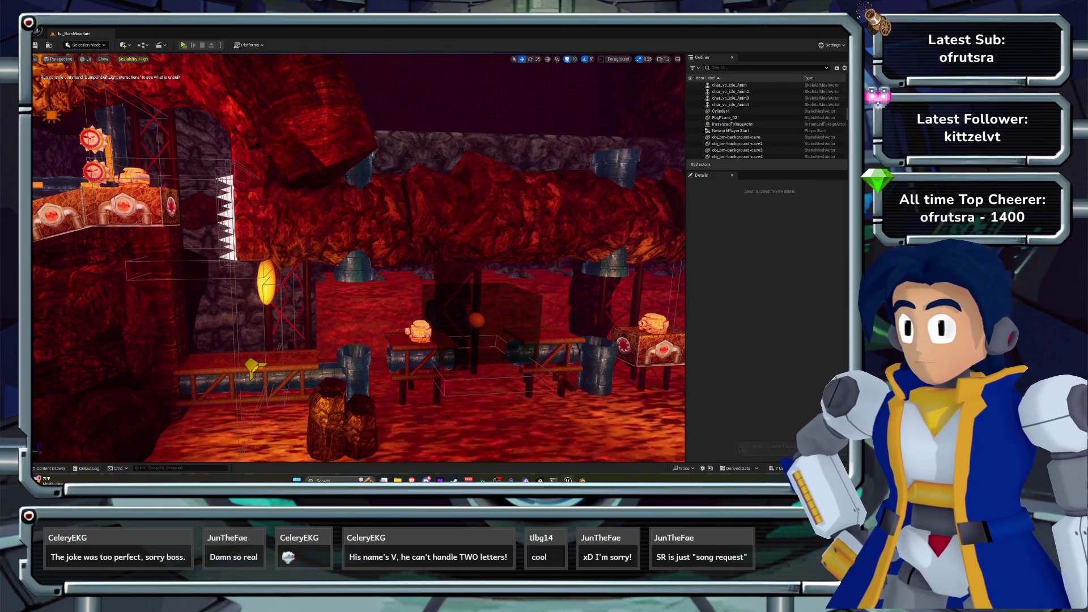
text(fo)
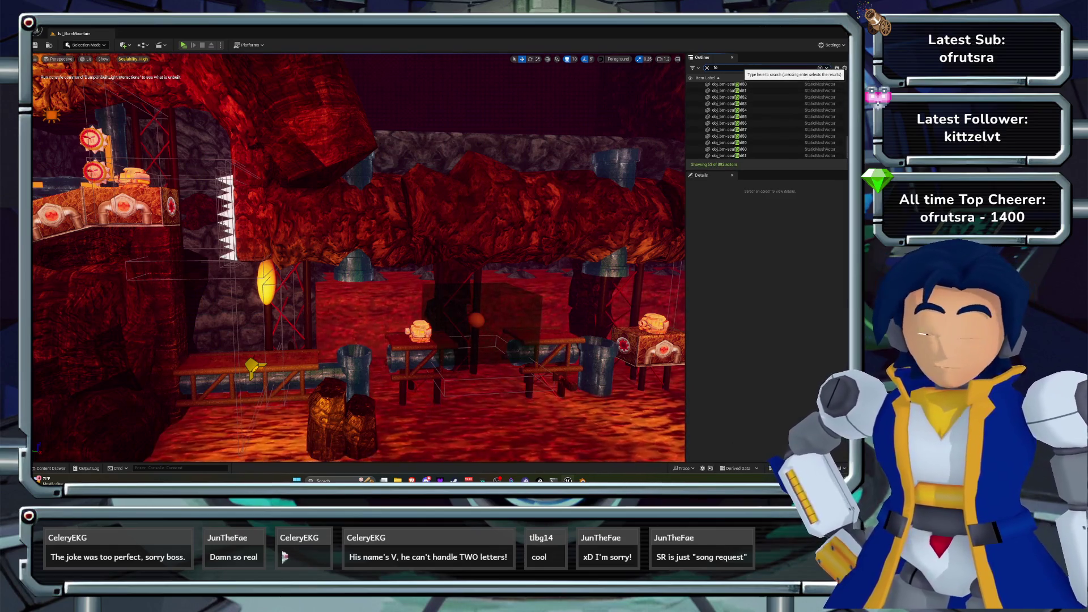
text(g)
double_click(726, 106)
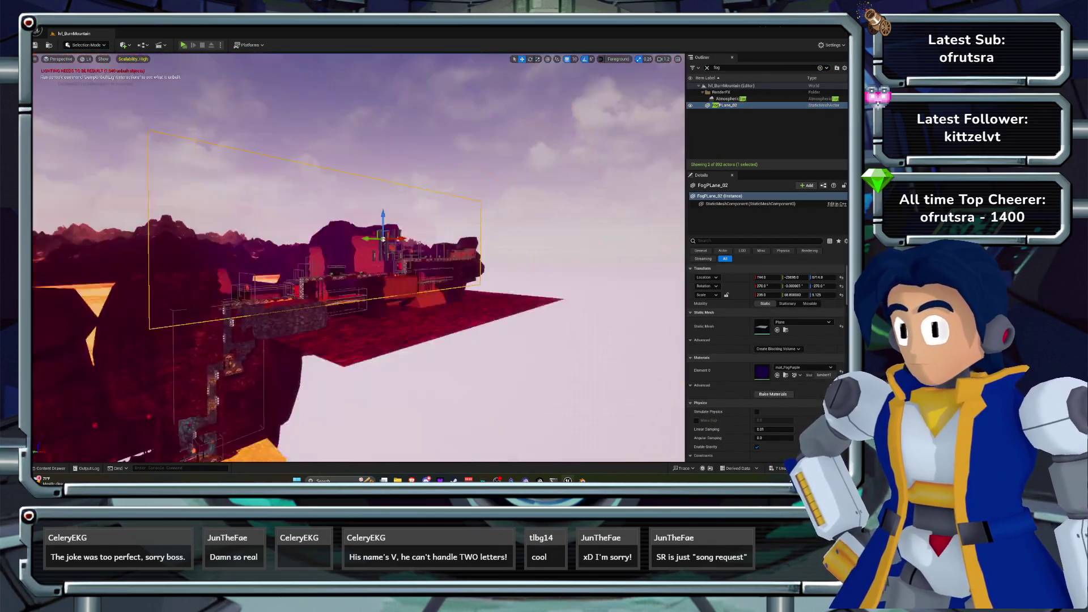
key(Delete)
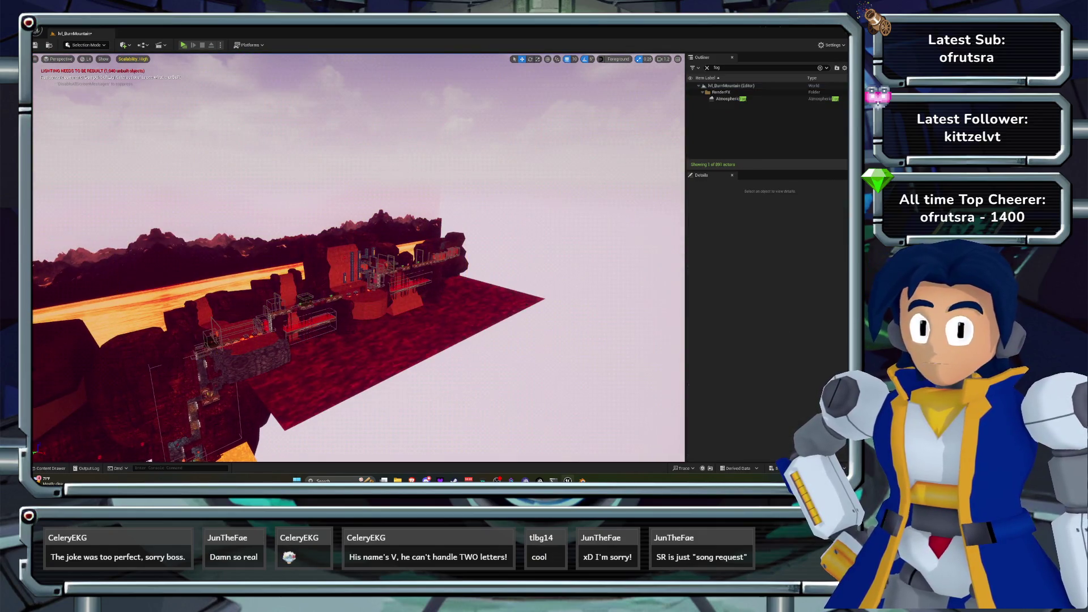
- Orbit to the spike column and select the cave background, then lava pillar obj_lava-pillar41
mouse_move(358, 258)
mouse_down()
mouse_move(396, 267)
mouse_move(363, 249)
mouse_up()
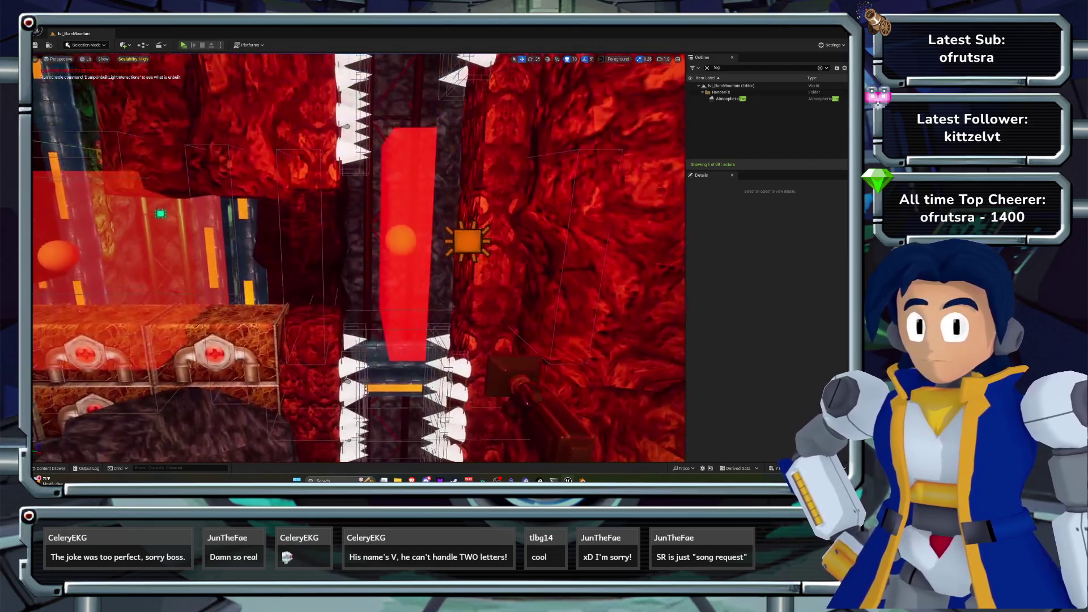
drag(358, 258, 390, 267)
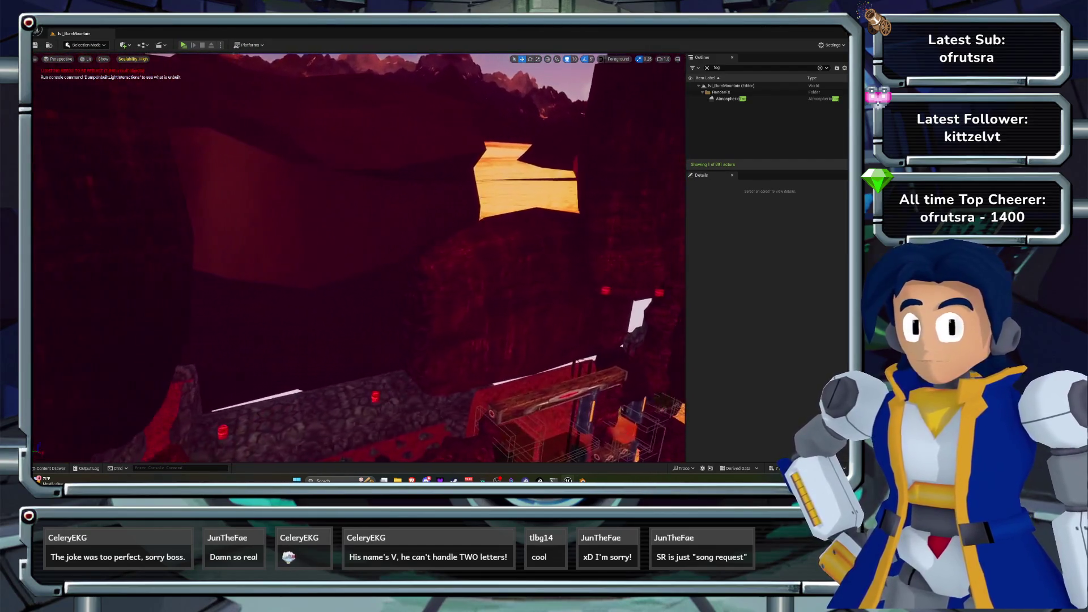
mouse_move(358, 258)
mouse_down()
mouse_move(402, 263)
mouse_move(340, 242)
mouse_move(339, 210)
mouse_move(340, 243)
mouse_up()
click(358, 257)
click(276, 110)
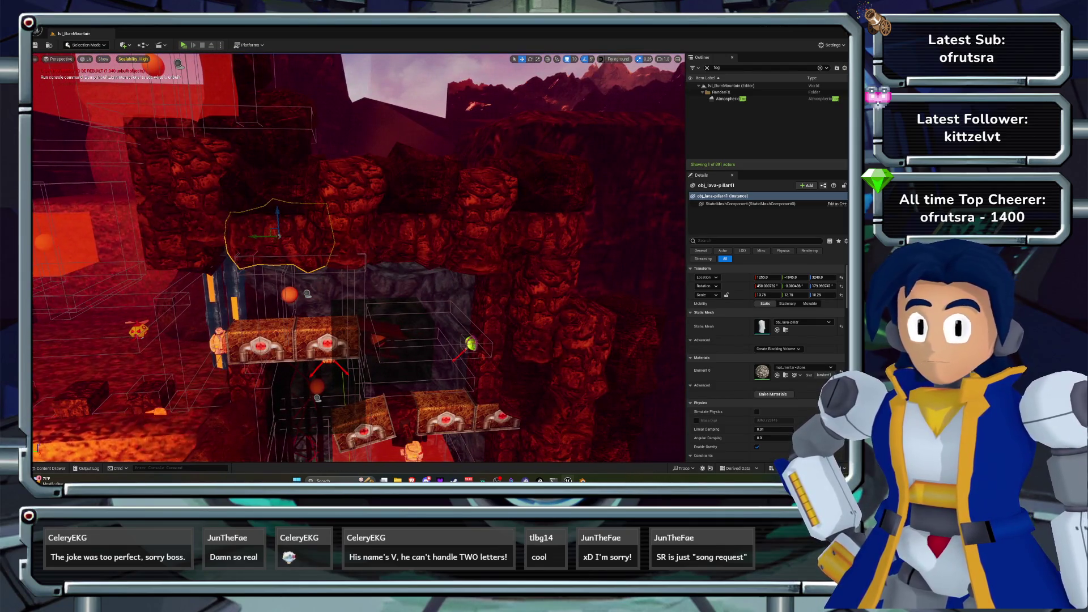
- Select several lava pillars and assign them the mat_shale material
ctrl+click(348, 204)
ctrl+click(416, 232)
ctrl+click(482, 182)
ctrl+click(544, 317)
scroll(357, 254, up, 5)
scroll(357, 255, down, 3)
ctrl+click(405, 169)
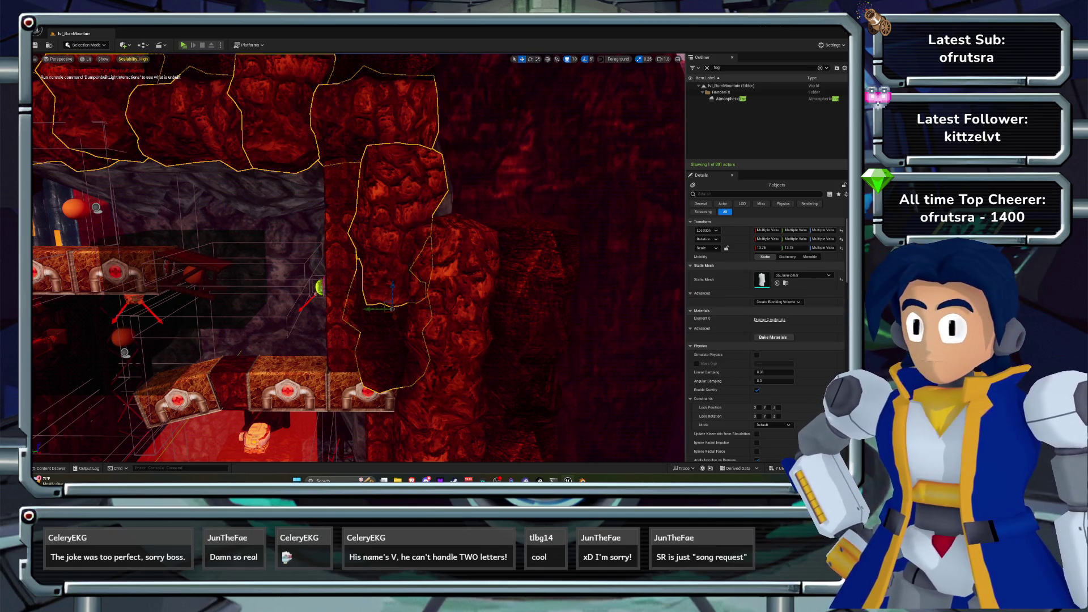
ctrl+click(391, 340)
click(803, 320)
text(shale)
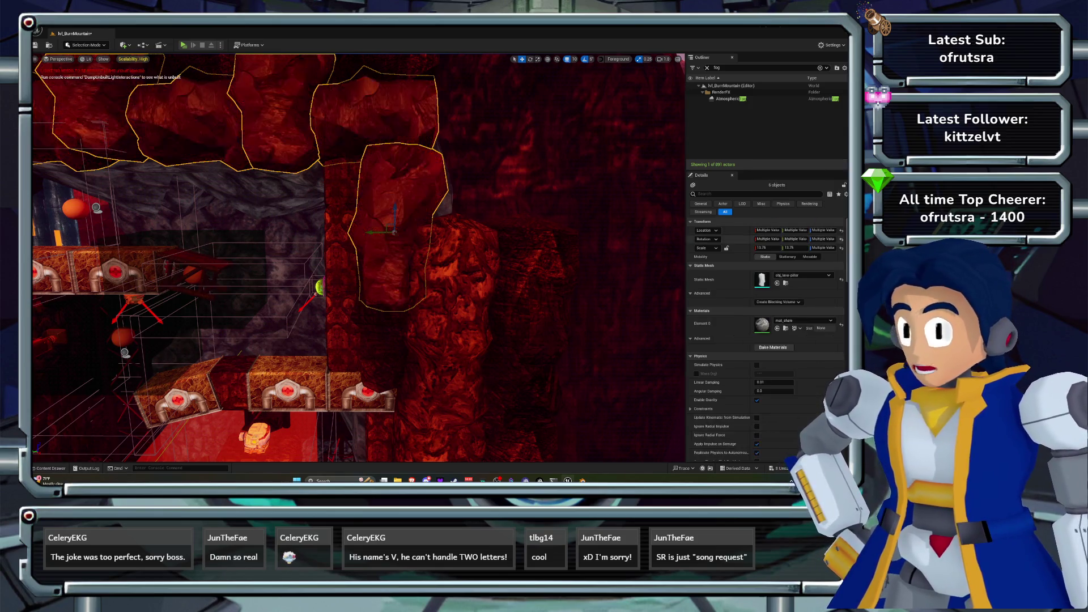
click(799, 245)
- Give lava pillar obj_lava-pillar51 the mat_shale material and focus the view on it
click(489, 285)
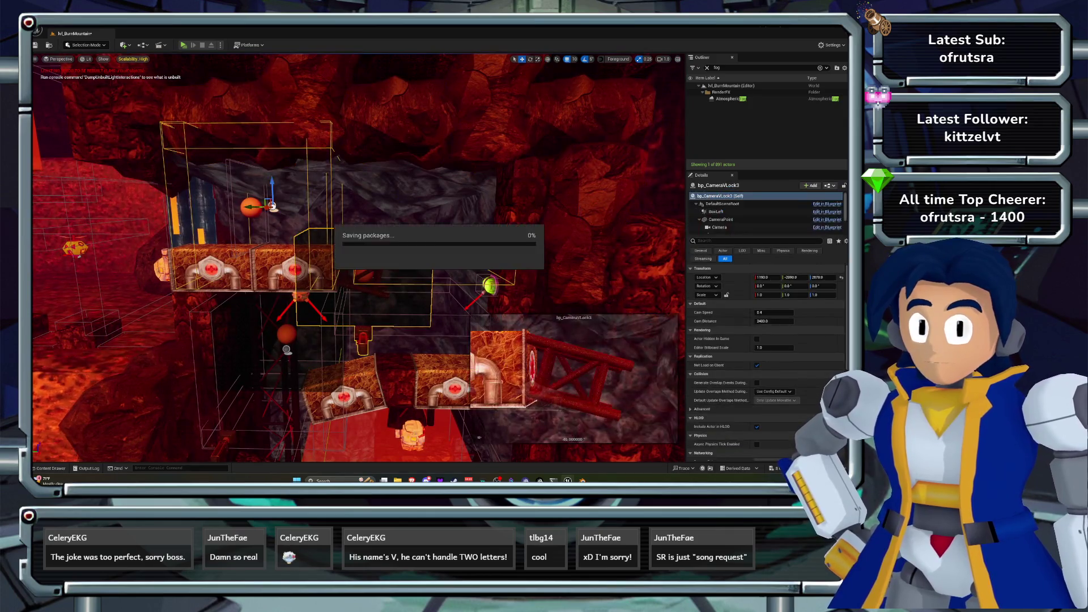
key(d)
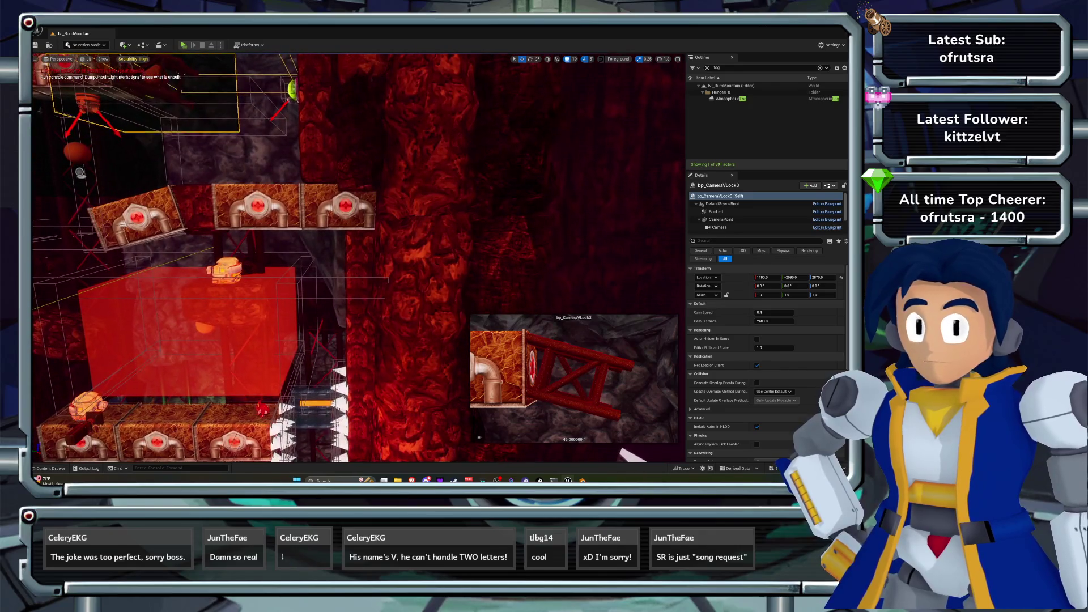
click(371, 109)
click(803, 367)
text(shalke)
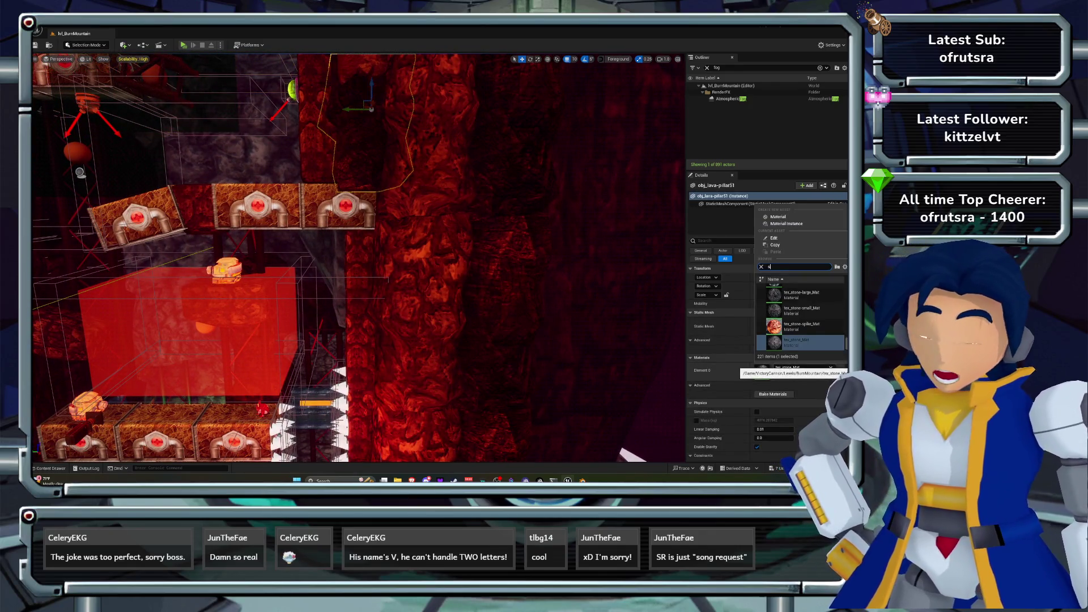
key(BackSpace)
text(e)
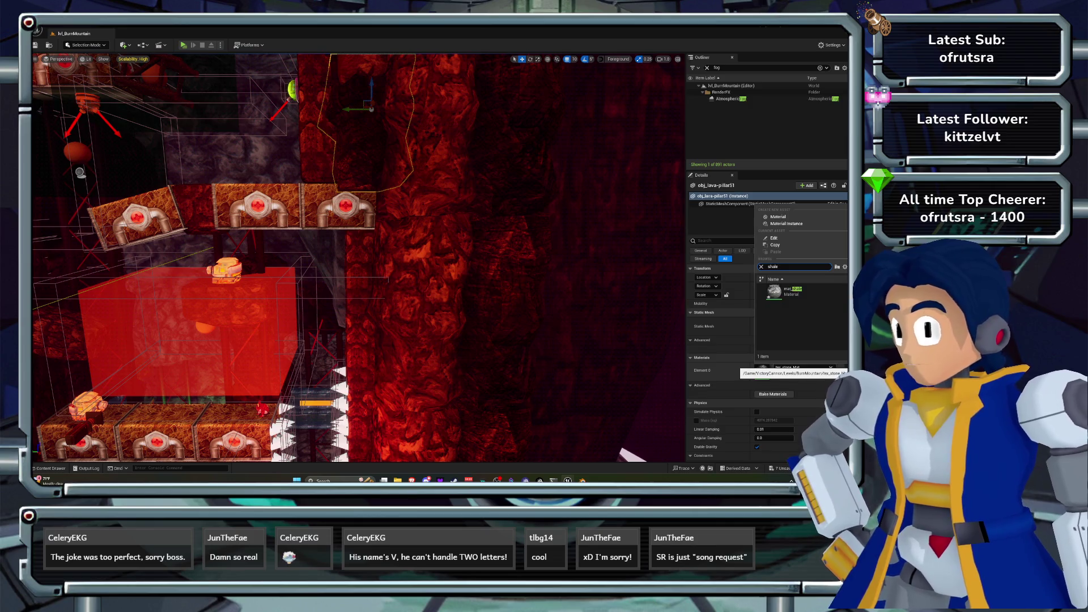
key(Return)
key(f)
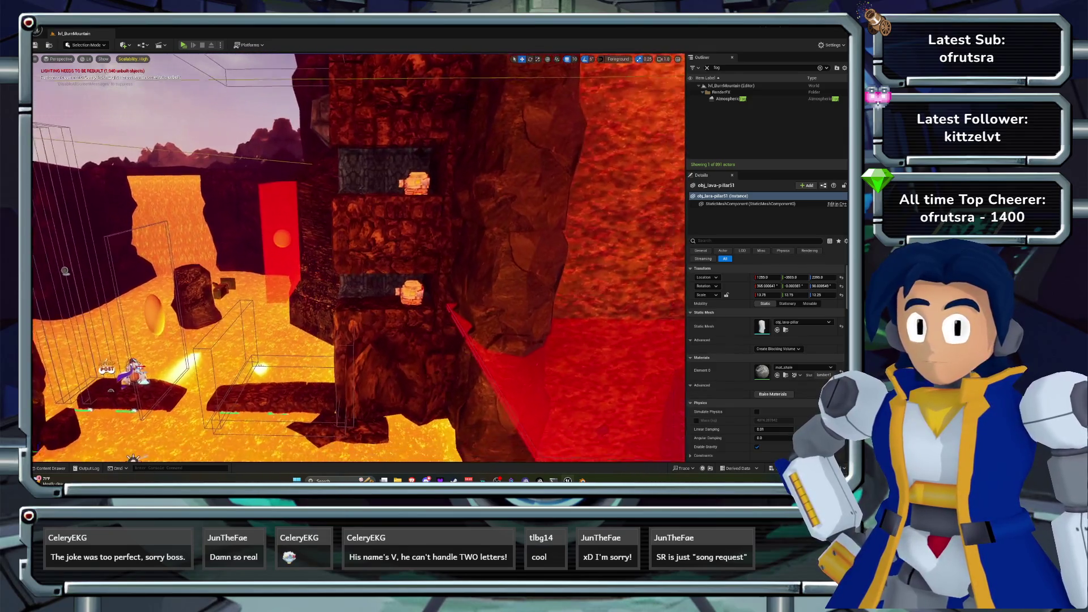
- Assign mat_shale to obj_lava-pillar66 and the pillar above it, and save the level
click(368, 221)
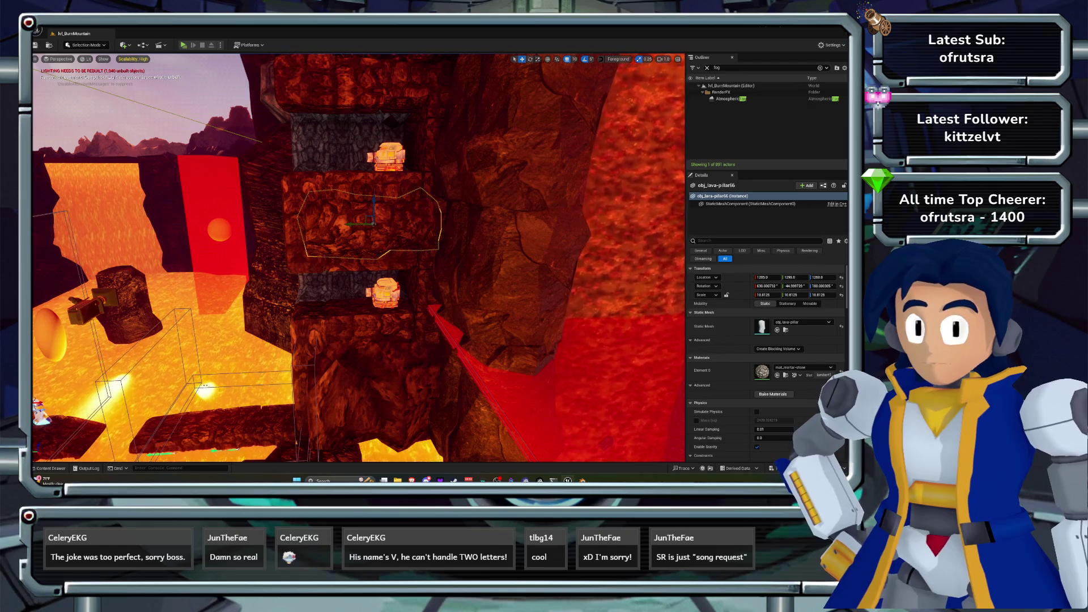
ctrl+click(419, 142)
click(804, 321)
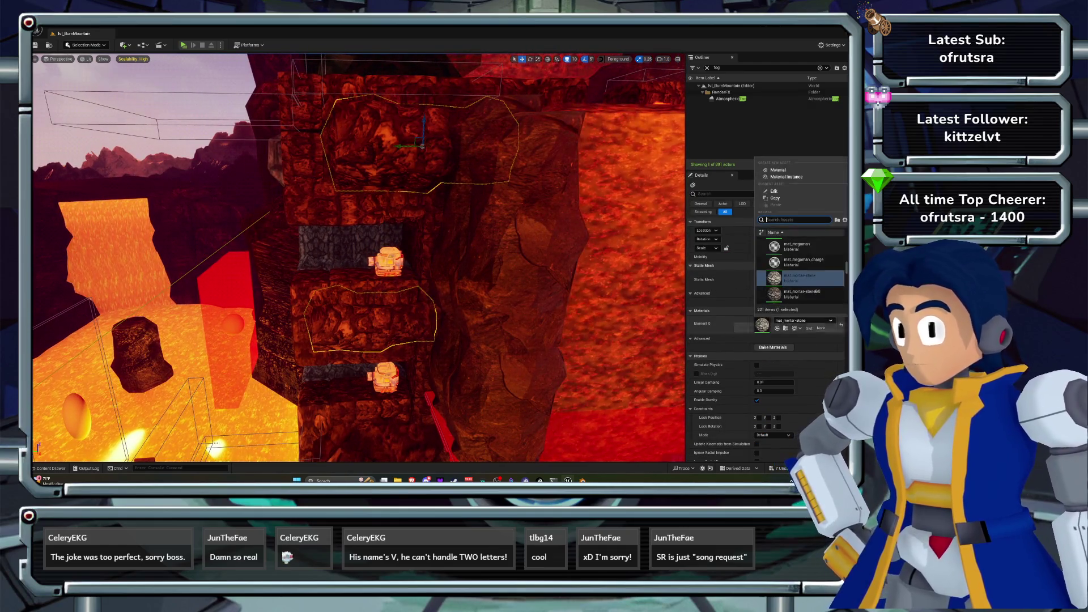
text(shale)
click(799, 245)
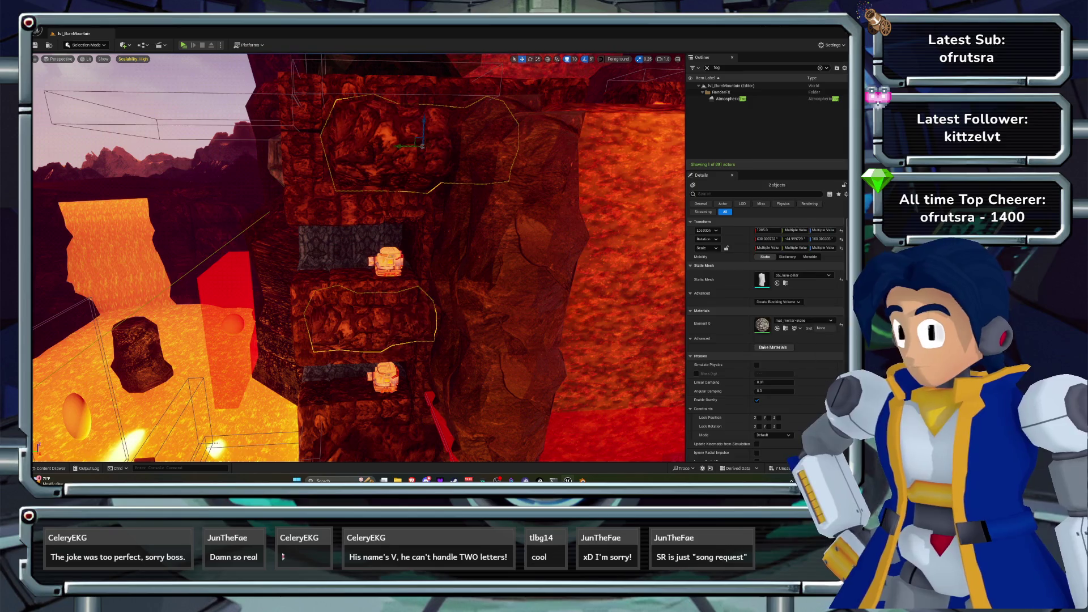
key(ctrl+s)
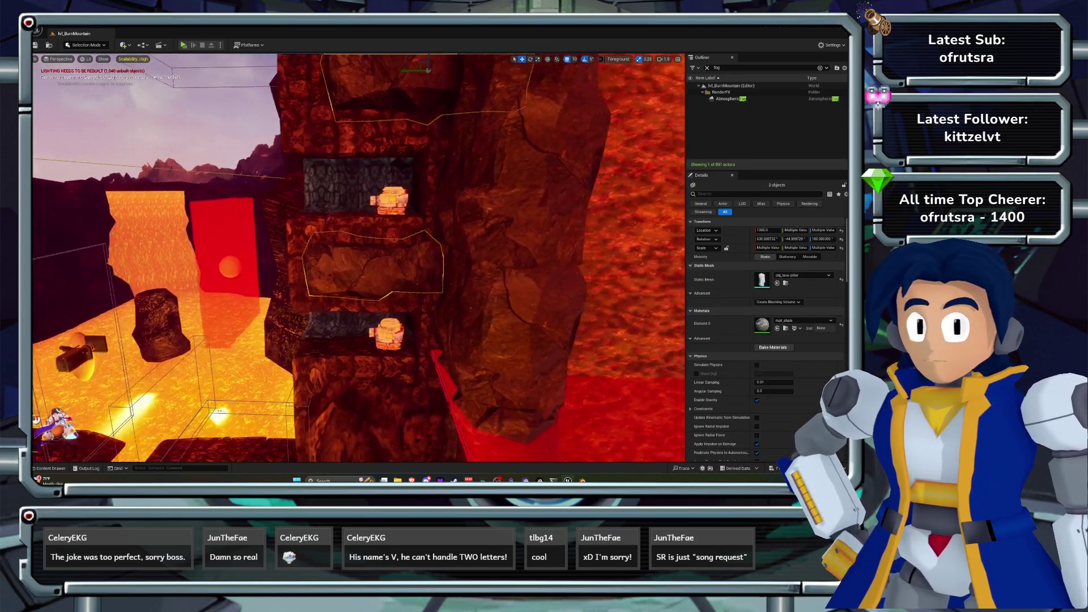
- Set lava pillar obj_lava-pillar26's first material slot to mat_shale
click(346, 363)
mouse_move(43, 206)
mouse_down()
mouse_move(11, 207)
mouse_move(42, 207)
mouse_up()
click(479, 329)
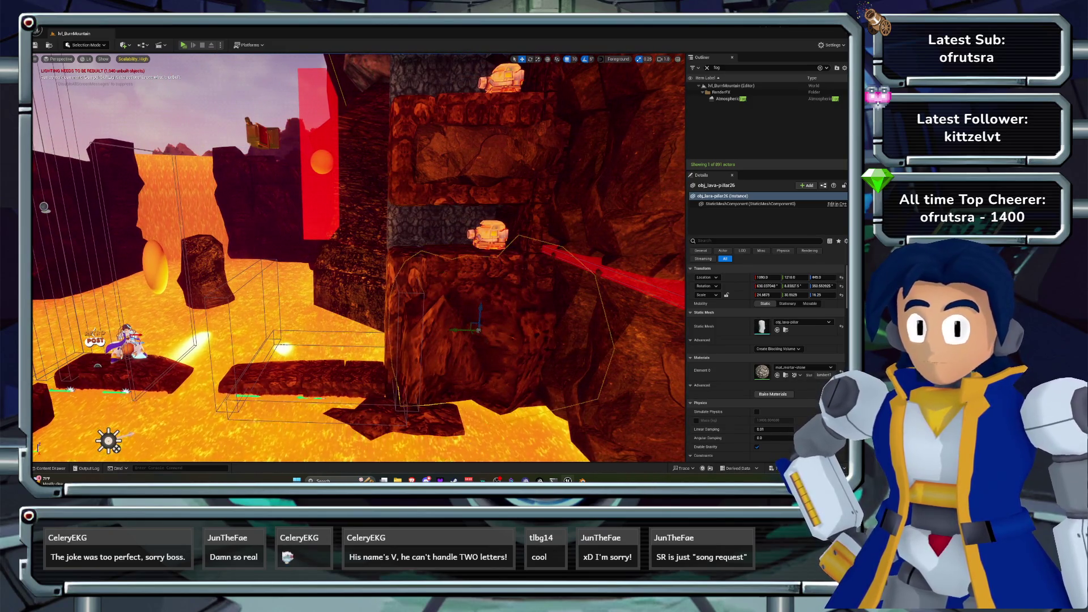
click(804, 367)
text(shale)
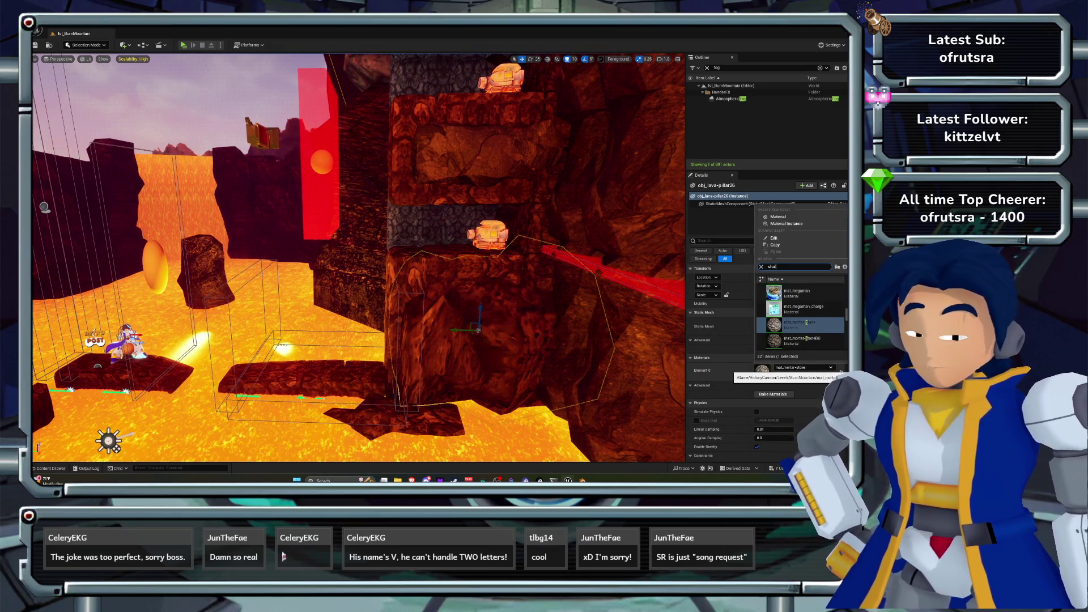
key(Return)
- Undo the pillar deletion and its mat_shale swap, save, and launch a play-test with Alt+P
drag(44, 207, 34, 207)
key(Delete)
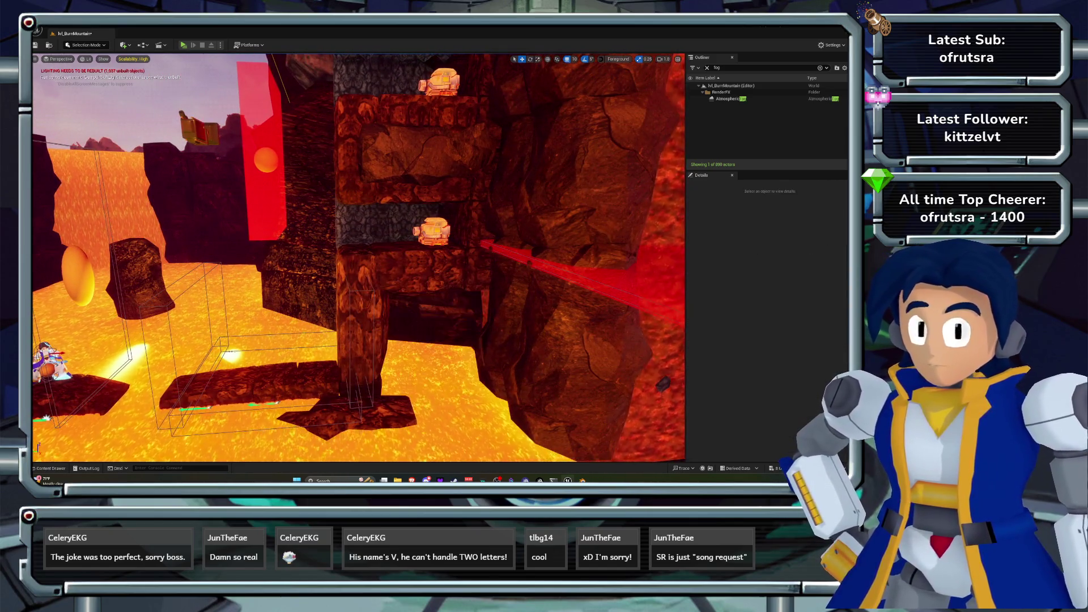
key(ctrl+z)
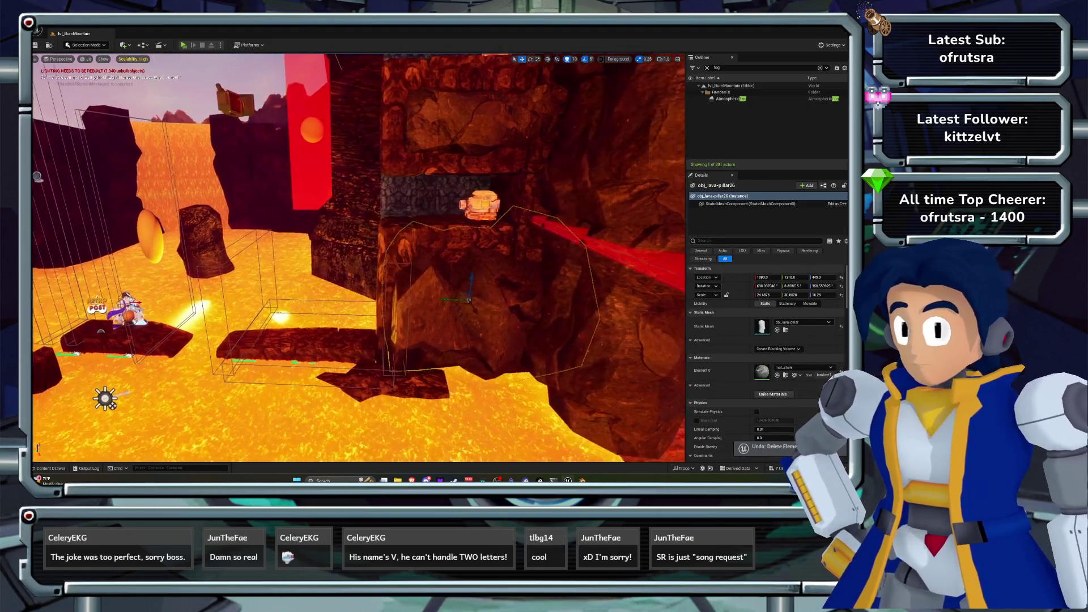
key(s)
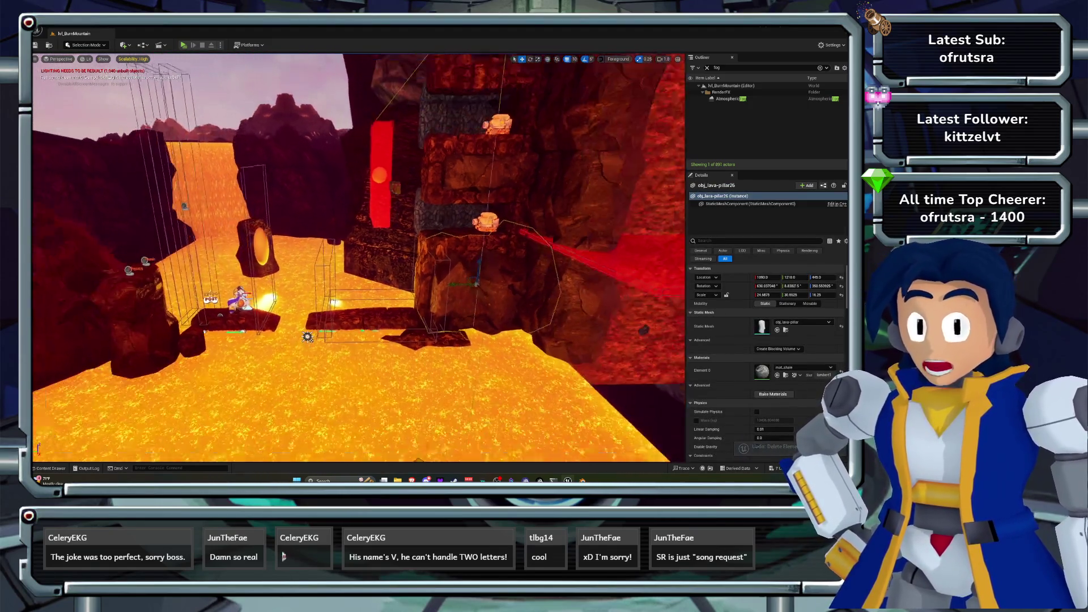
key(ctrl+z)
key(ctrl+s)
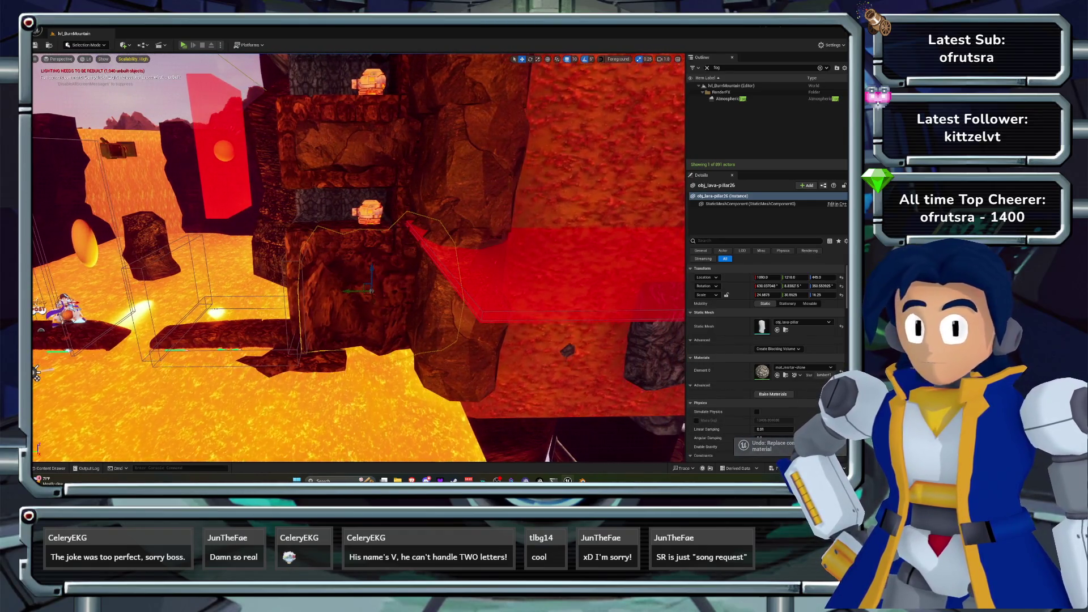
key(alt+p)
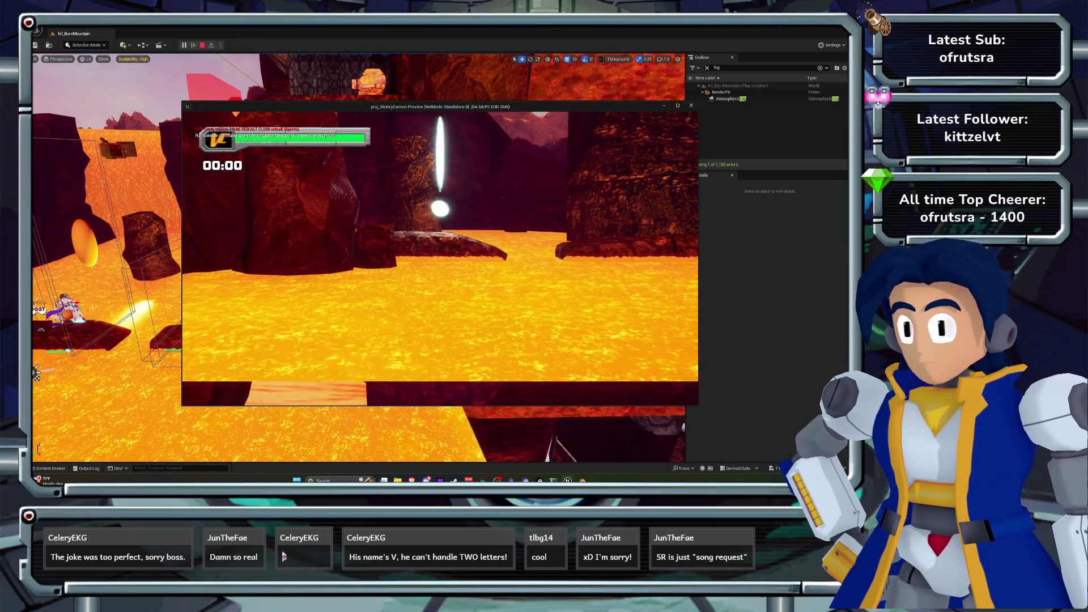
- Move the character through the lava level in the preview, then exit with Esc
key(d)
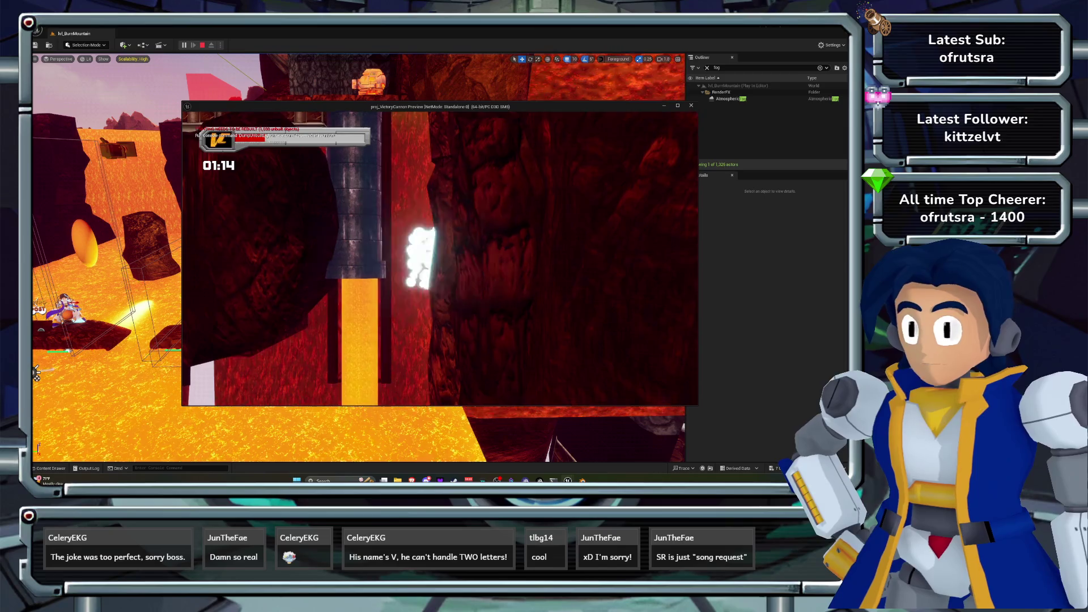
key(Escape)
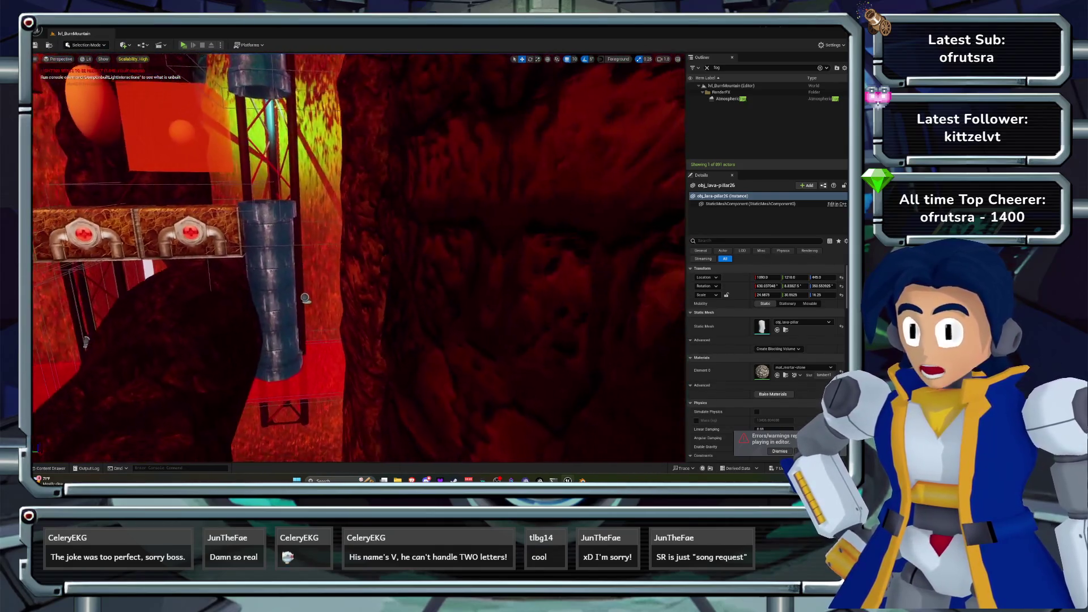
- Select cameras bp_CameraFreeCam2 and bp_CameraVLock7 and inspect the CameraPoint component in Details
click(290, 222)
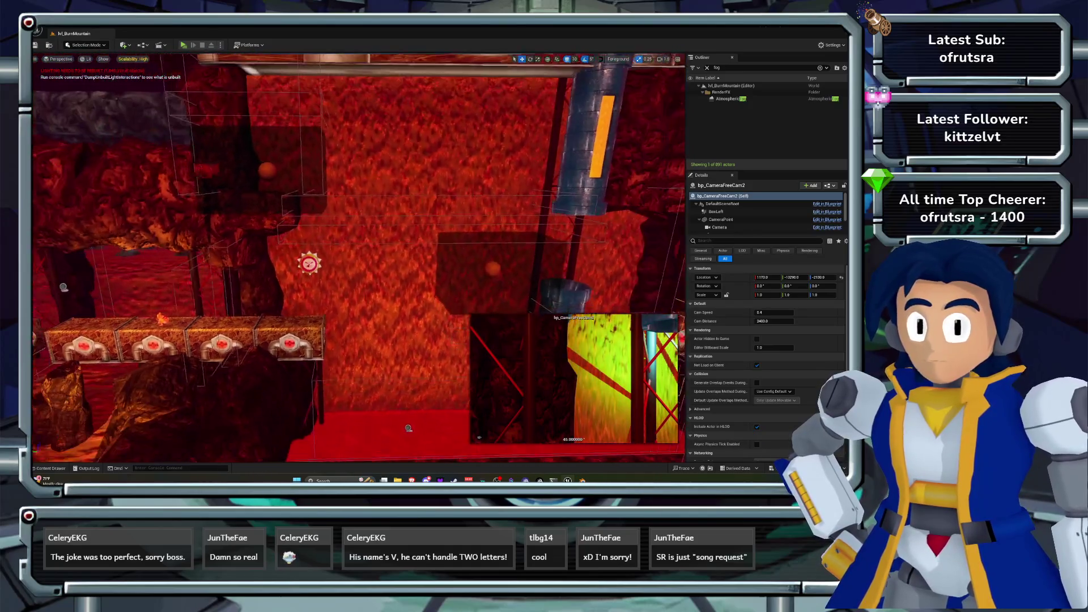
click(481, 266)
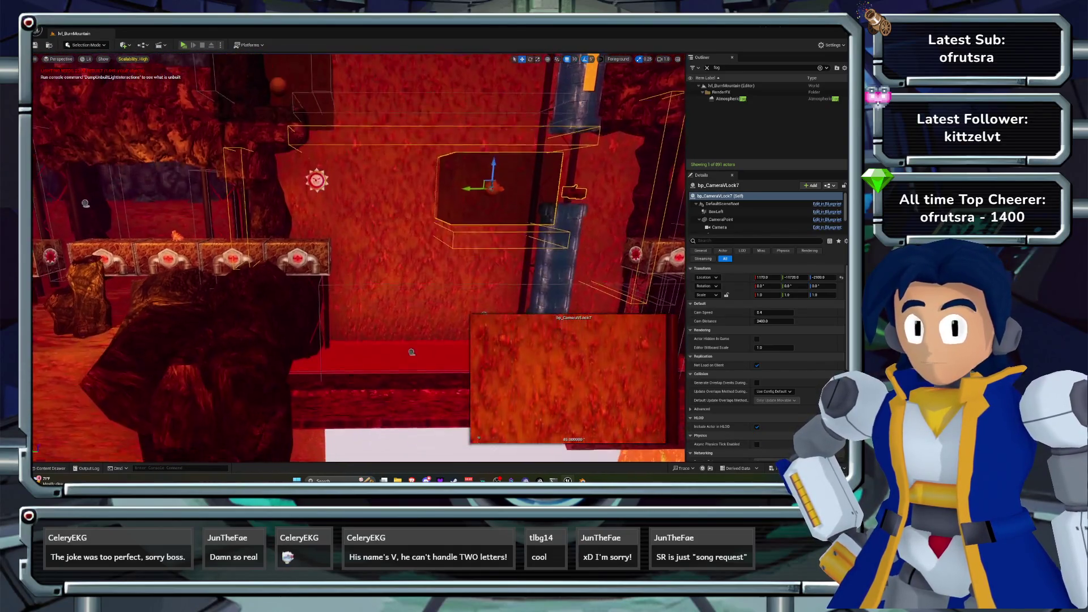
click(720, 219)
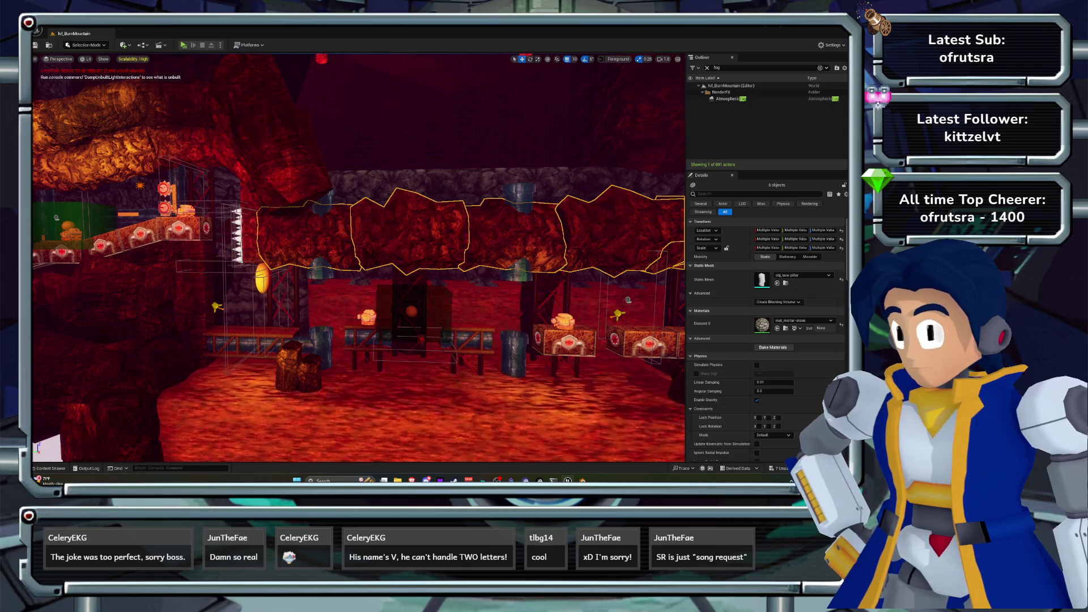
- Assign mat_shale to the selected ceiling rocks' first material slot
click(804, 320)
text(shale)
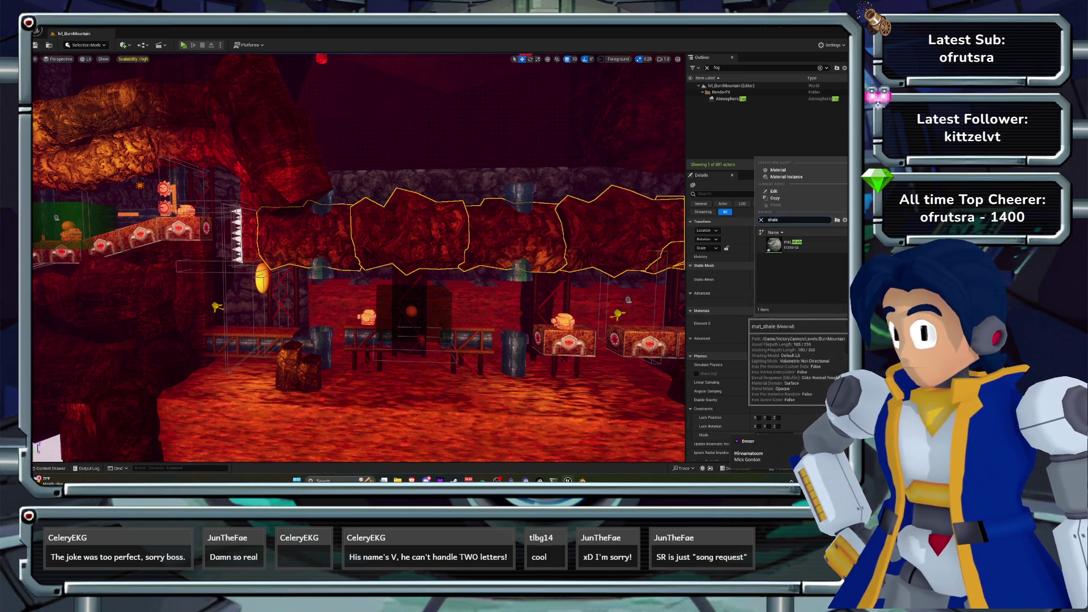
click(799, 245)
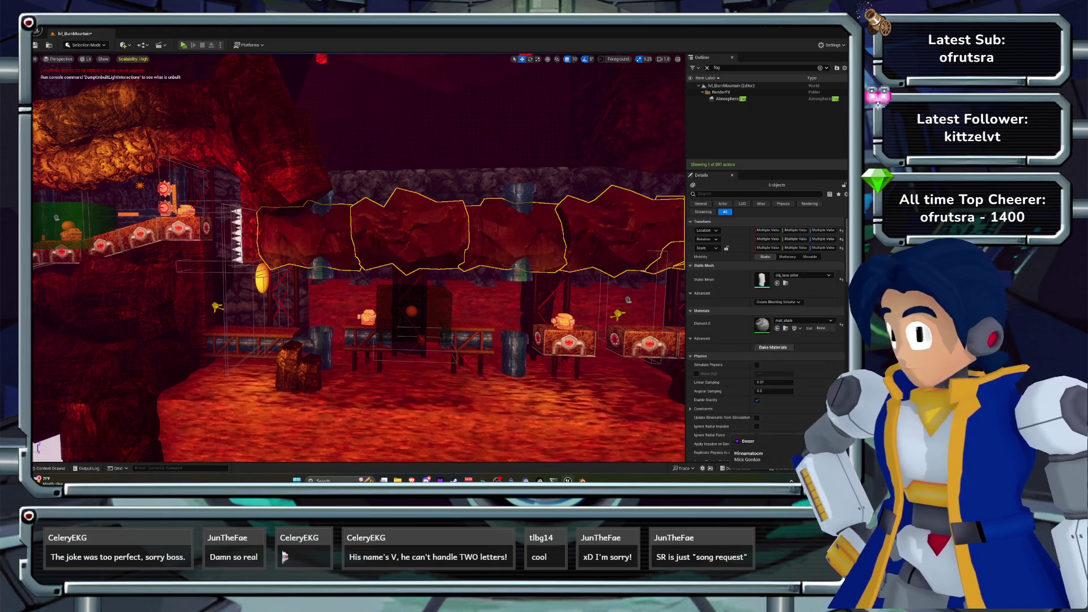
- Select four lava-pillar rocks in the cavern and set their first material slots to mat_shale
click(560, 347)
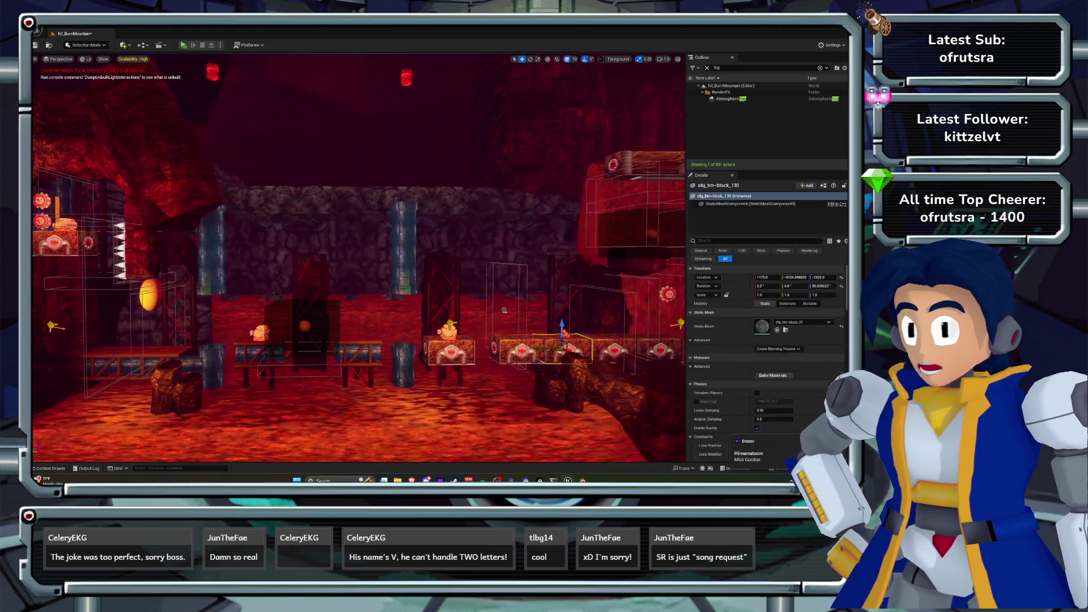
scroll(503, 310, up, 4)
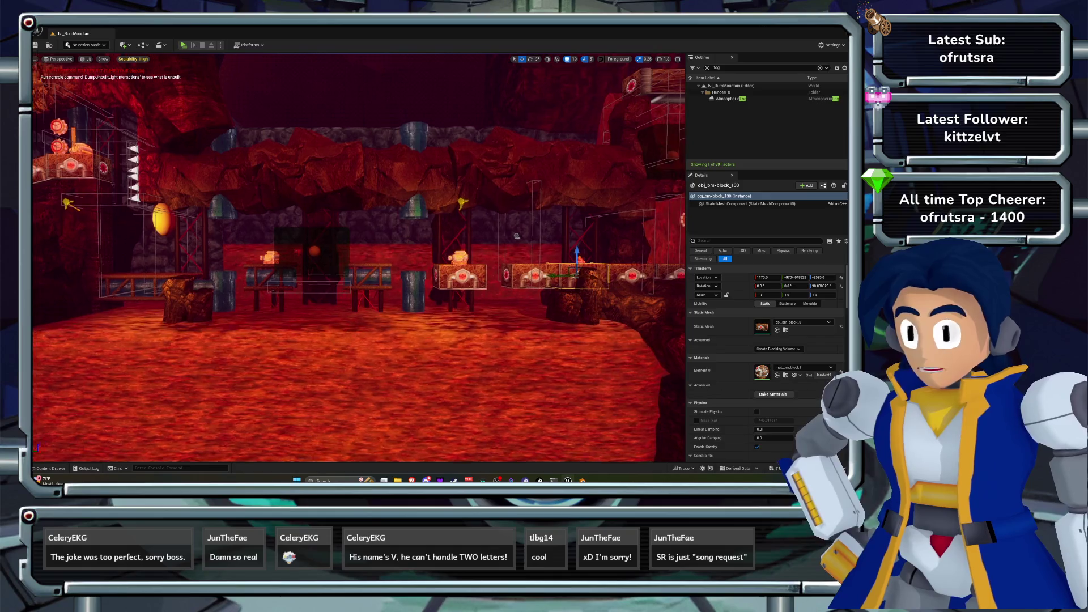
drag(592, 342, 473, 297)
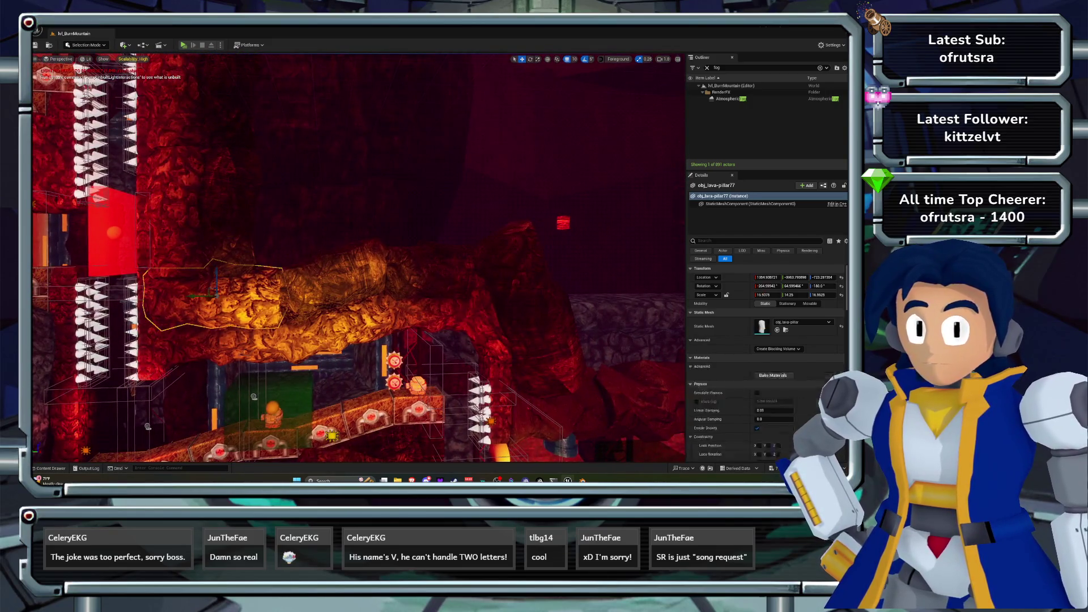
click(334, 272)
ctrl+click(437, 272)
ctrl+click(532, 317)
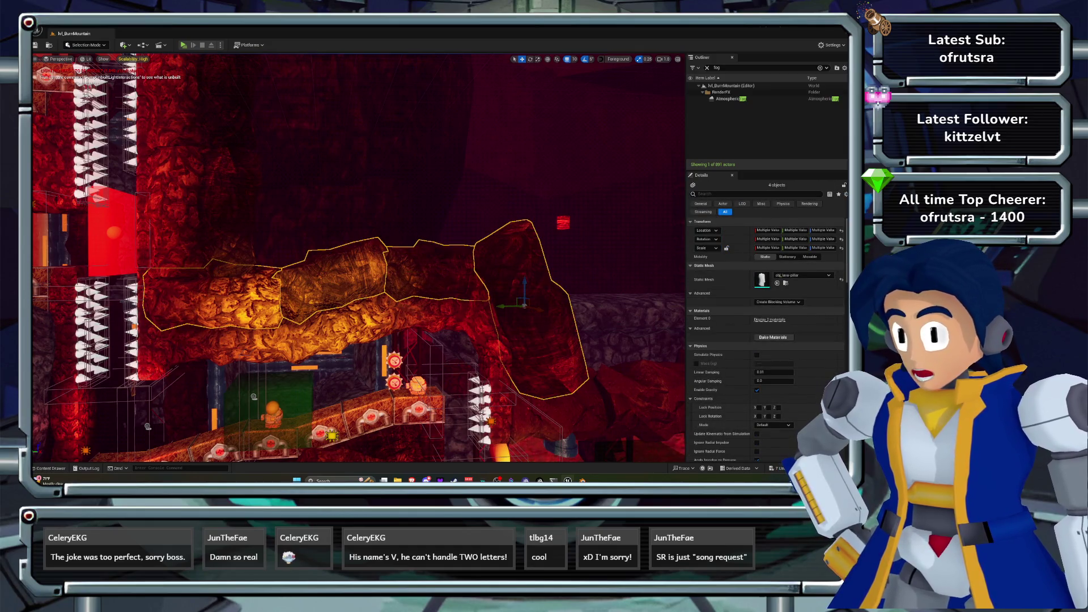
click(769, 319)
click(803, 329)
text(shale)
click(798, 303)
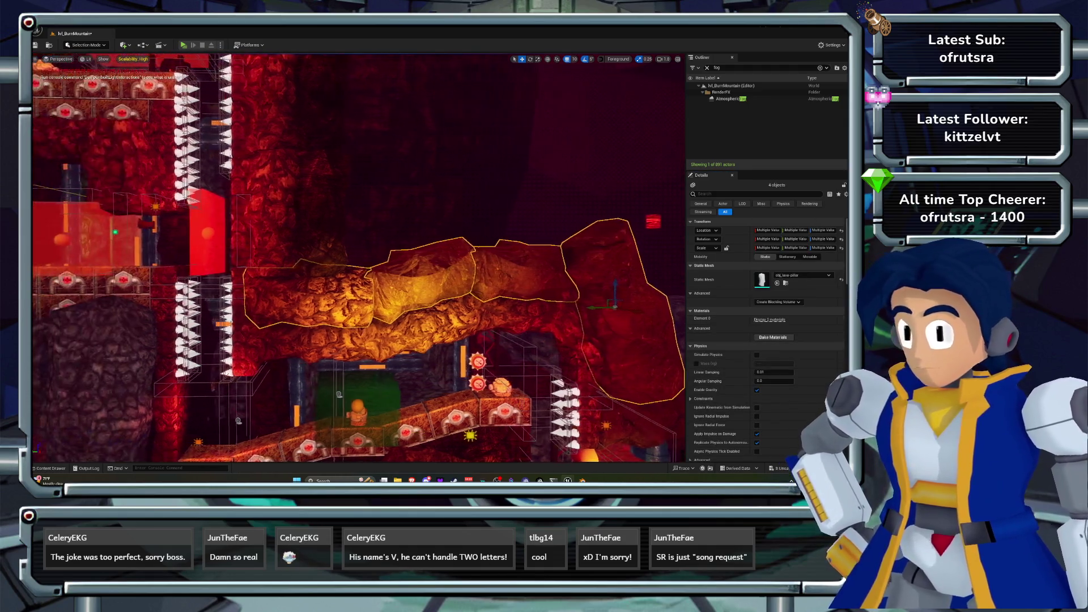
click(769, 319)
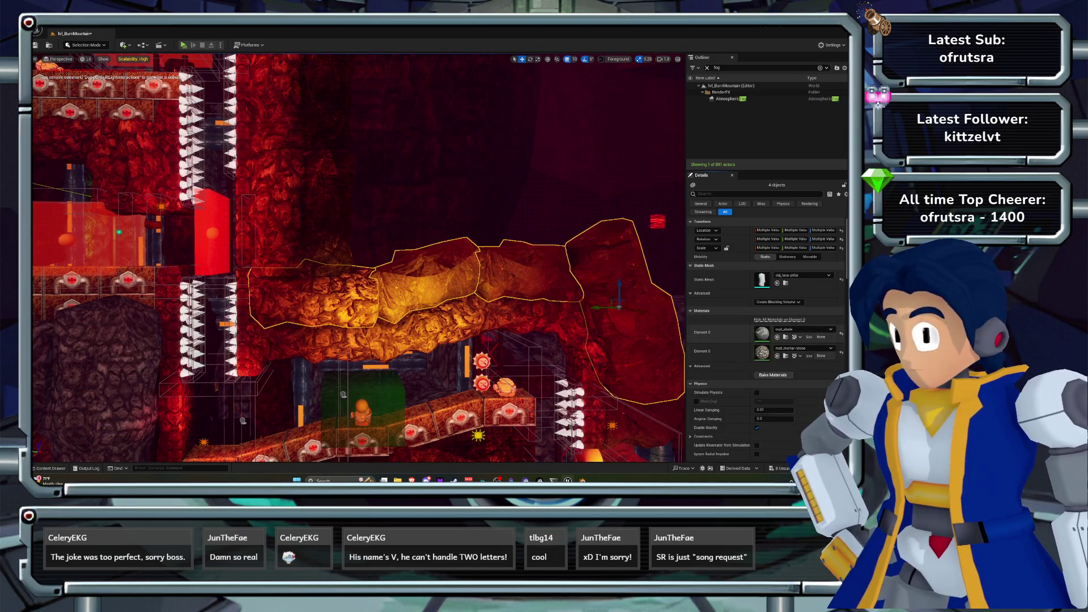
click(803, 347)
text(s)
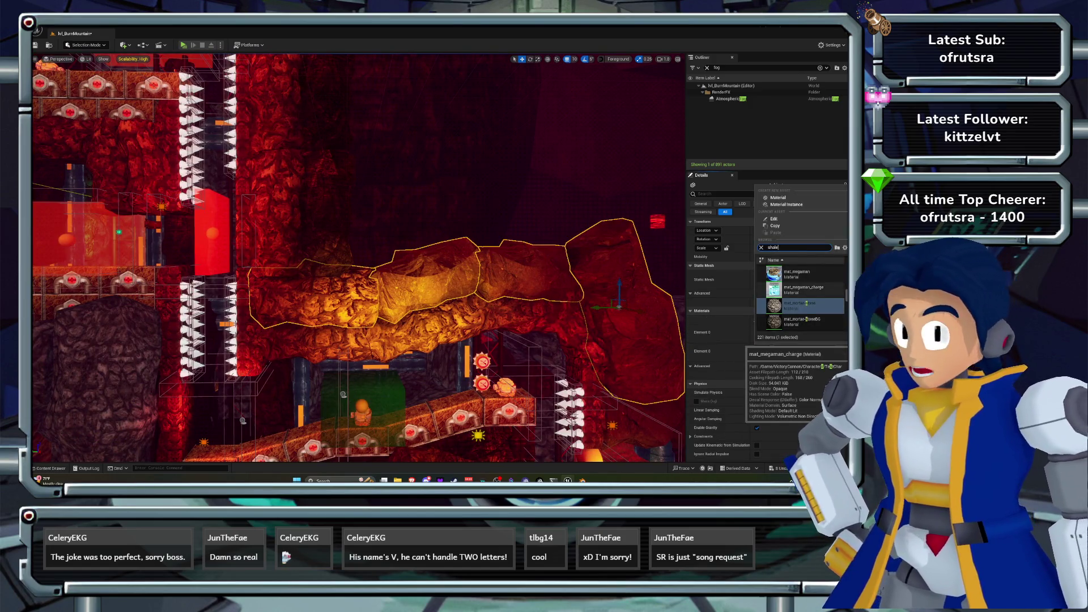
text(hale)
key(Return)
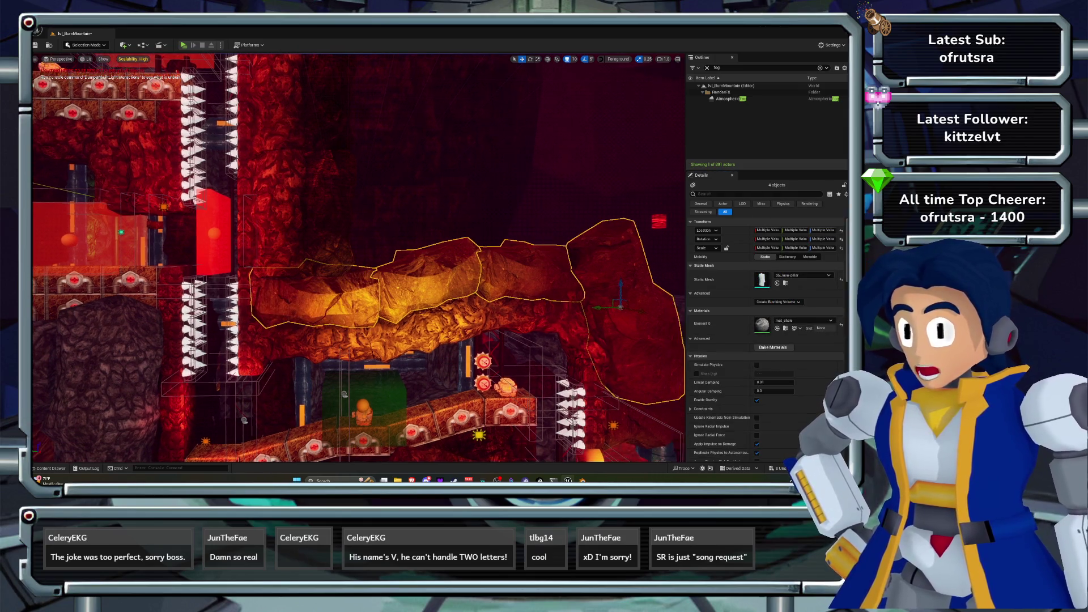
- Select the stacked pillar pieces including obj_lava-pillar106 and obj_lava-pillar114 and assign mat_shale
click(374, 340)
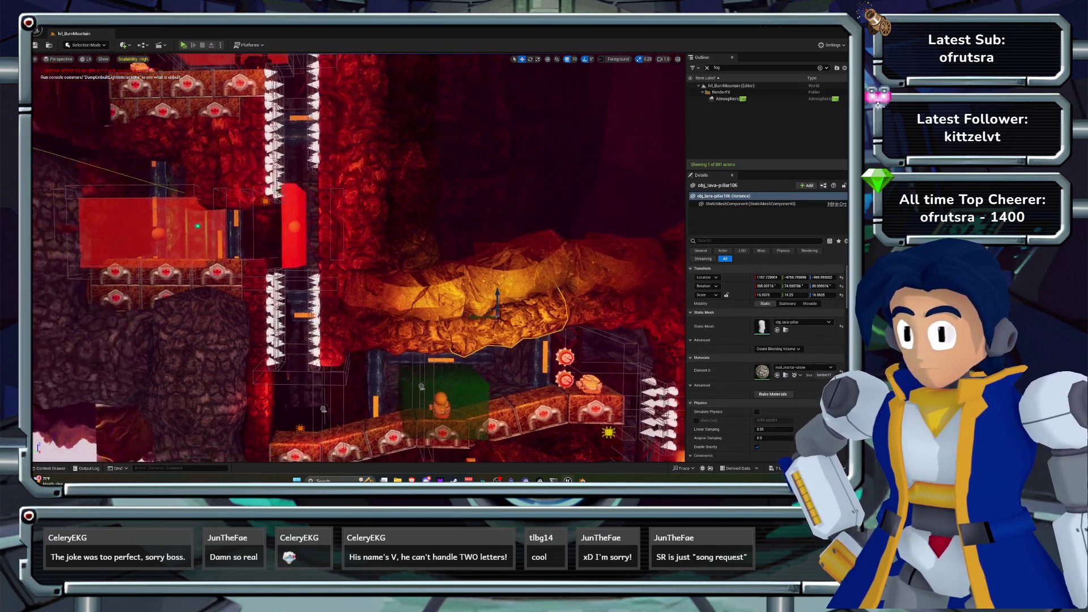
click(385, 405)
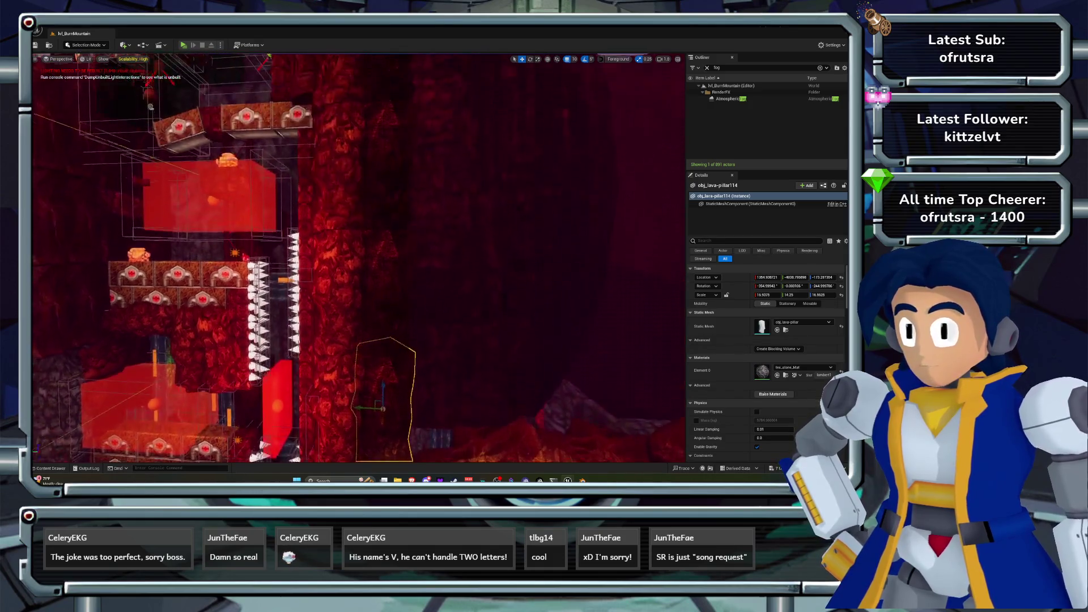
key(ctrl+z)
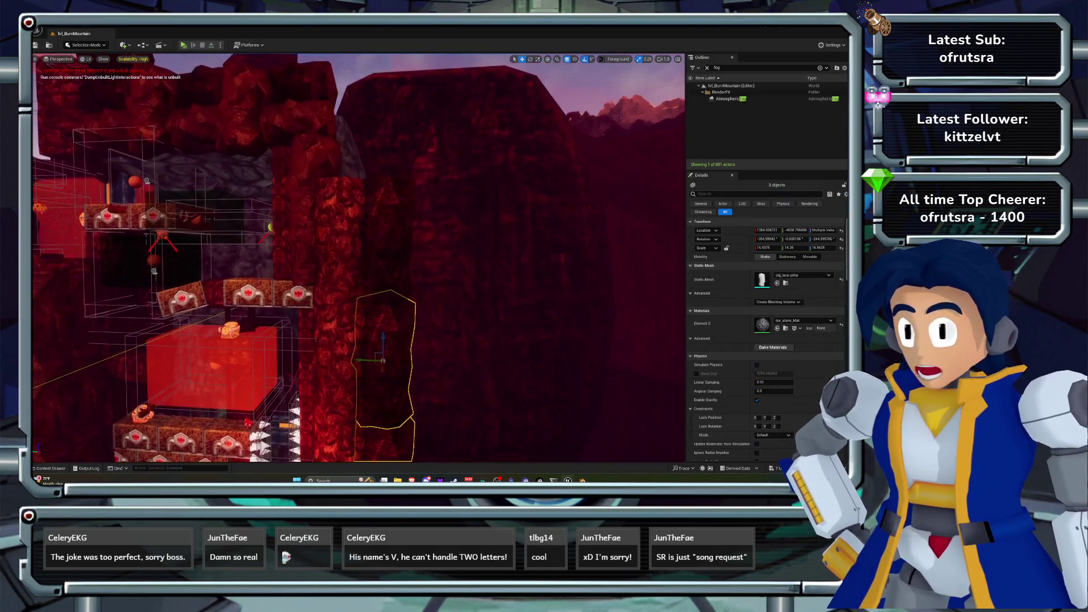
ctrl+click(337, 238)
ctrl+click(337, 362)
right_click(359, 152)
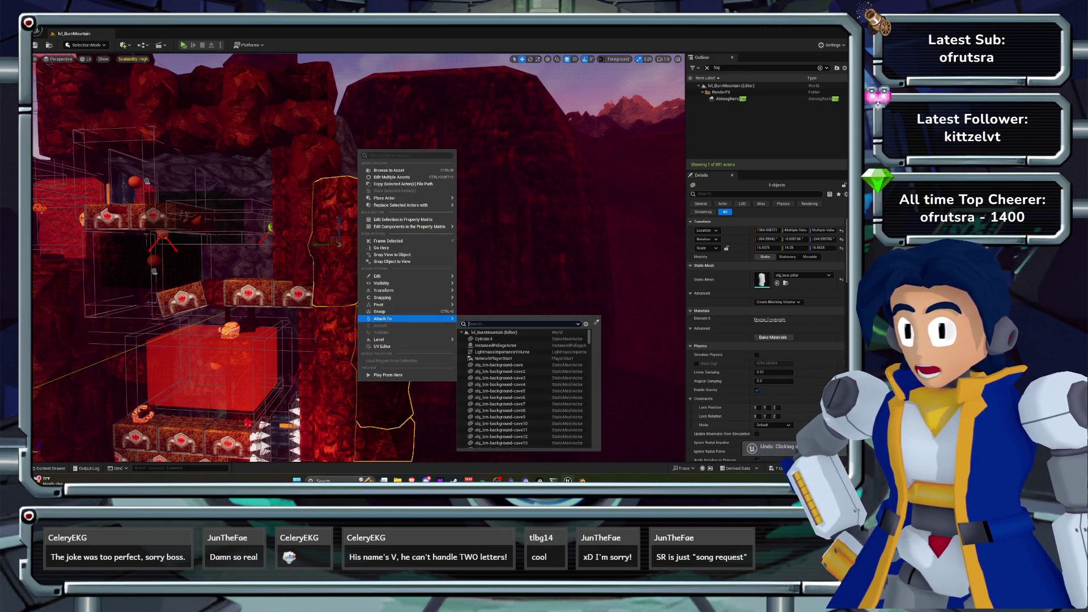
key(ctrl+z)
key(ctrl+z)
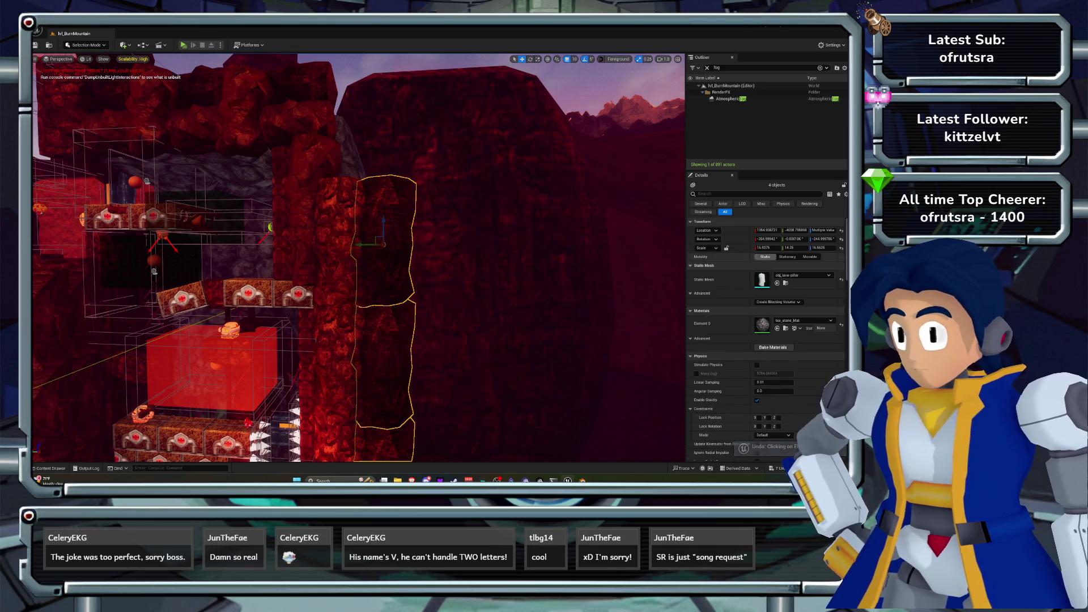
click(804, 320)
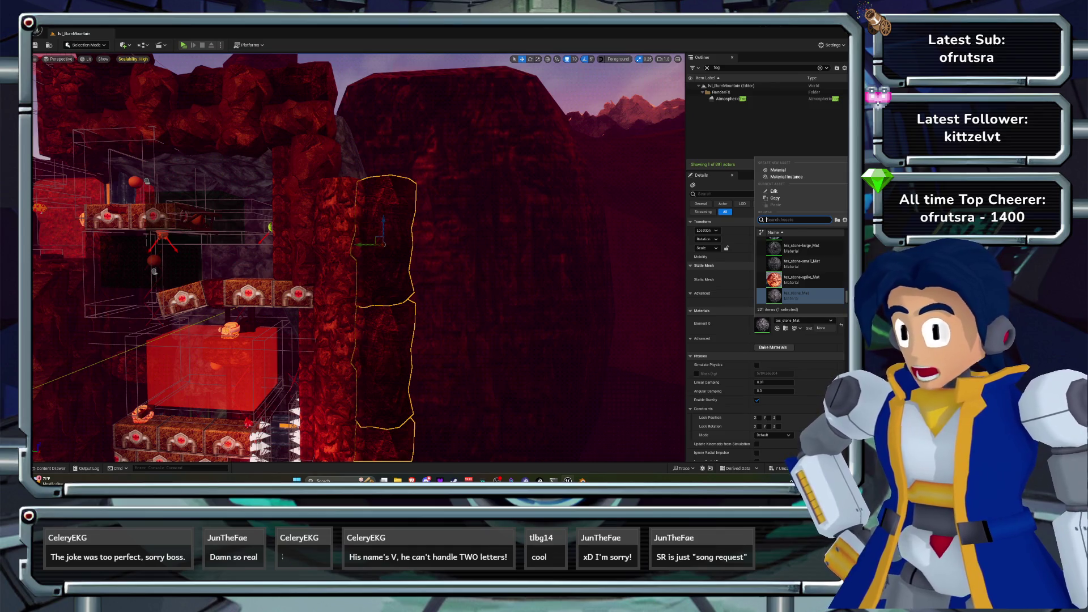
text(shale)
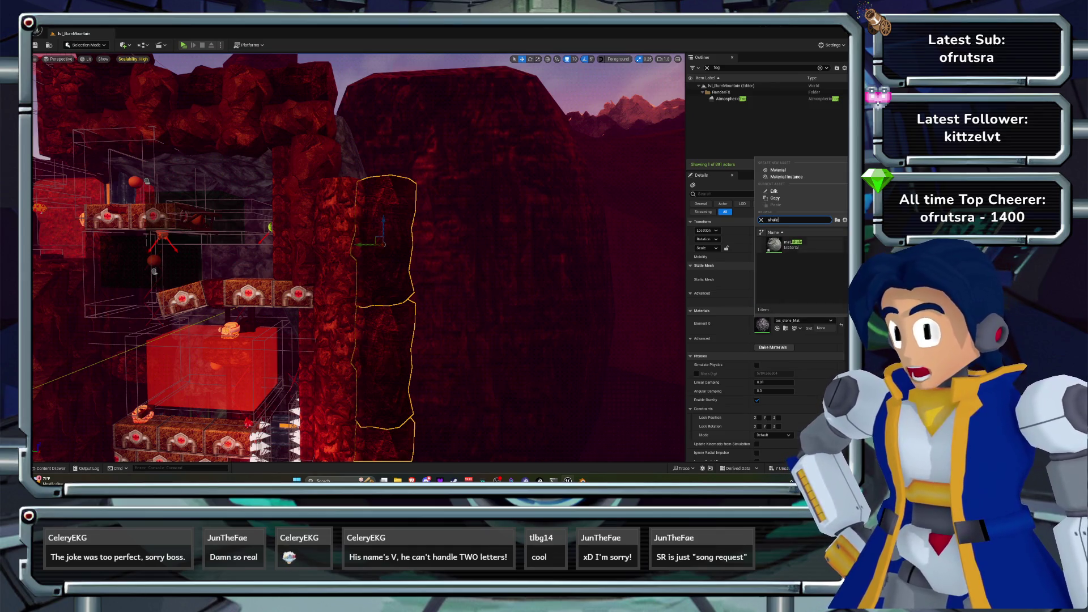
key(Return)
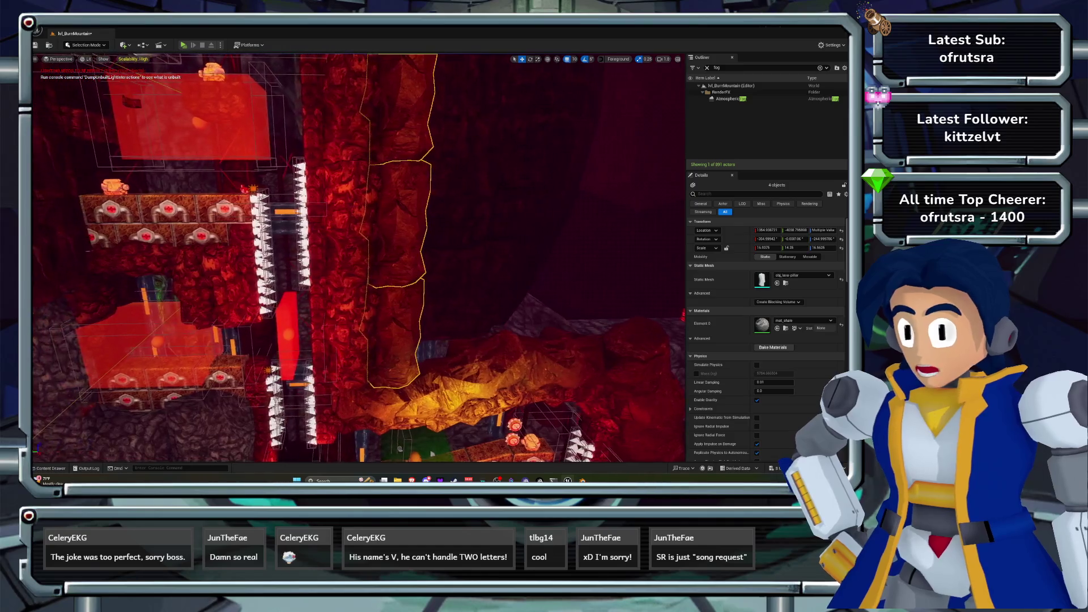
- Select another pillar's mortar-stone segments, frame them and switch them to mat_shale
click(352, 255)
ctrl+click(351, 221)
ctrl+click(351, 114)
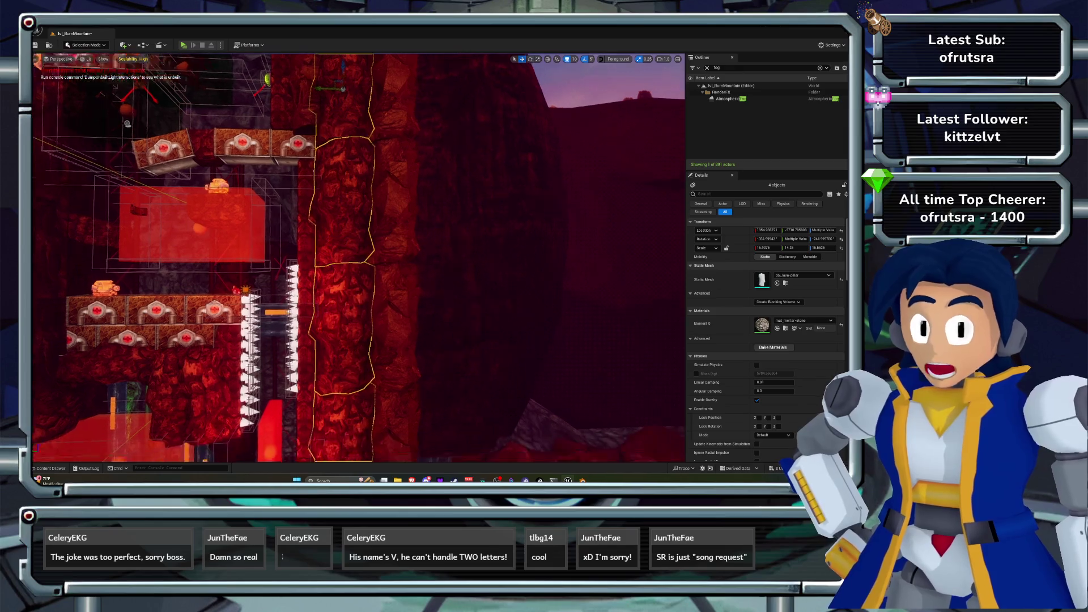
key(f)
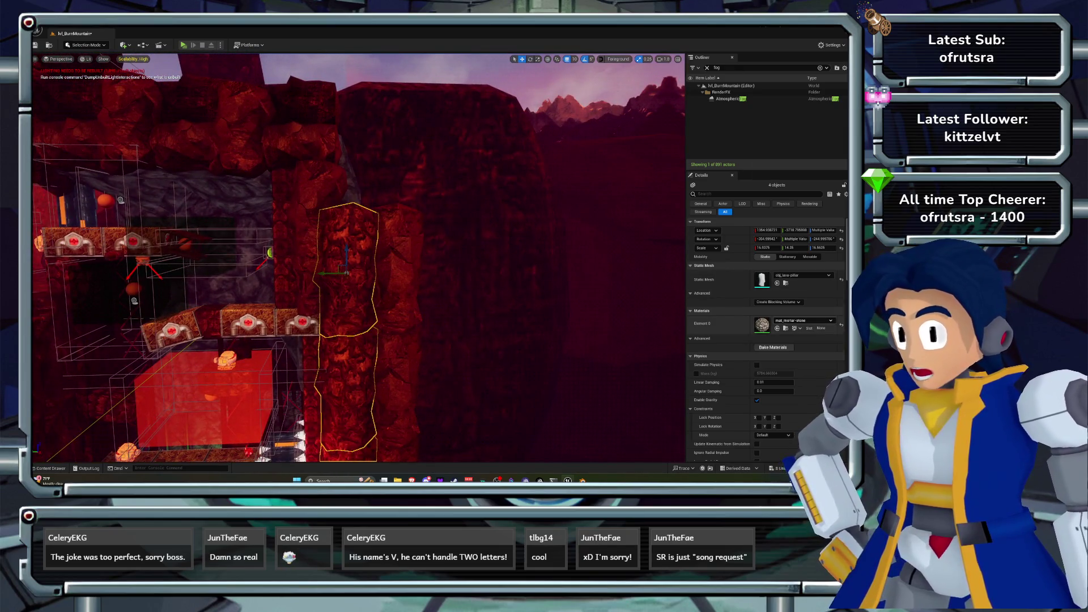
click(803, 320)
text(shale)
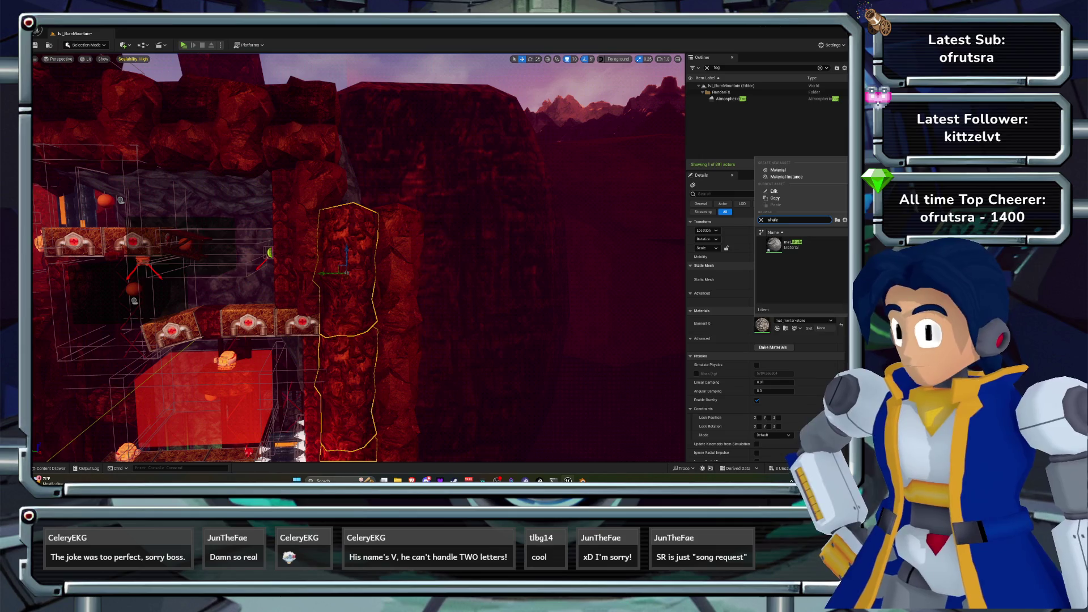
key(Return)
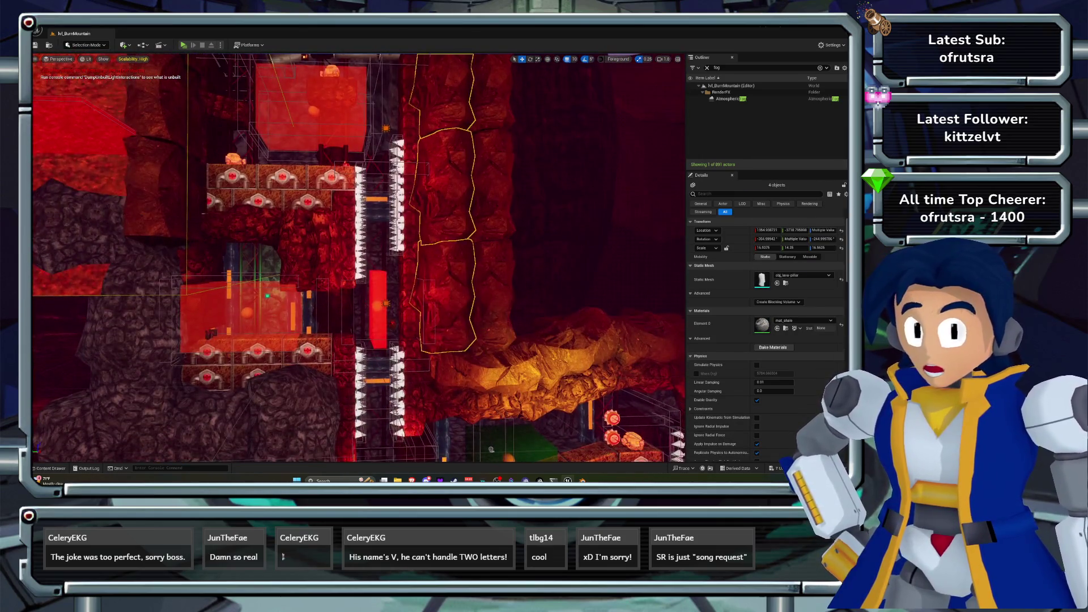
click(327, 300)
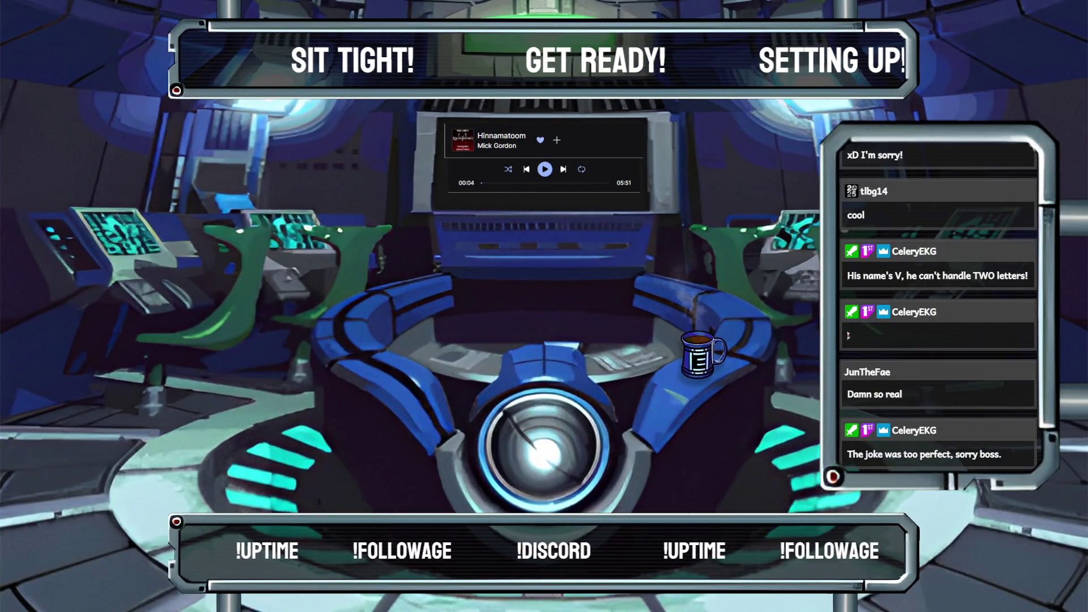
- Skip the music player forward two tracks to OwO Dance
click(564, 169)
click(564, 169)
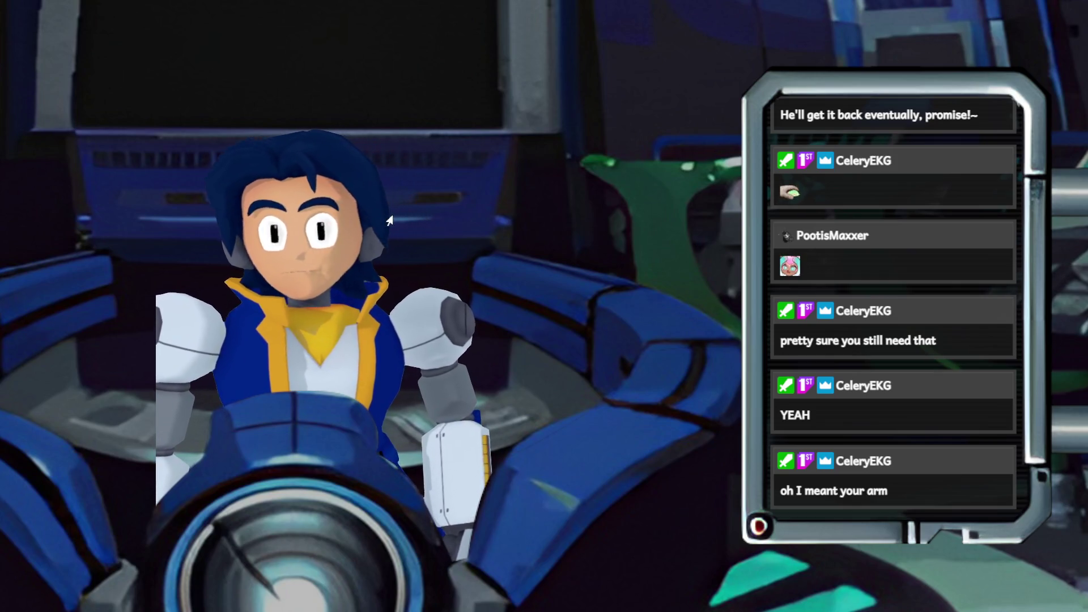
- Drag the VTuber avatar further to the right in the chat scene
mouse_move(364, 246)
mouse_down()
mouse_move(488, 241)
mouse_move(406, 241)
mouse_move(417, 241)
mouse_up()
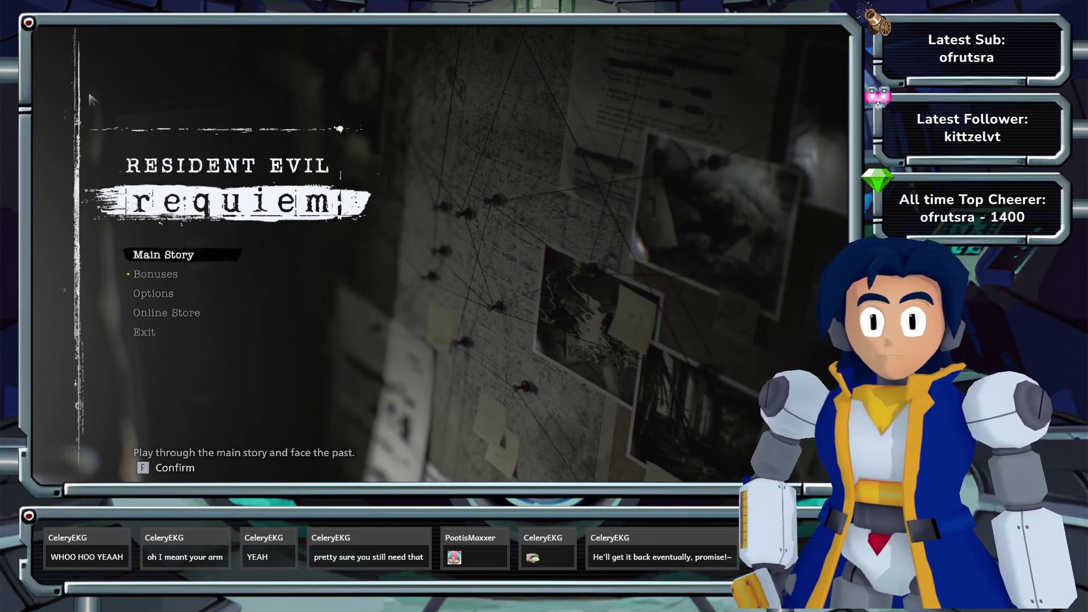
- Pick Main Story on the title menu, continue the save and skip the 'Cutting-Edge Therapies' recap
key(Down)
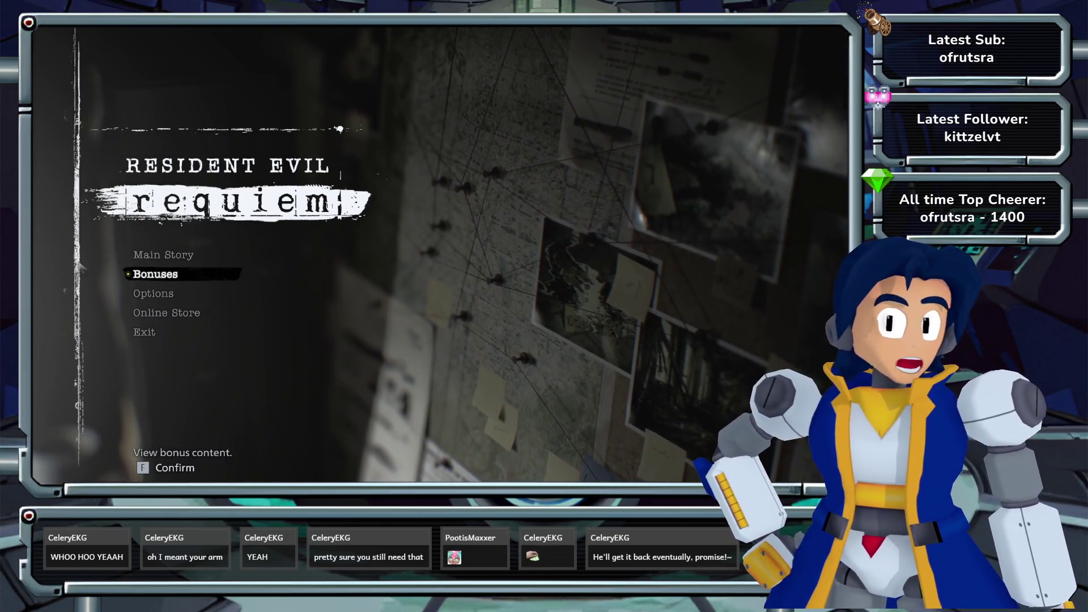
key(Down)
key(Down)
key(Down)
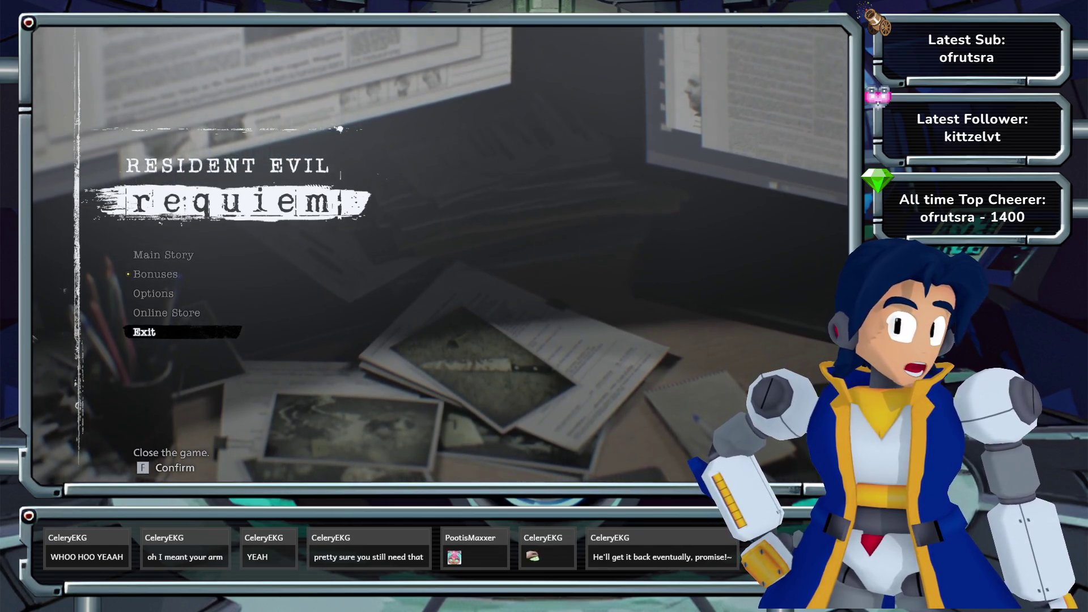
key(Up)
key(Up)
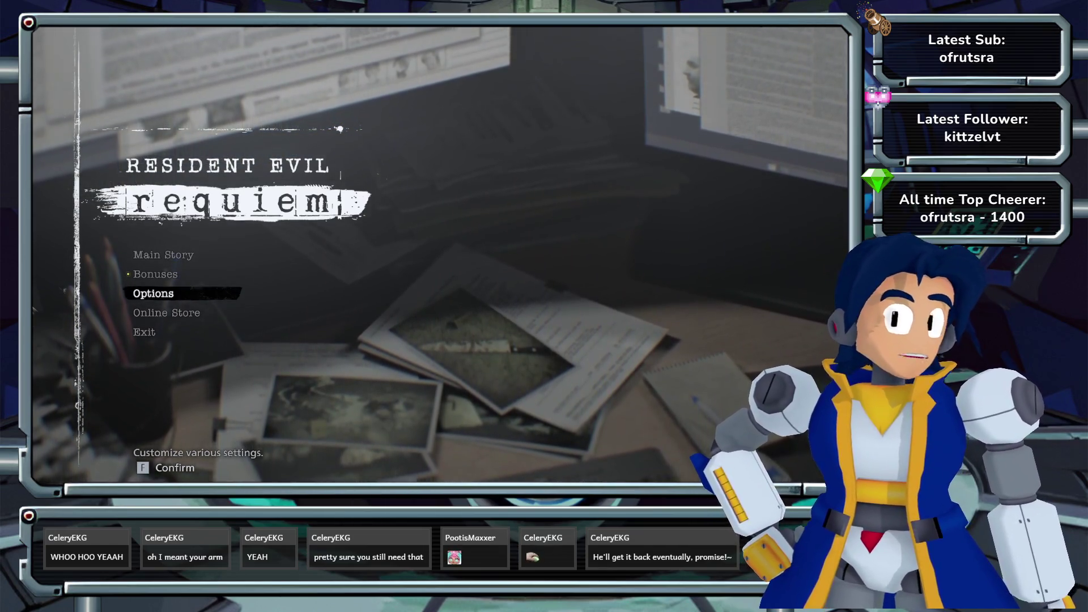
key(Up)
key(Up)
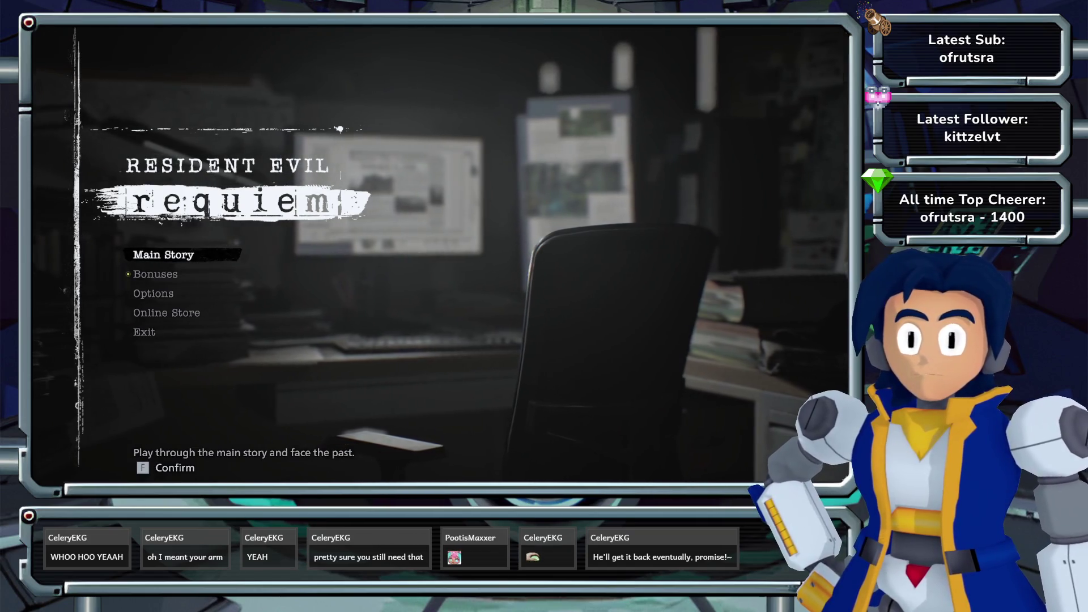
key(Down)
key(Up)
key(Return)
key(Return)
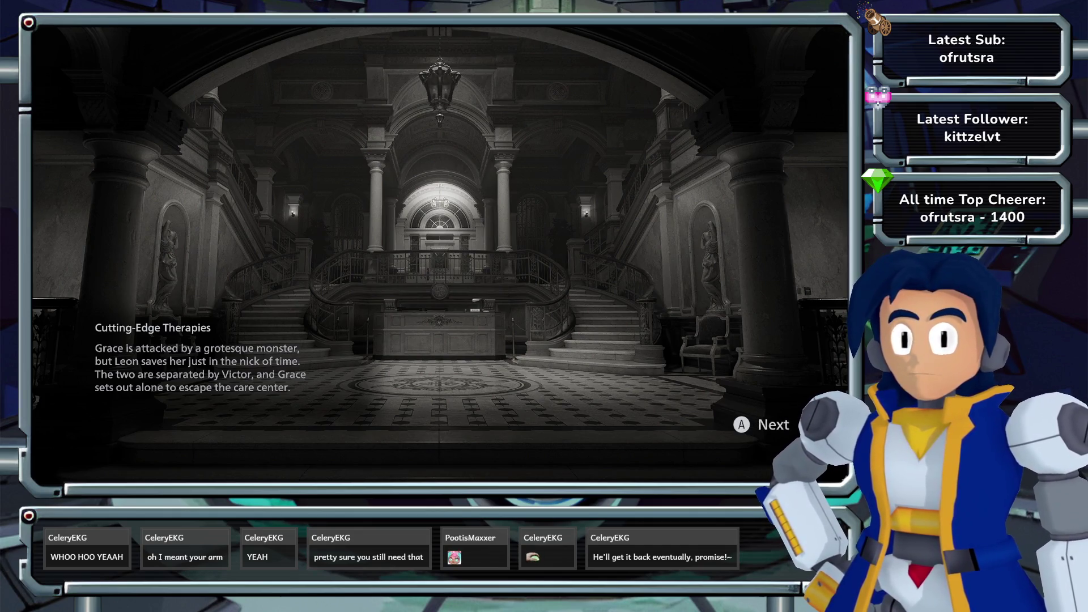
key(Return)
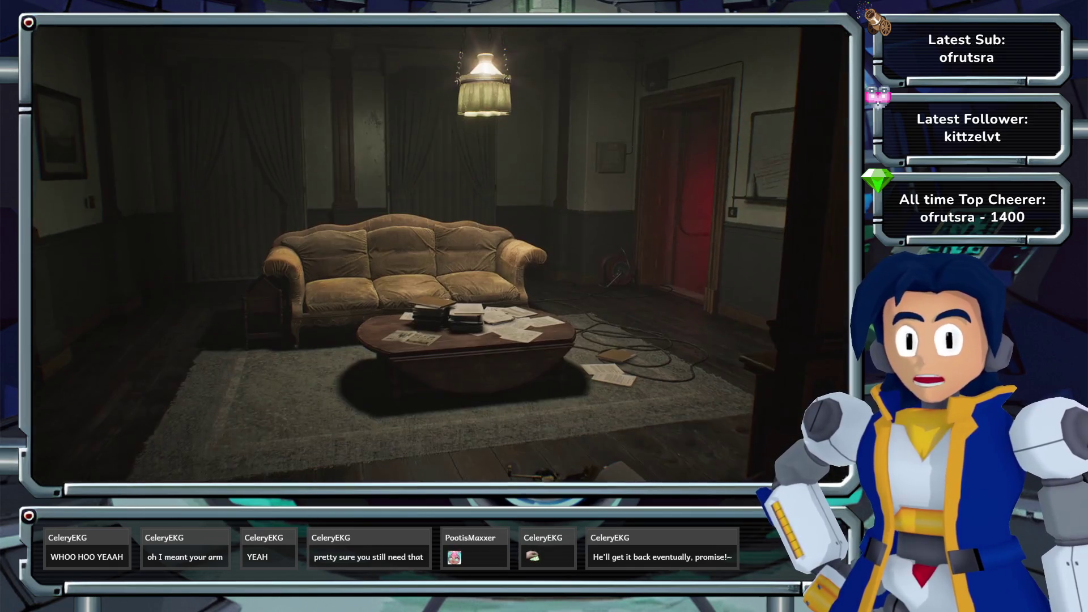
- Review the inventory and read the Eye Spy Charm, stepping into the typewriter room
key(Tab)
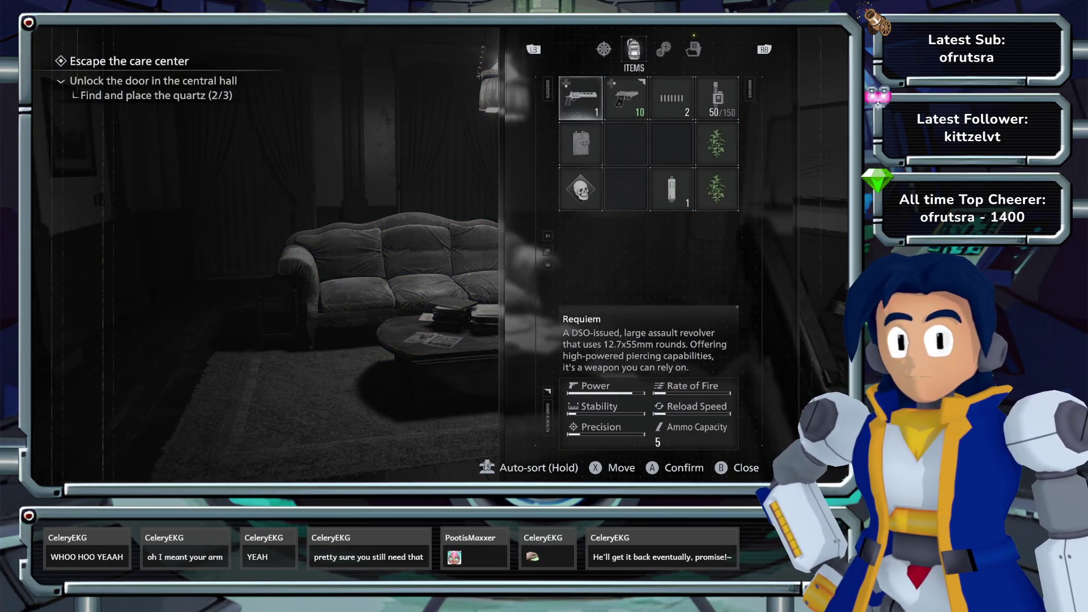
key(Right)
key(Right)
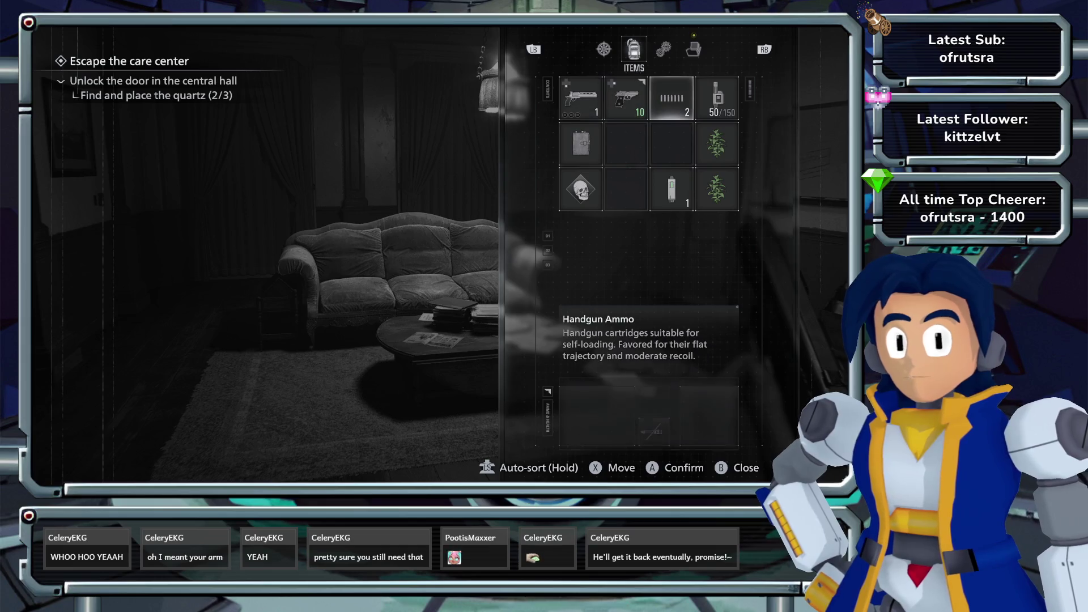
key(e)
key(q)
key(q)
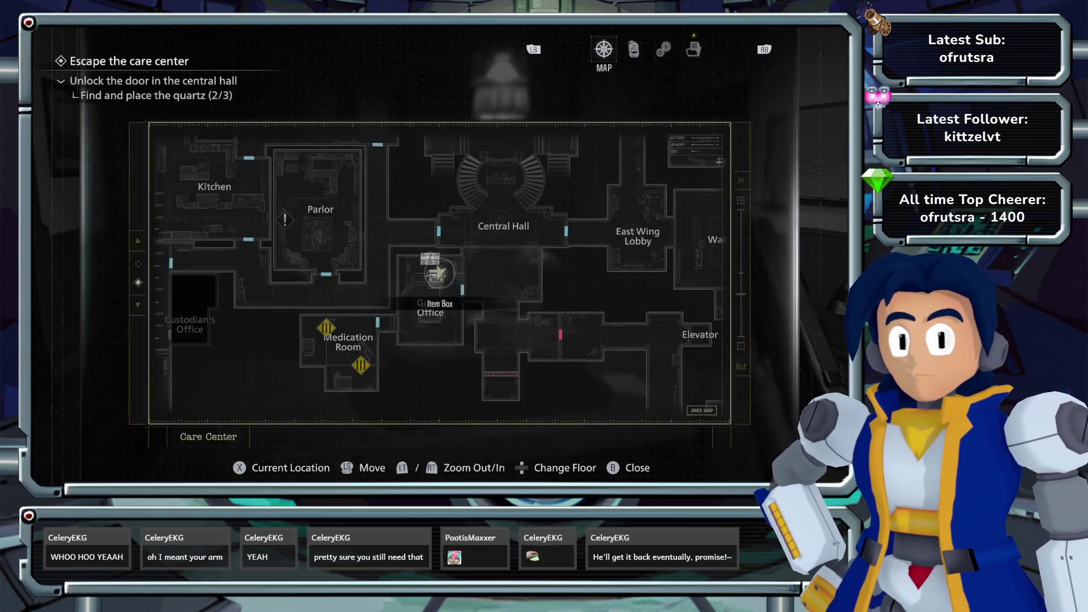
key(e)
key(Down)
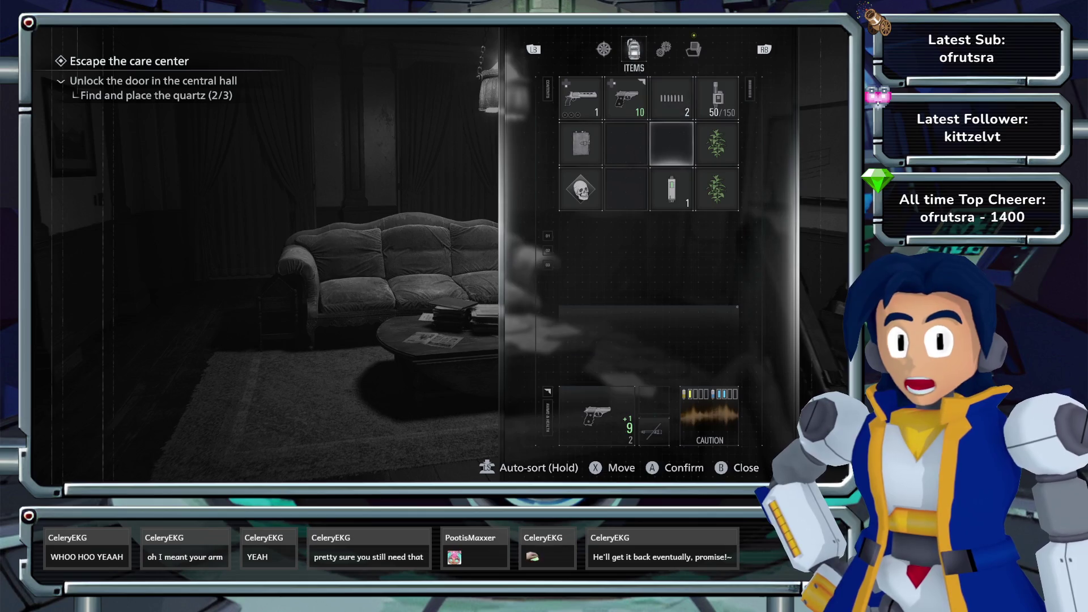
key(Up)
key(Left)
key(Down)
key(Down)
key(Left)
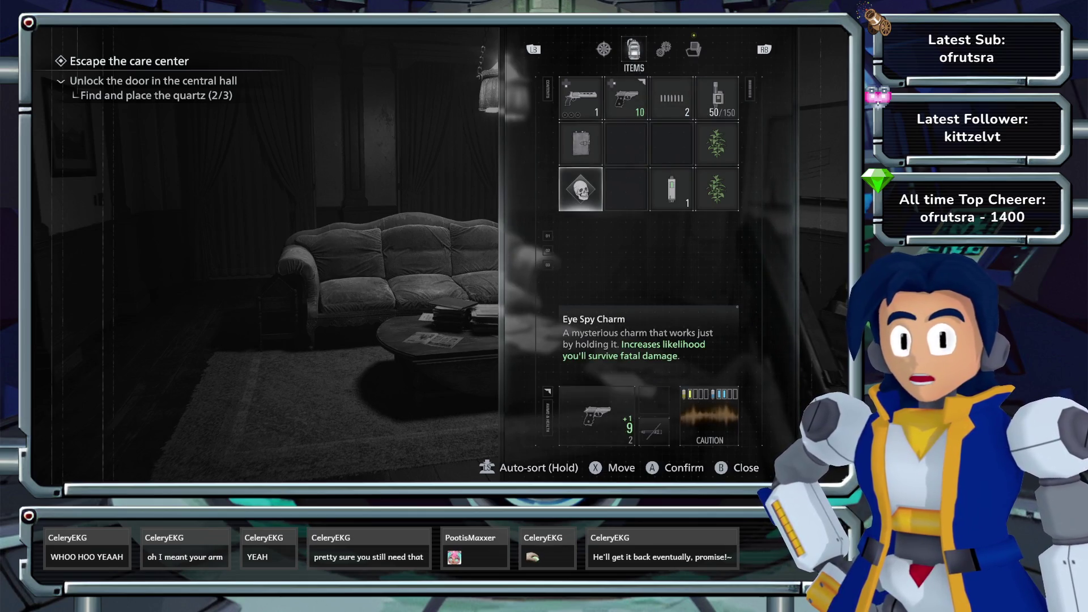
key(Escape)
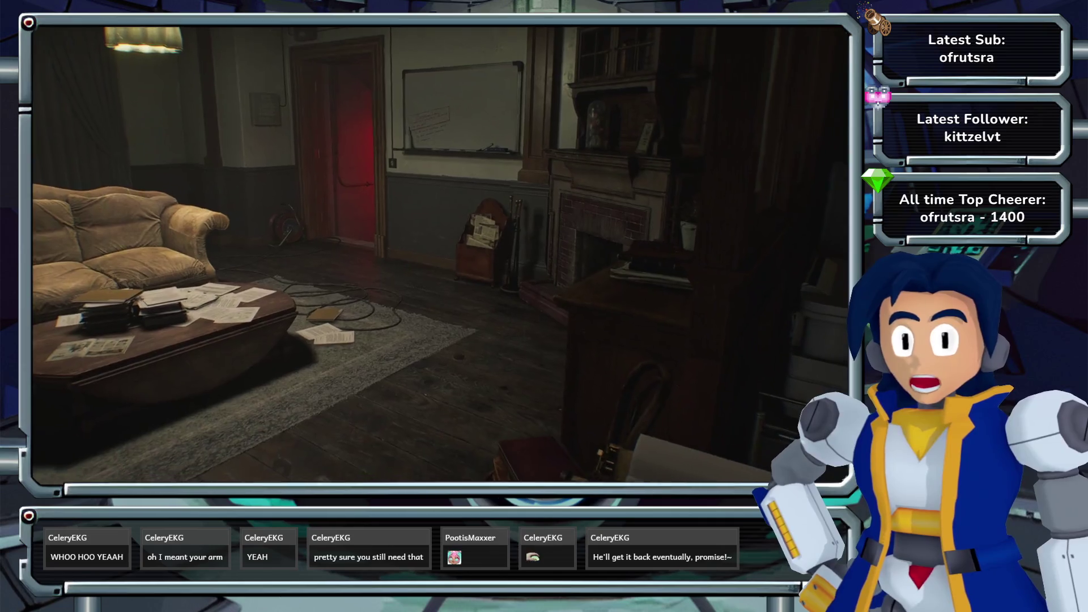
key(w)
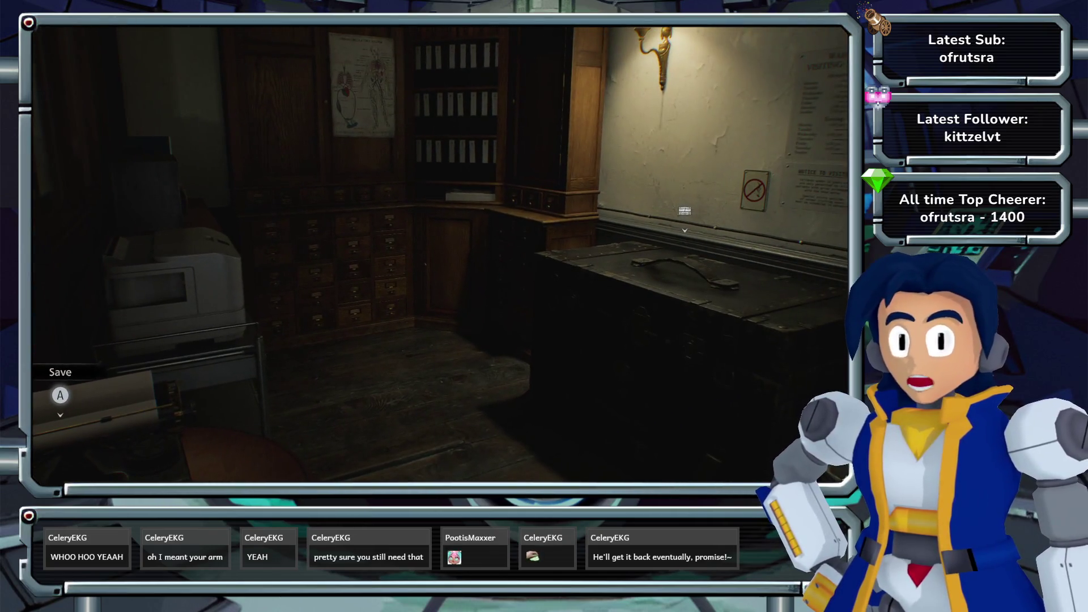
key(Tab)
key(Escape)
- Zoom the care center map out from the Guard Office to survey the whole floor
key(m)
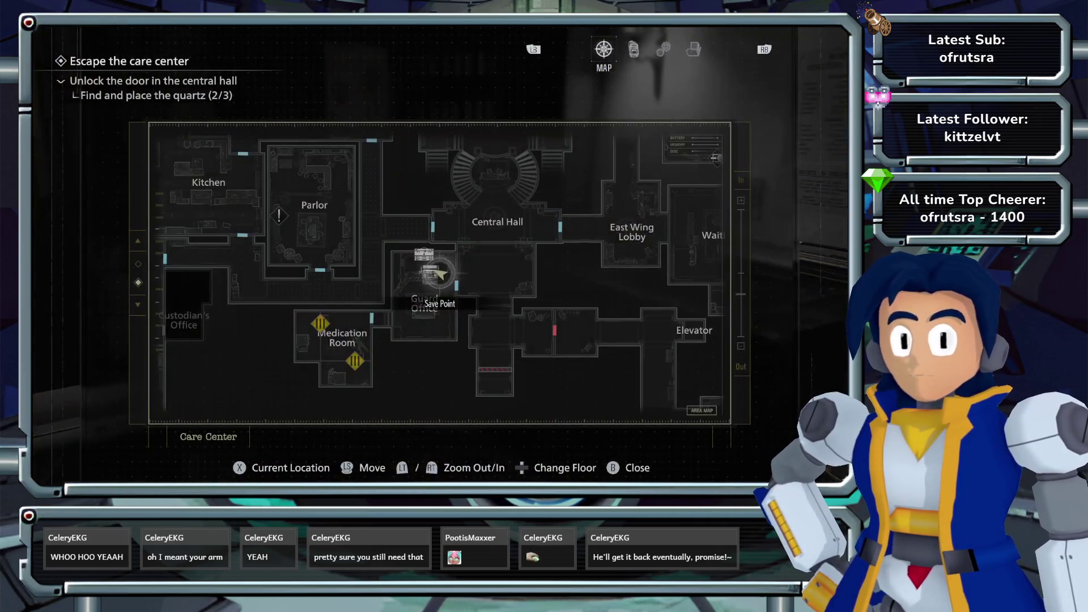
scroll(440, 274, down, 3)
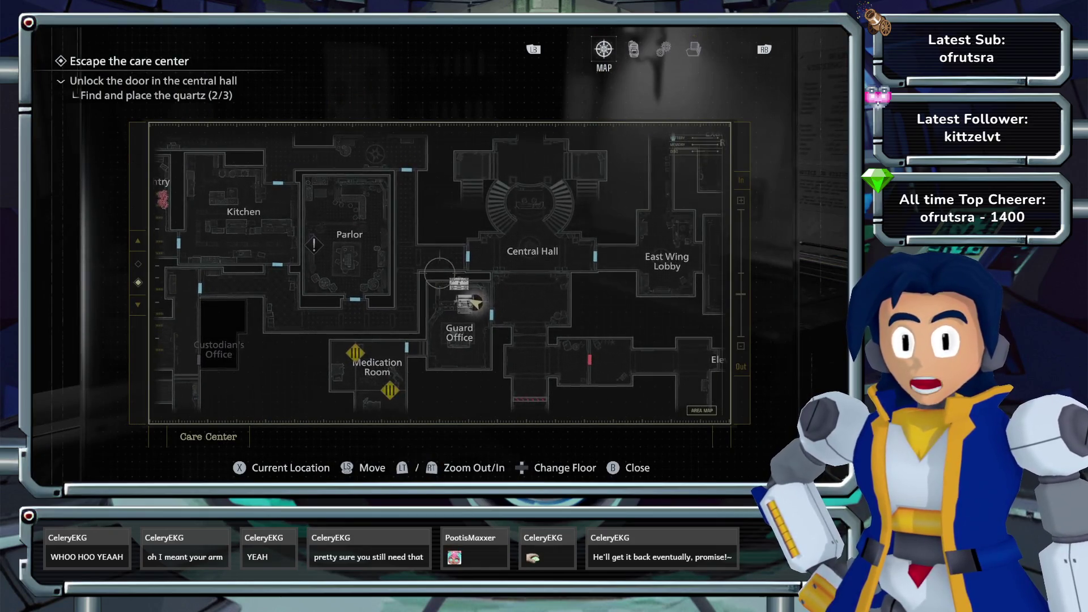
key(w)
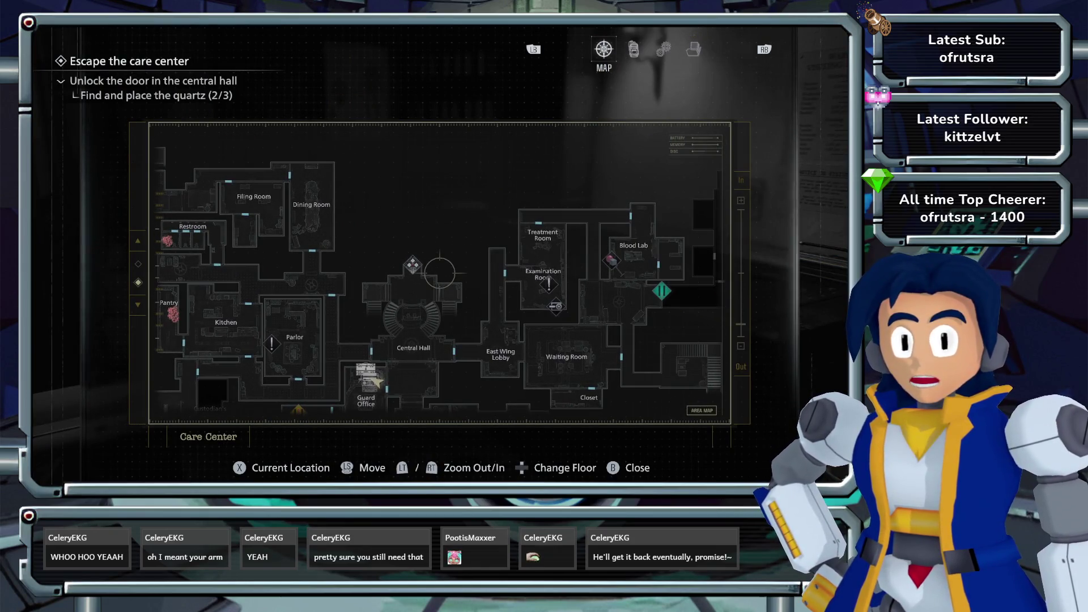
scroll(440, 274, down, 2)
key(a)
key(s)
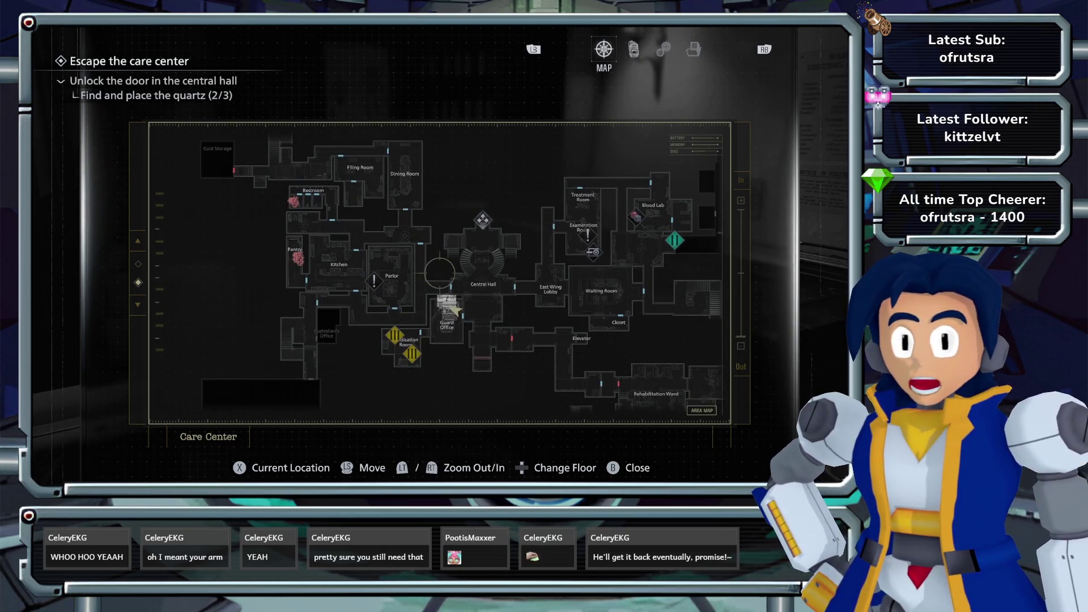
key(w)
key(w)
key(a)
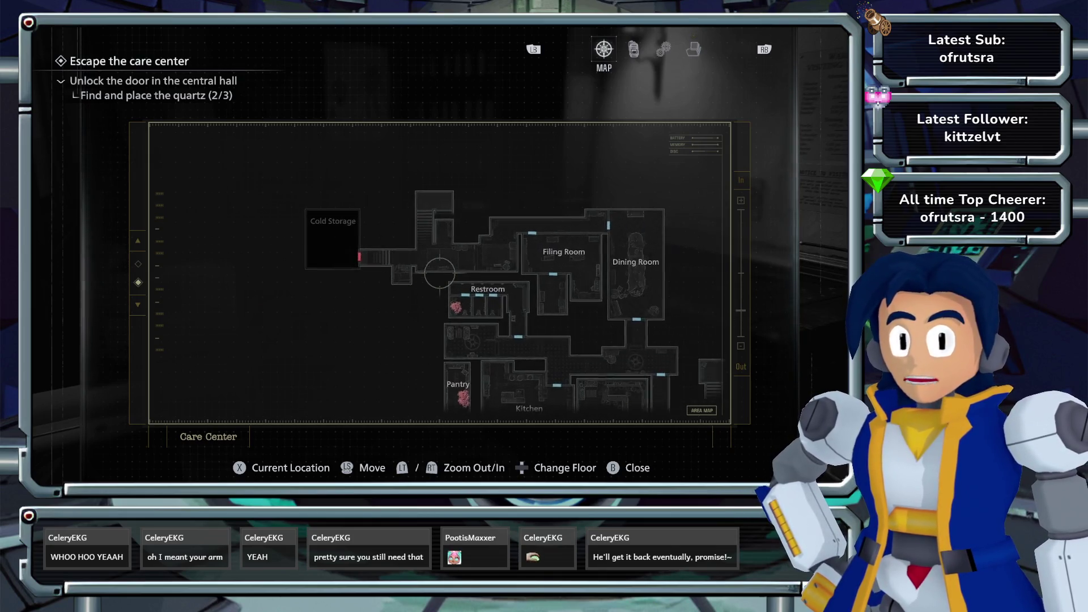
key(d)
key(s)
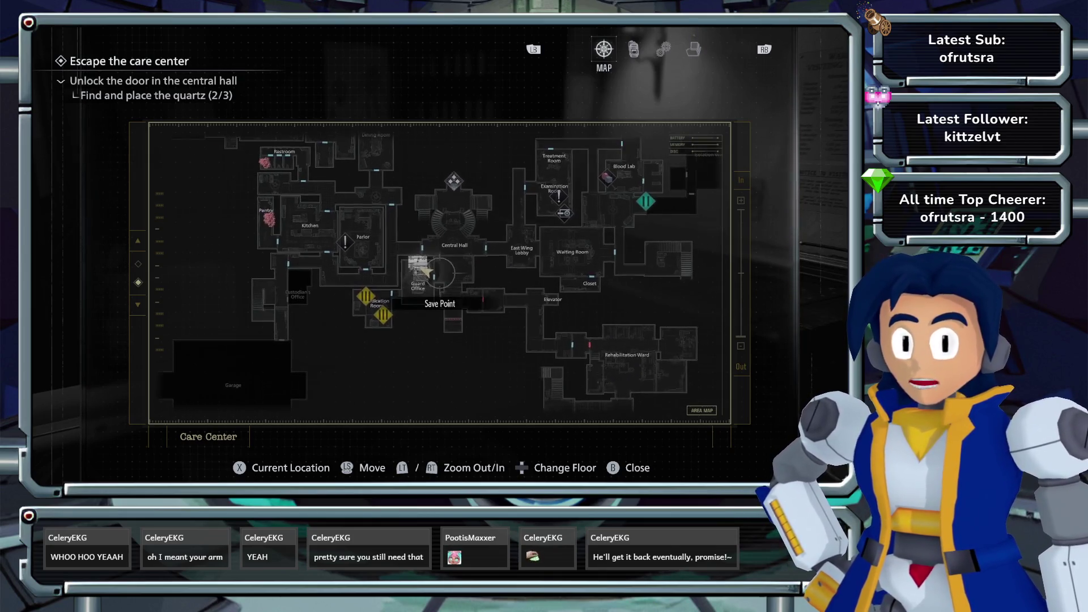
- View the upper floor around the Conference Room, Infected Blood item and Gallery
key(Up)
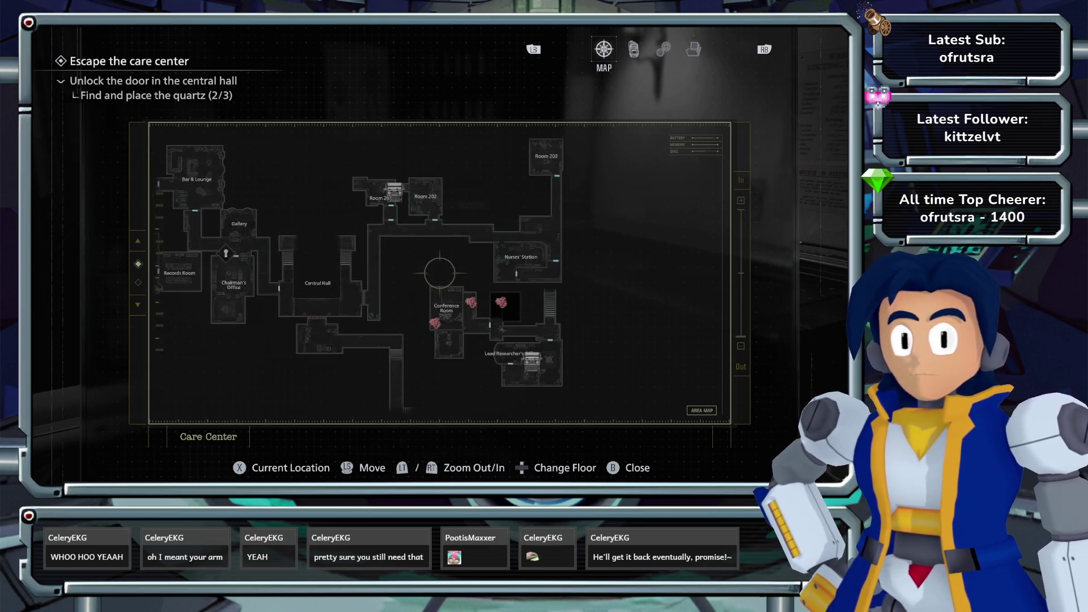
key(d)
scroll(439, 274, up, 2)
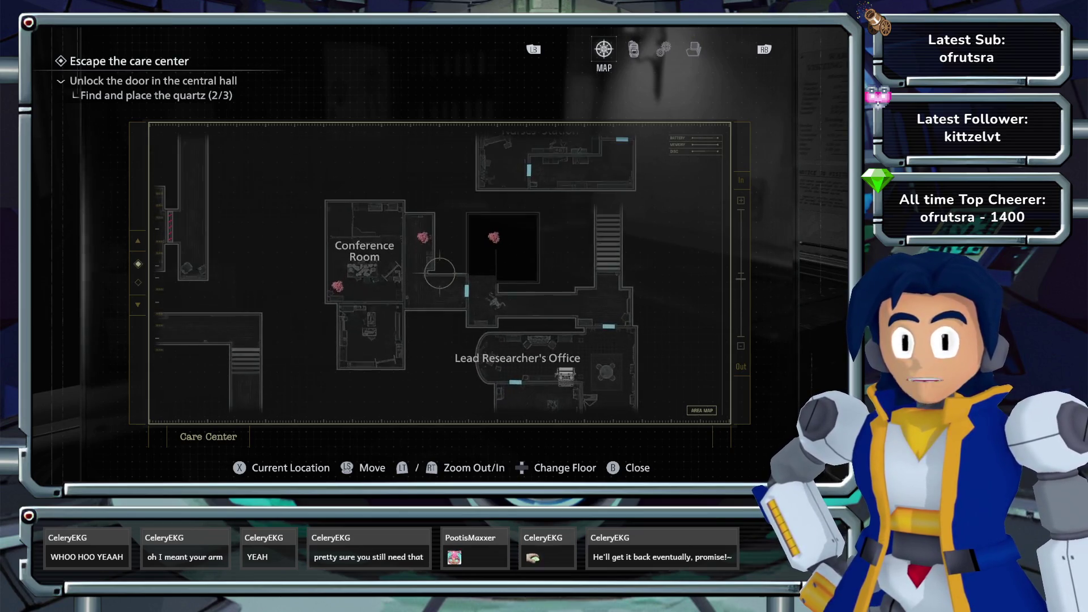
key(w)
key(a)
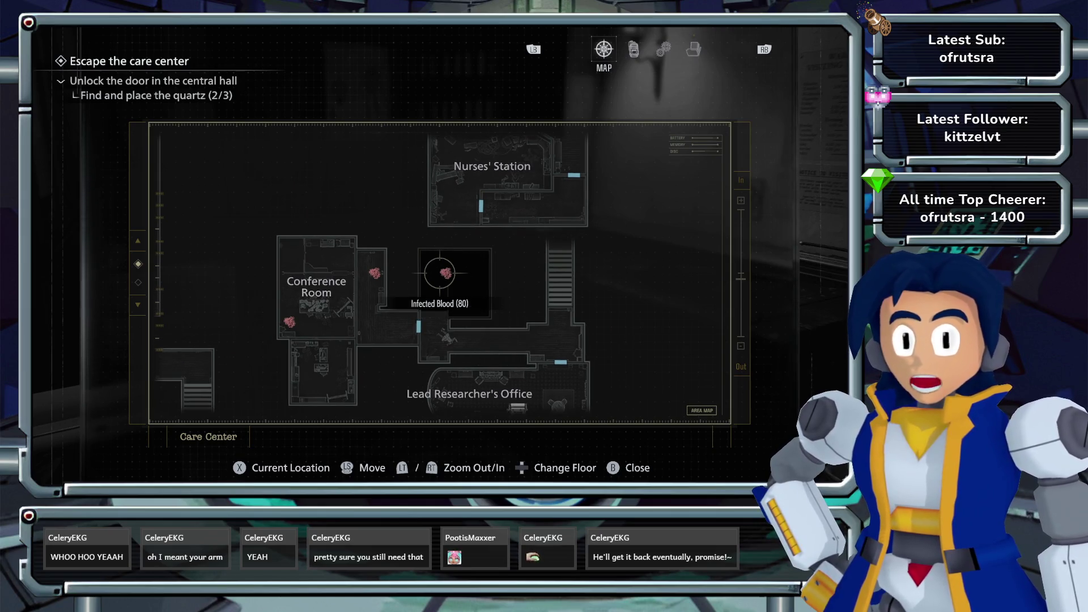
scroll(439, 273, down, 3)
key(a)
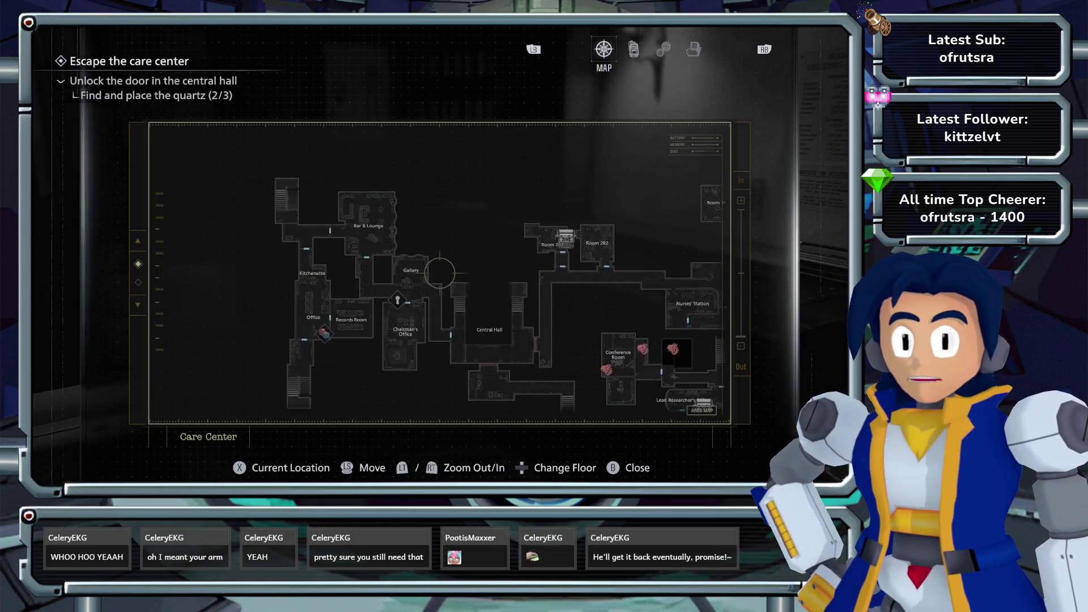
key(s)
key(d)
- Check the lower floor's Medication Room area on the map, then close it
key(Down)
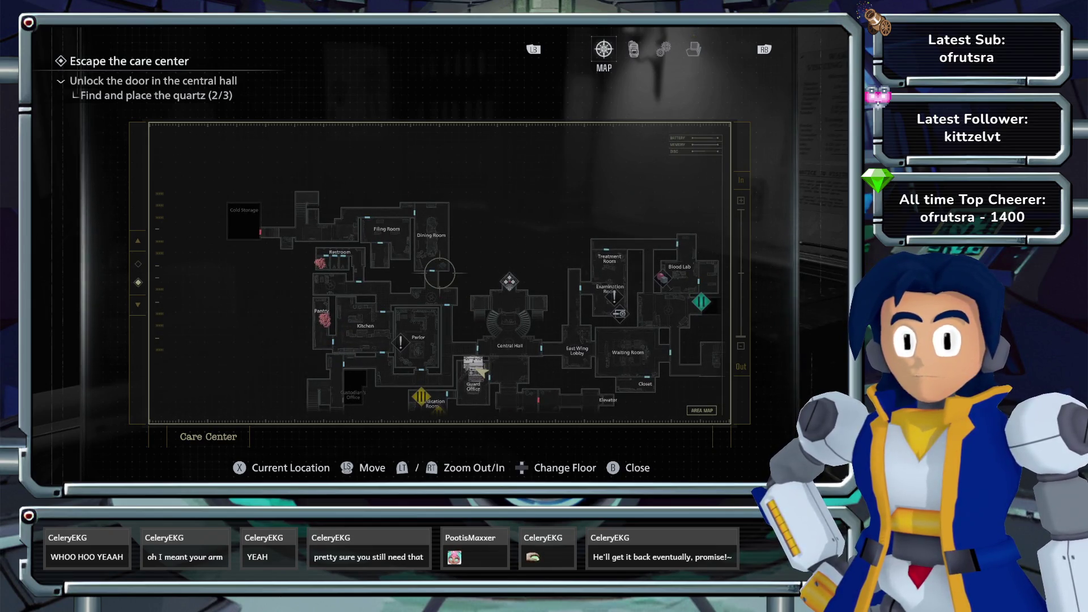
key(s)
scroll(439, 273, up, 3)
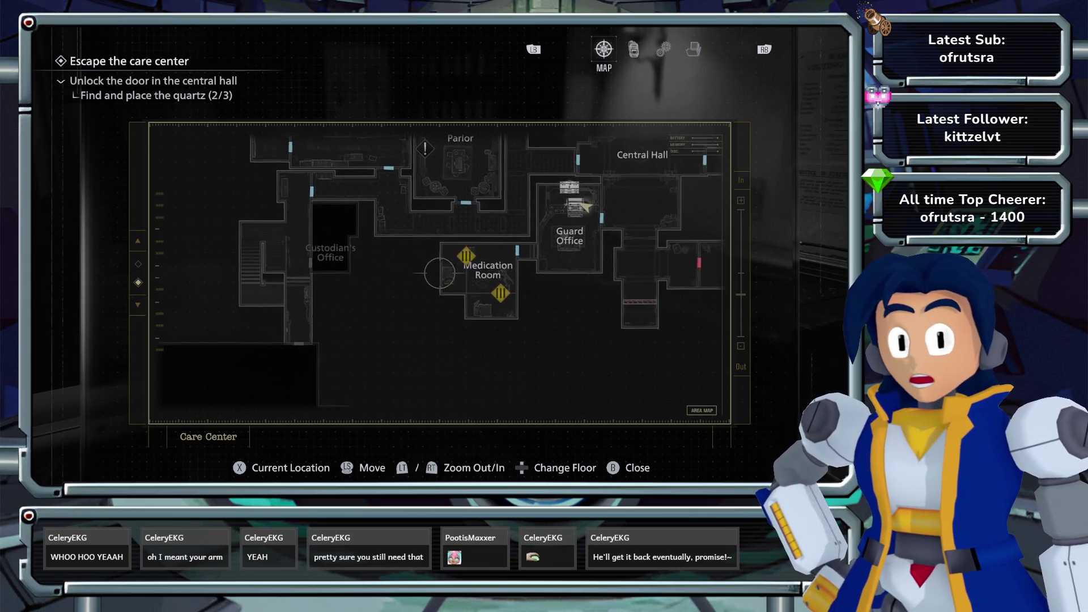
scroll(439, 274, down, 3)
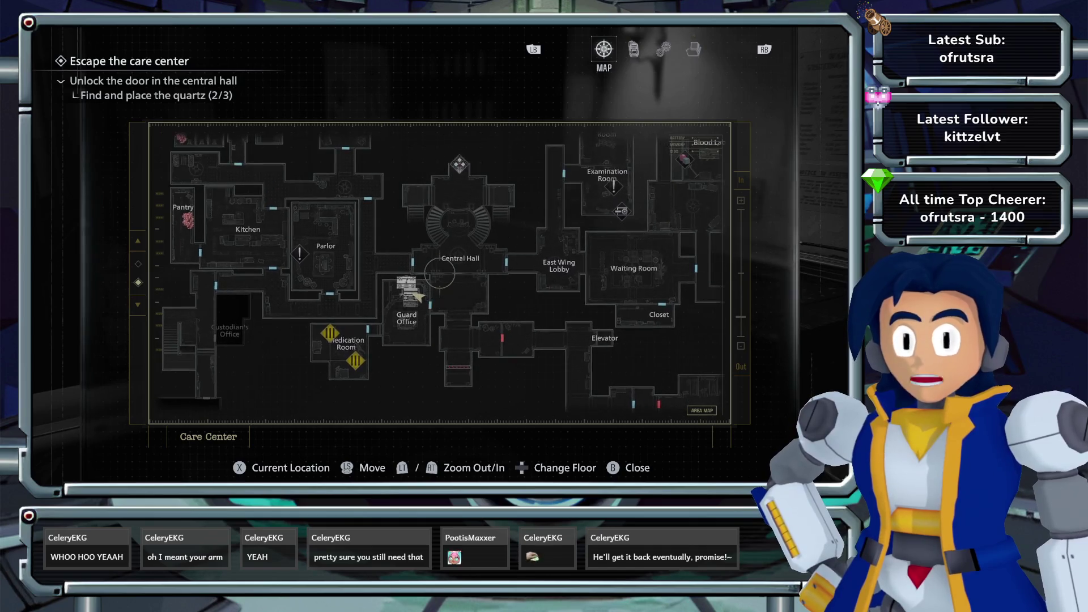
key(Escape)
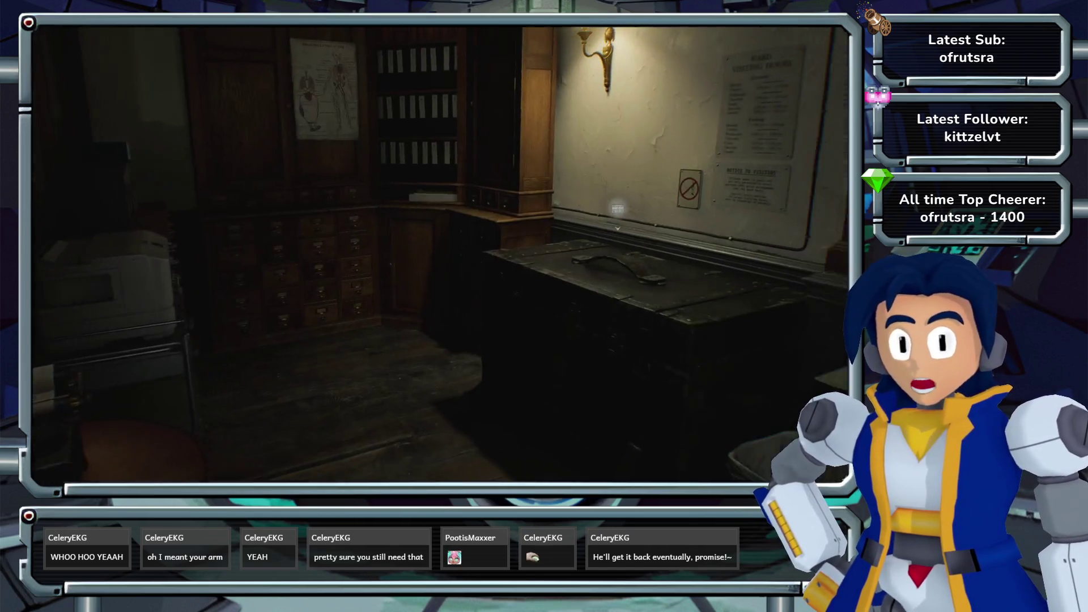
- Cross the central hall through the double doors and advance on the bloodied man with pistol drawn
key(w)
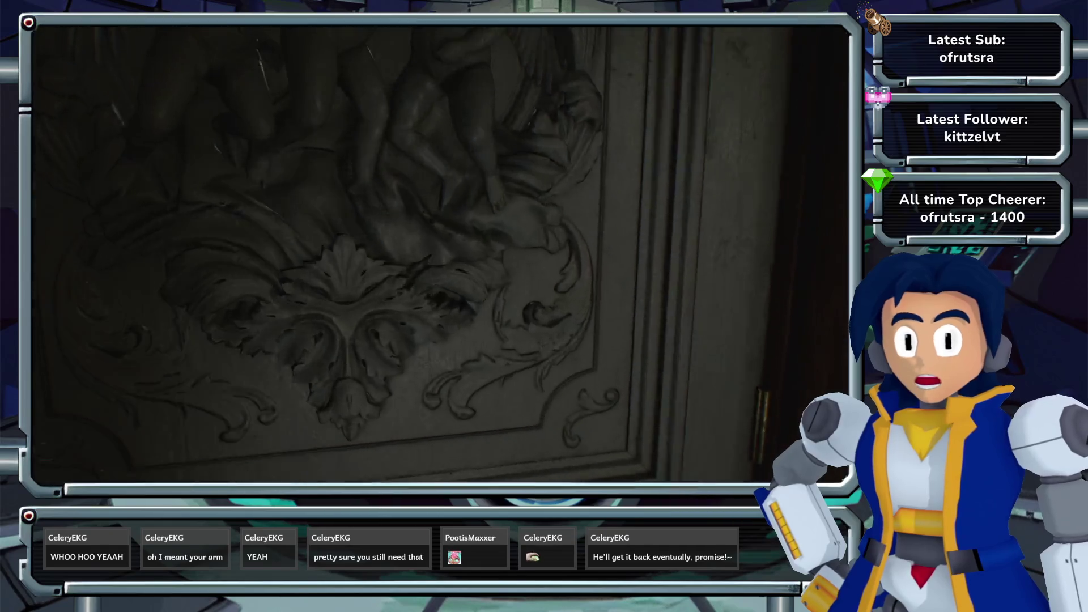
key(w)
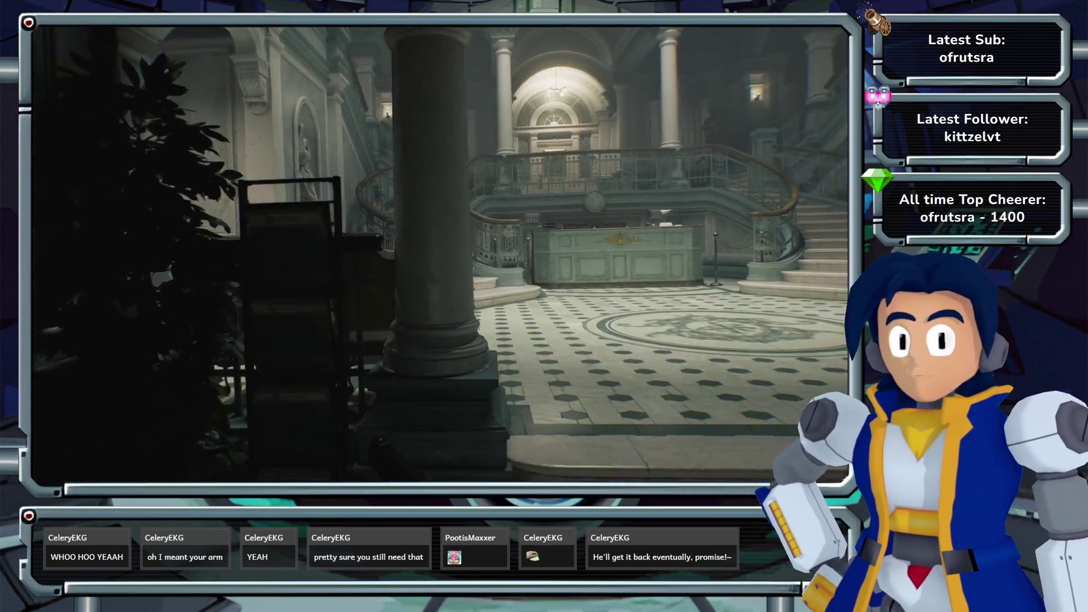
key(w)
key(w)
key(e)
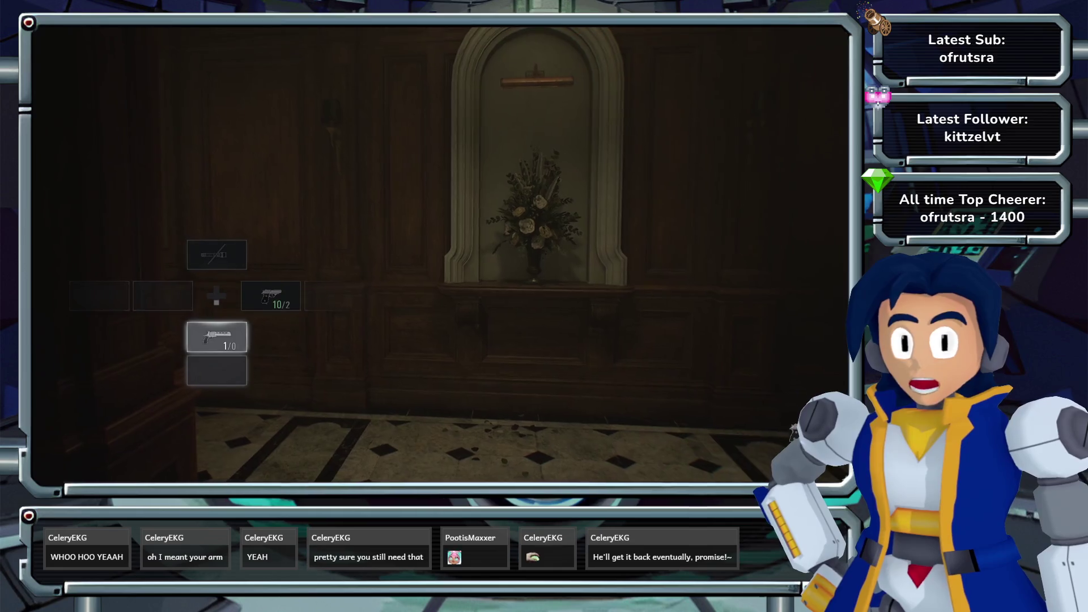
key(w)
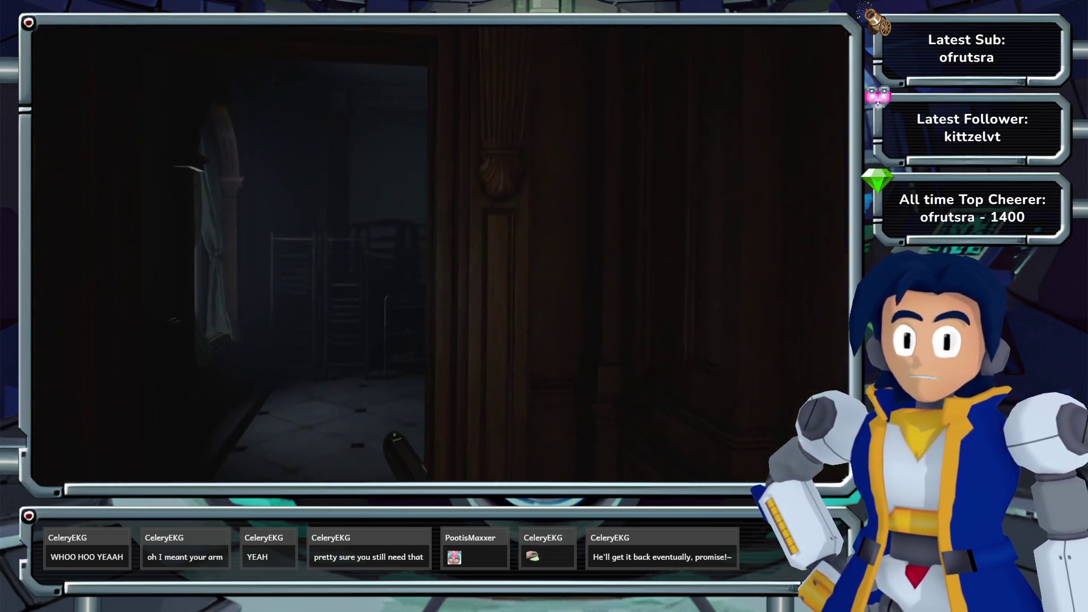
key(s)
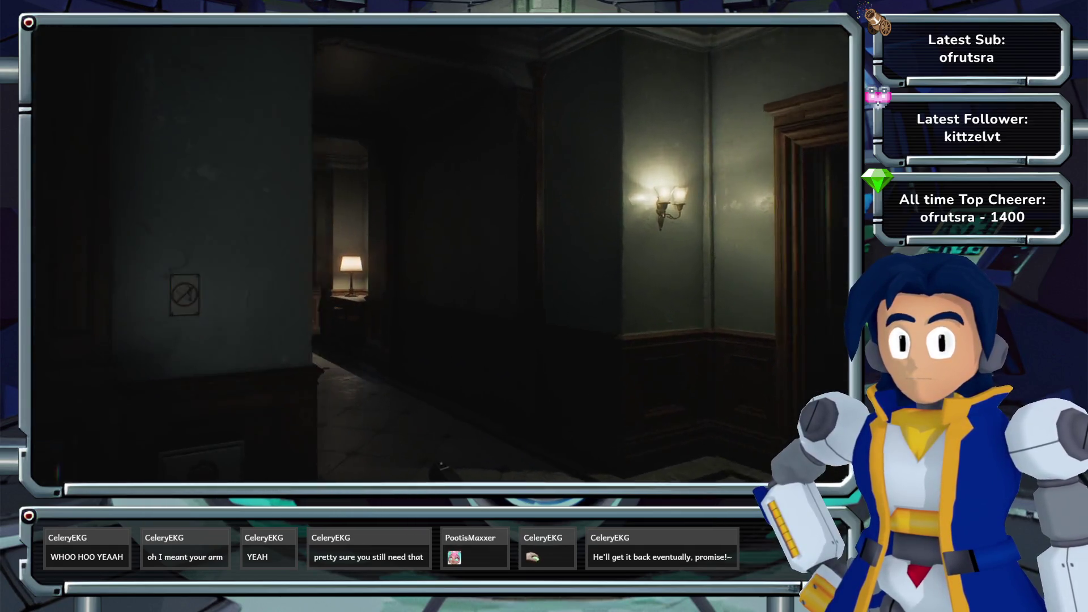
key(w)
key(w)
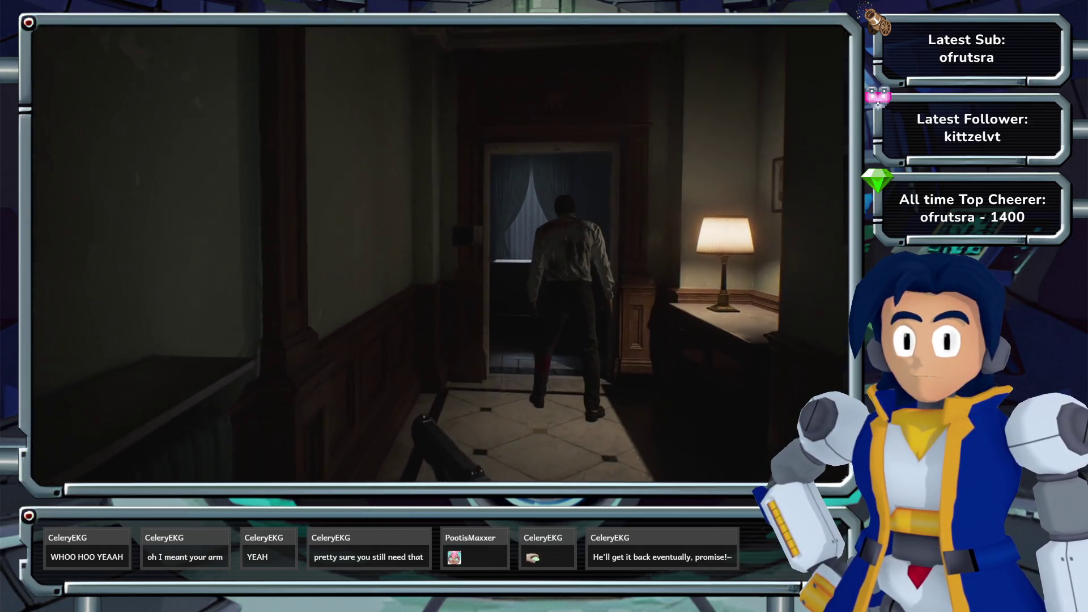
key(w)
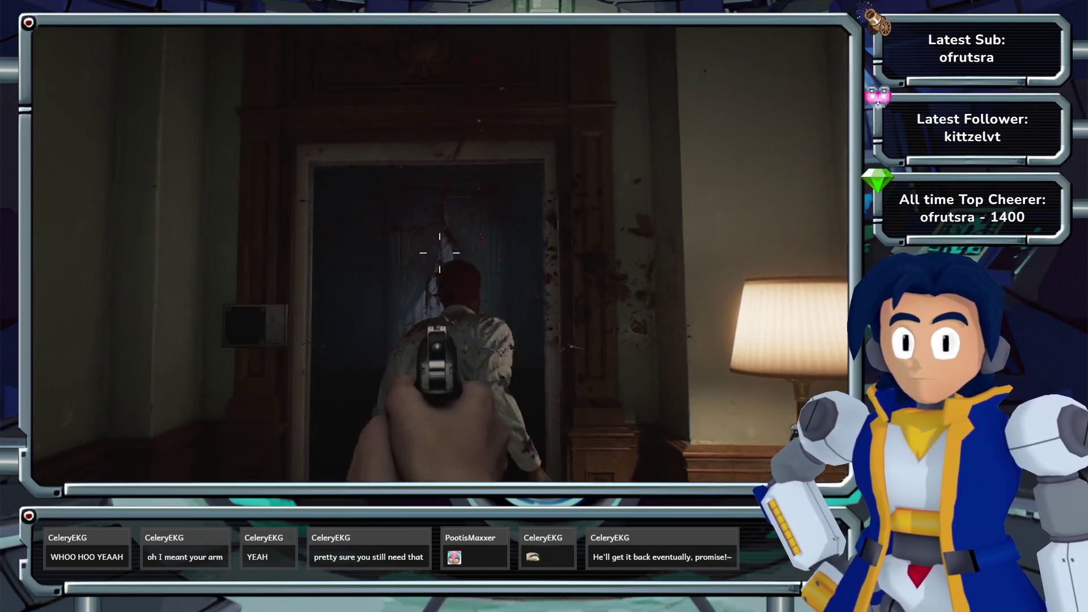
key(w)
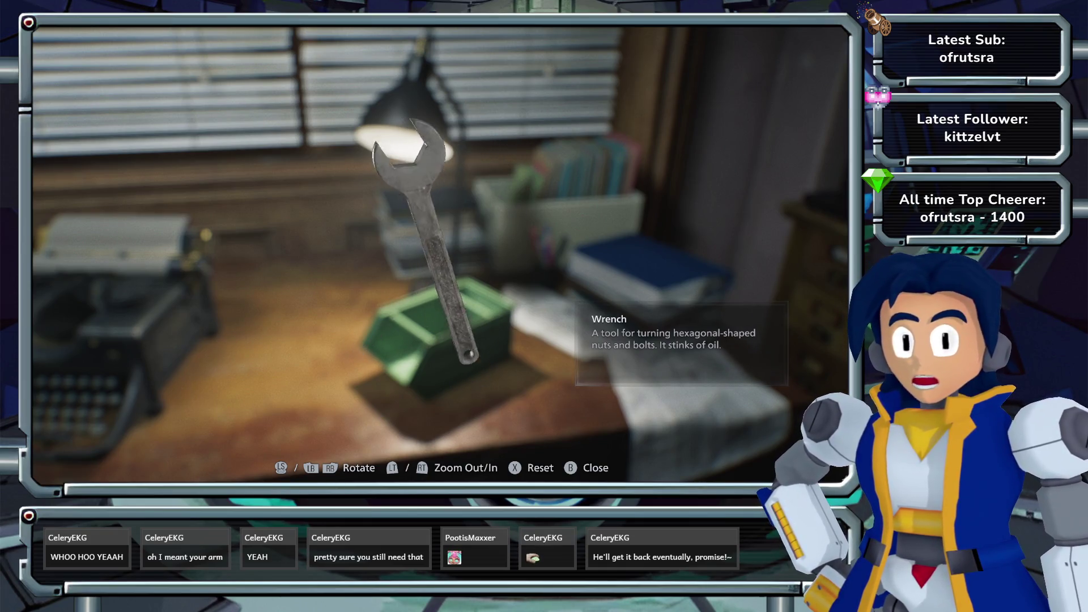
- Finish inspecting the wrench and briefly check the floor map
key(Escape)
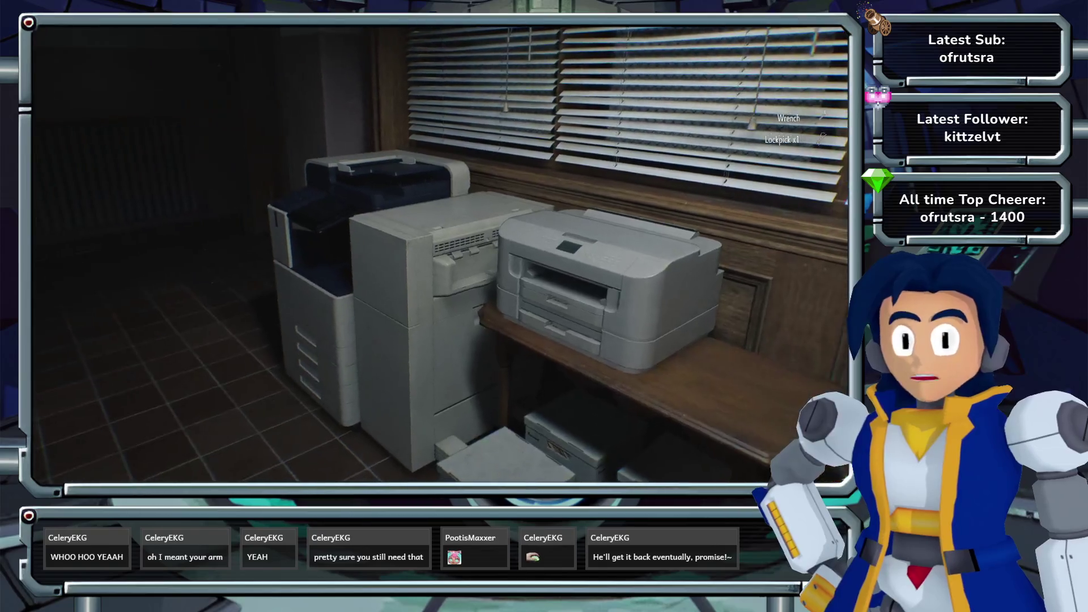
mouse_move(440, 255)
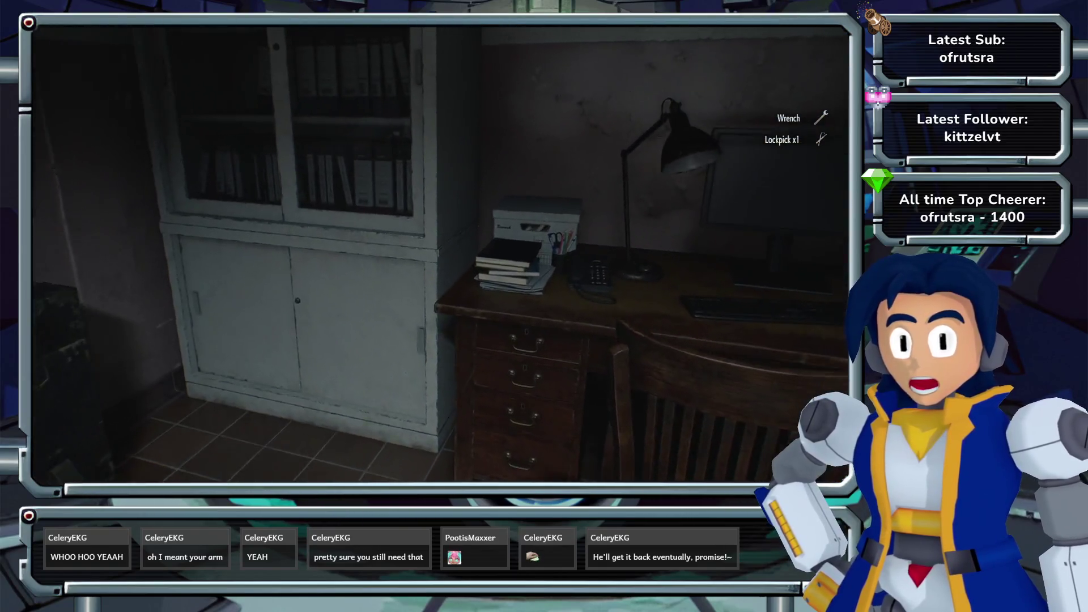
key(m)
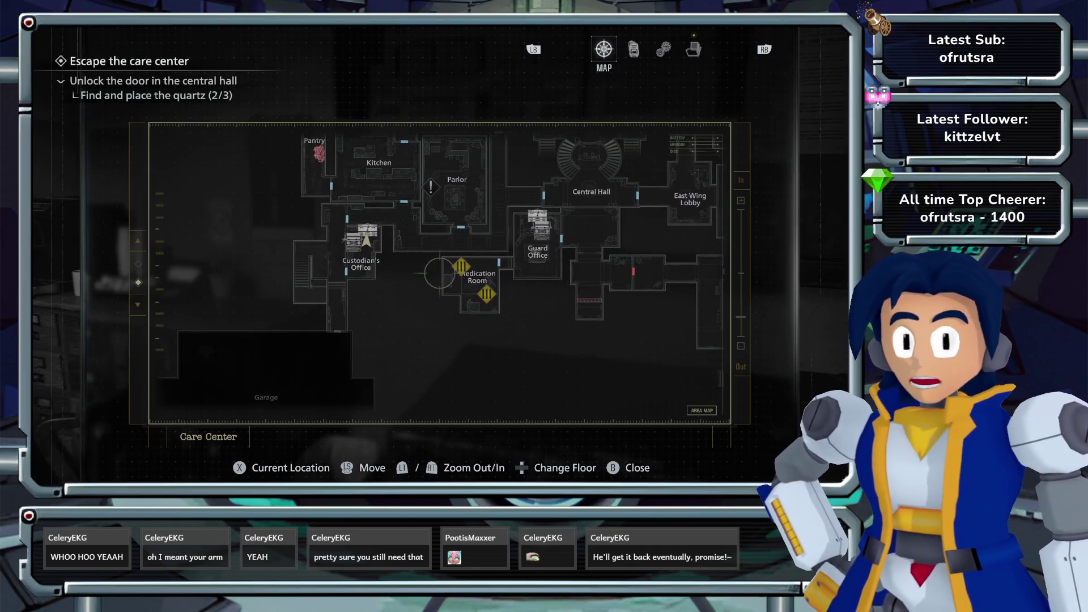
key(Escape)
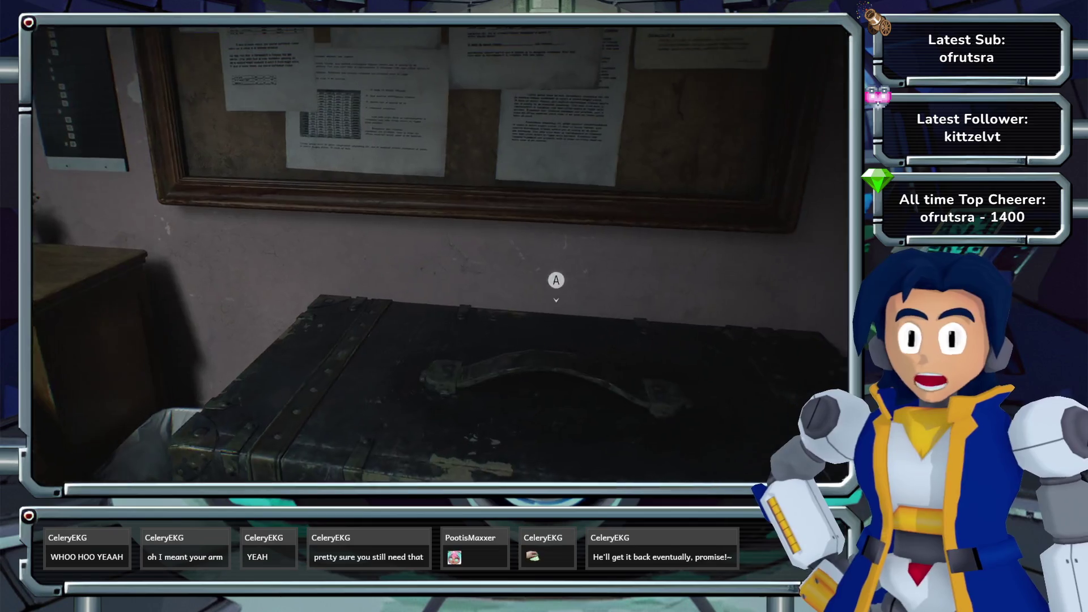
- Store the Green Herb in the trunk's item box
key(f)
click(581, 144)
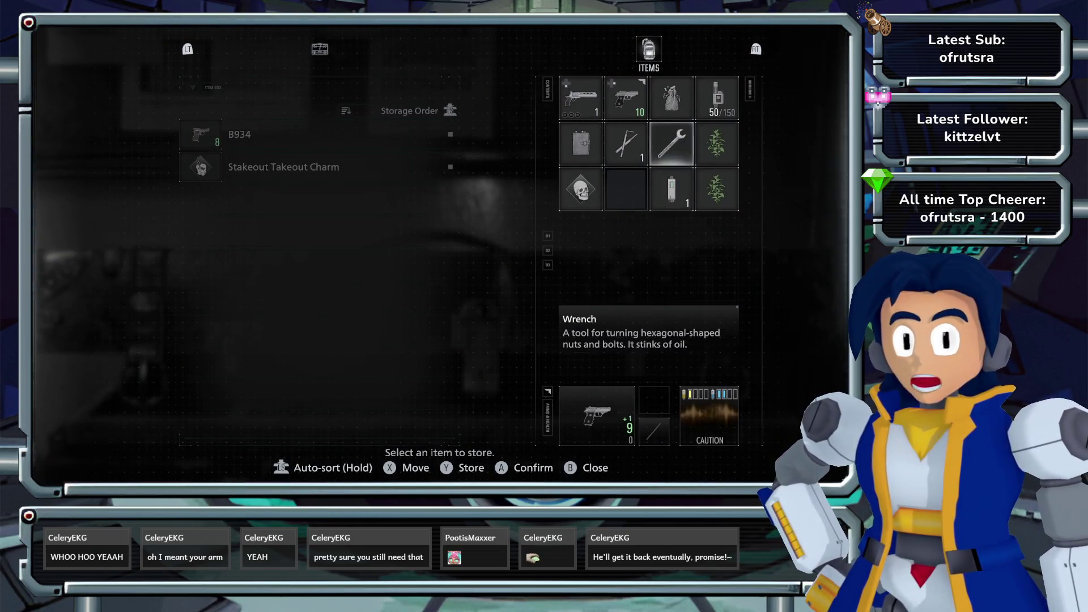
key(Return)
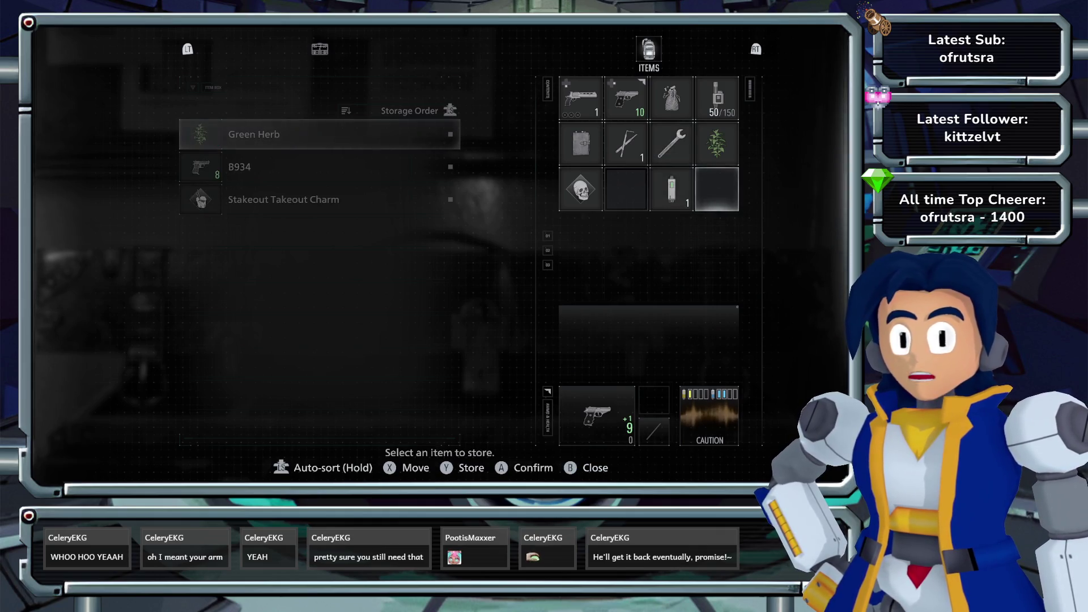
key(Left)
click(626, 144)
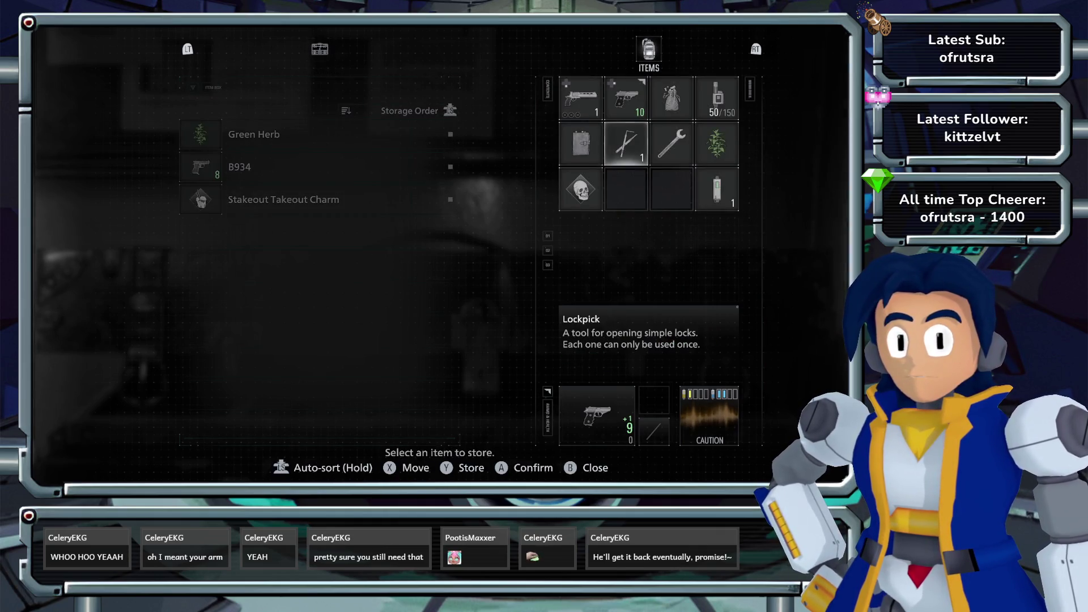
- Craft a Mixed Herb (G+G), then glance at the care center map again
key(Escape)
key(Tab)
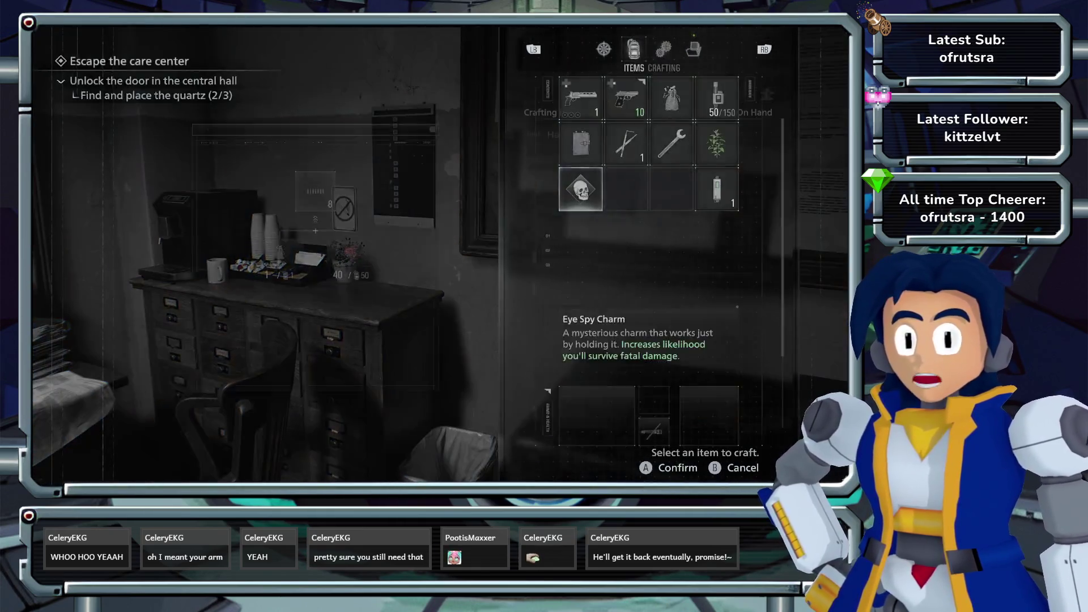
click(626, 165)
key(Escape)
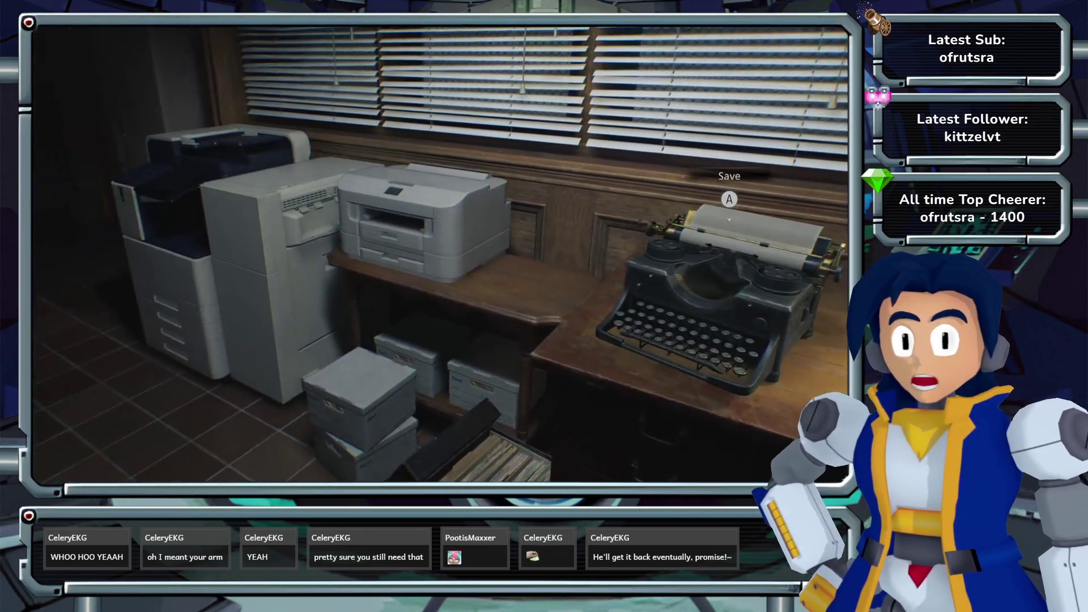
key(m)
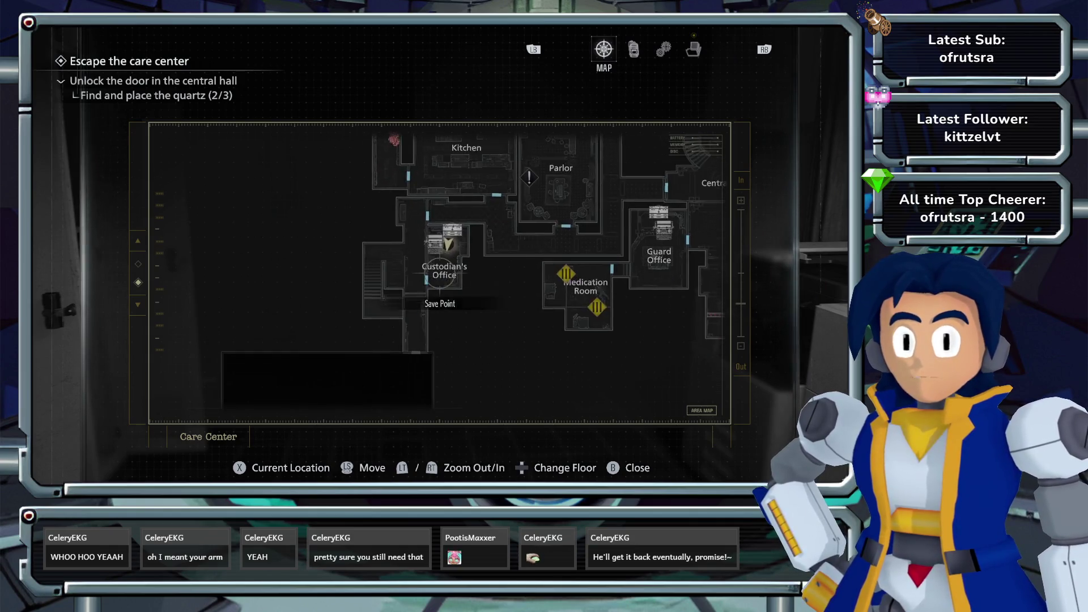
key(Escape)
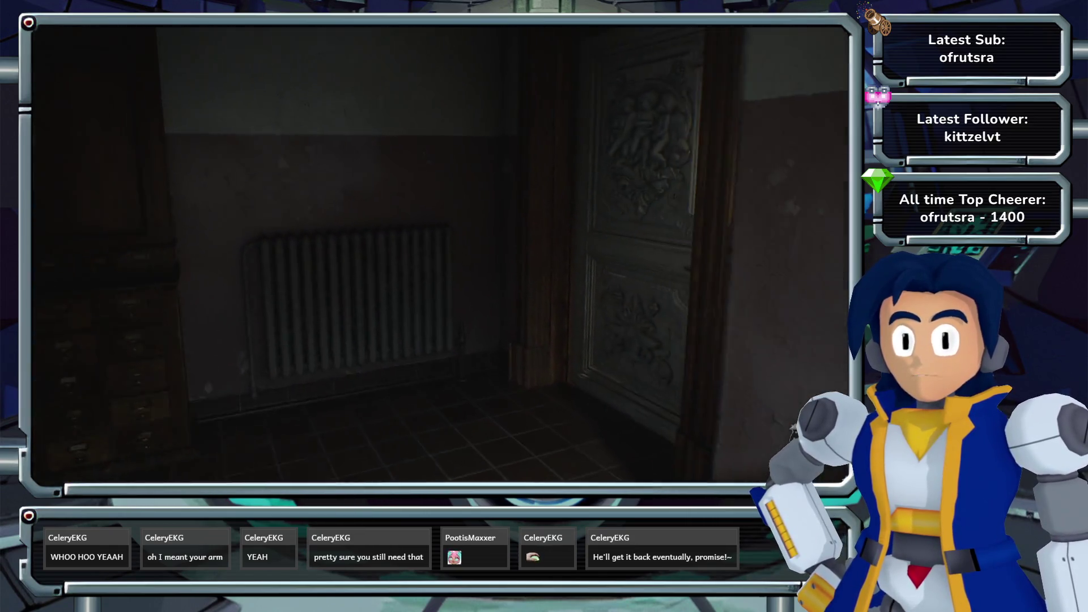
- Ready the pistol, walk the brick basement corridor into the tire room, and pause
key(1)
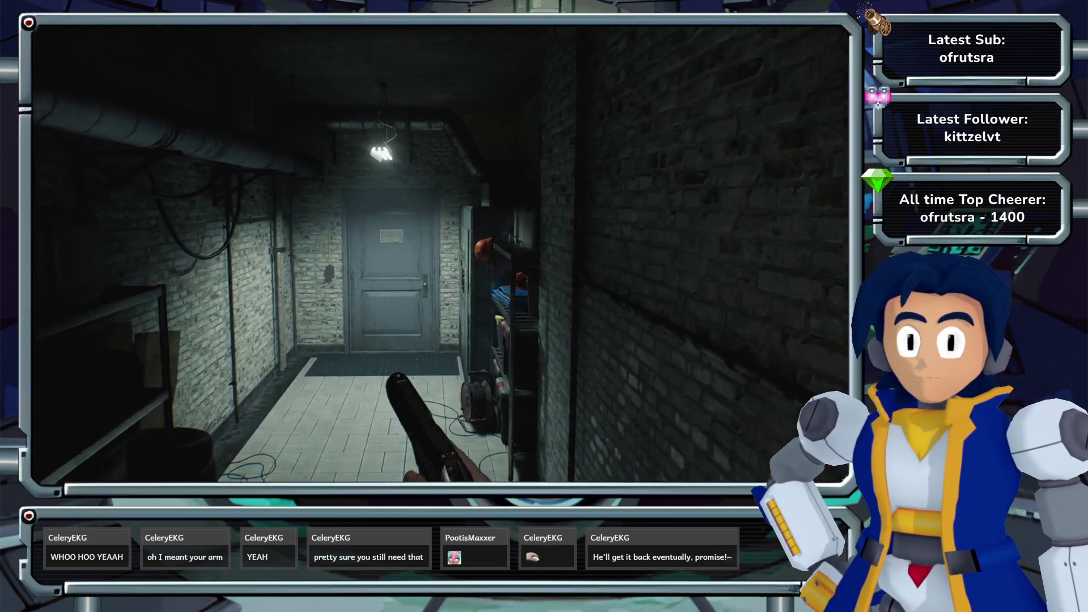
key(w)
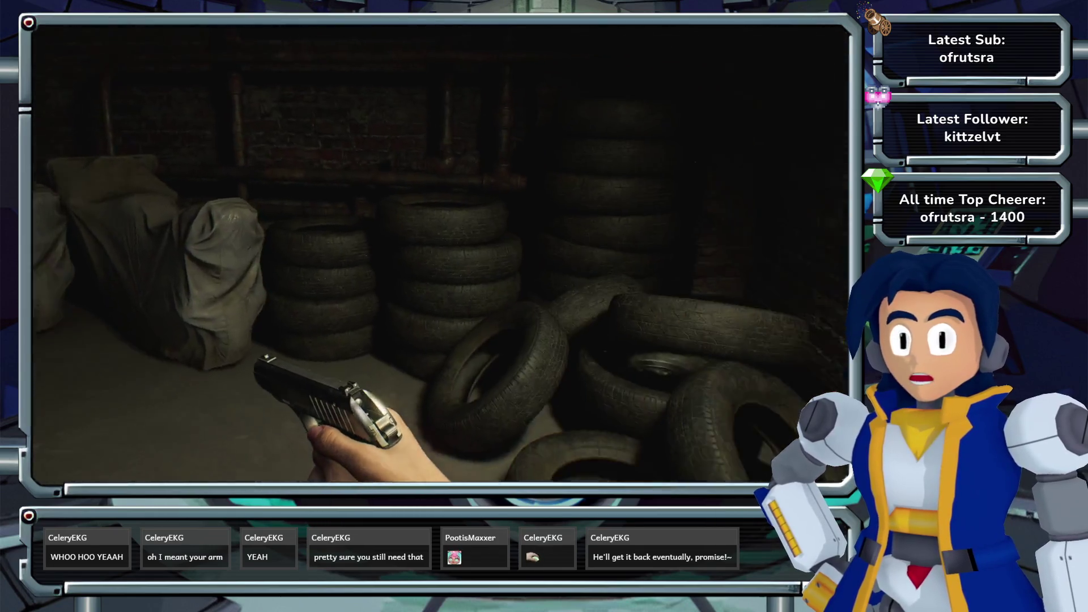
key(Escape)
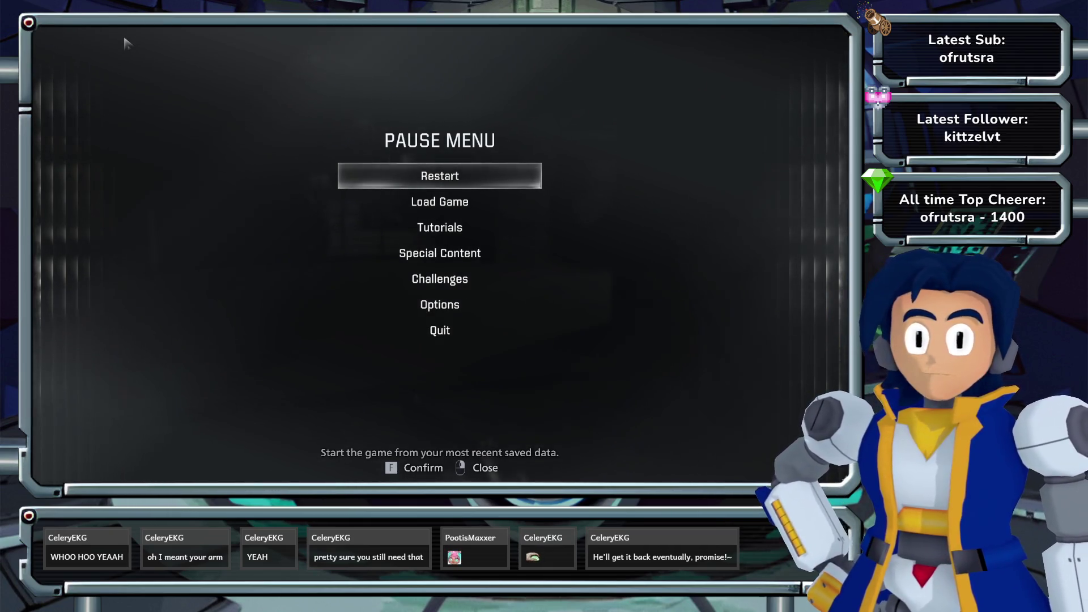
- Unpause and walk through the misty alley past the roadworks barriers to the parked car and crates
key(Escape)
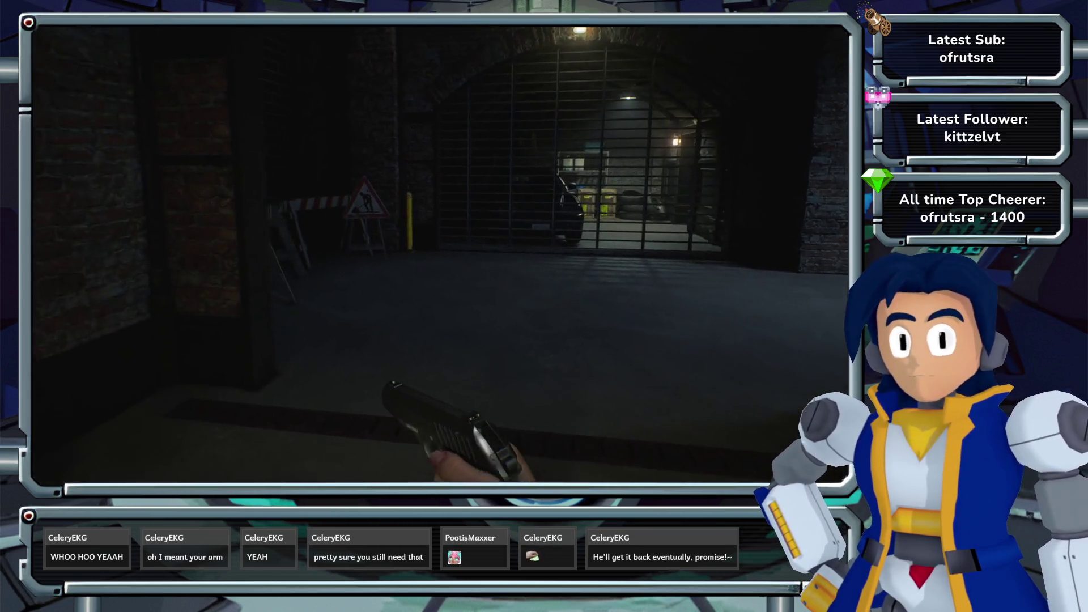
key(w)
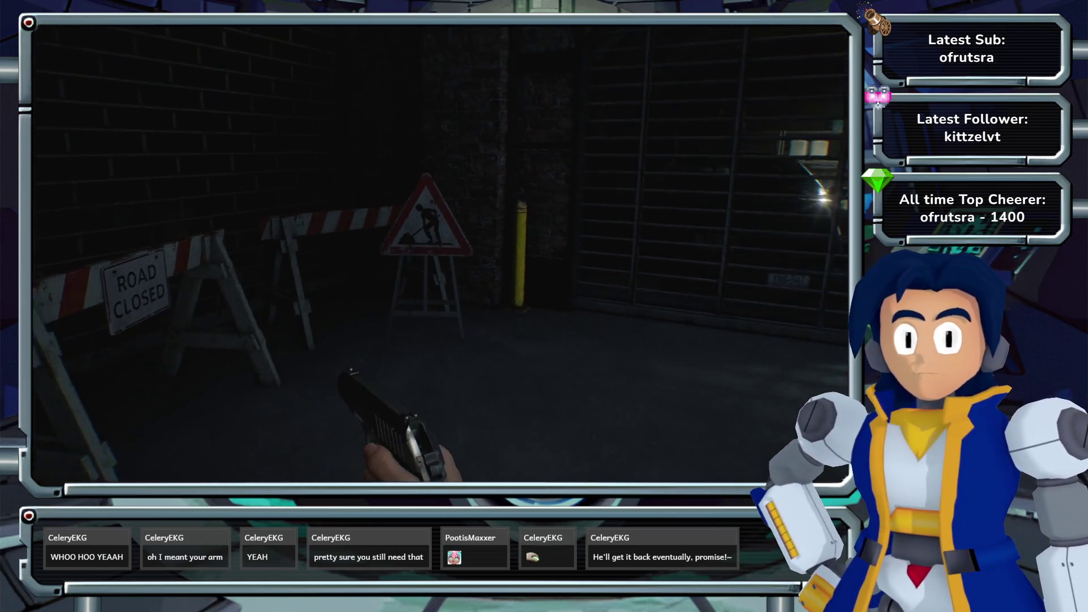
key(w)
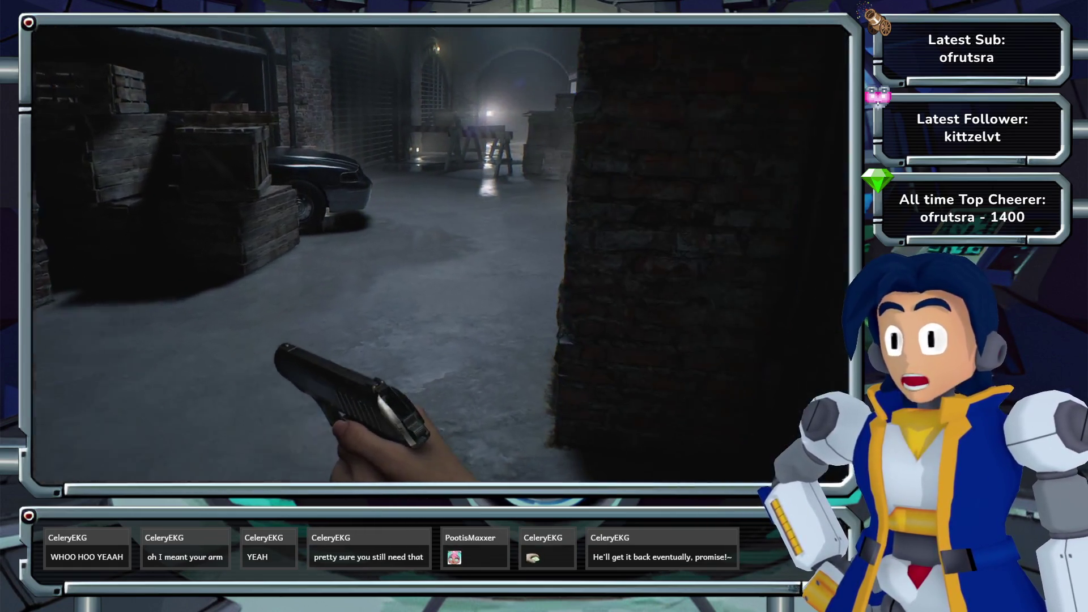
key(w)
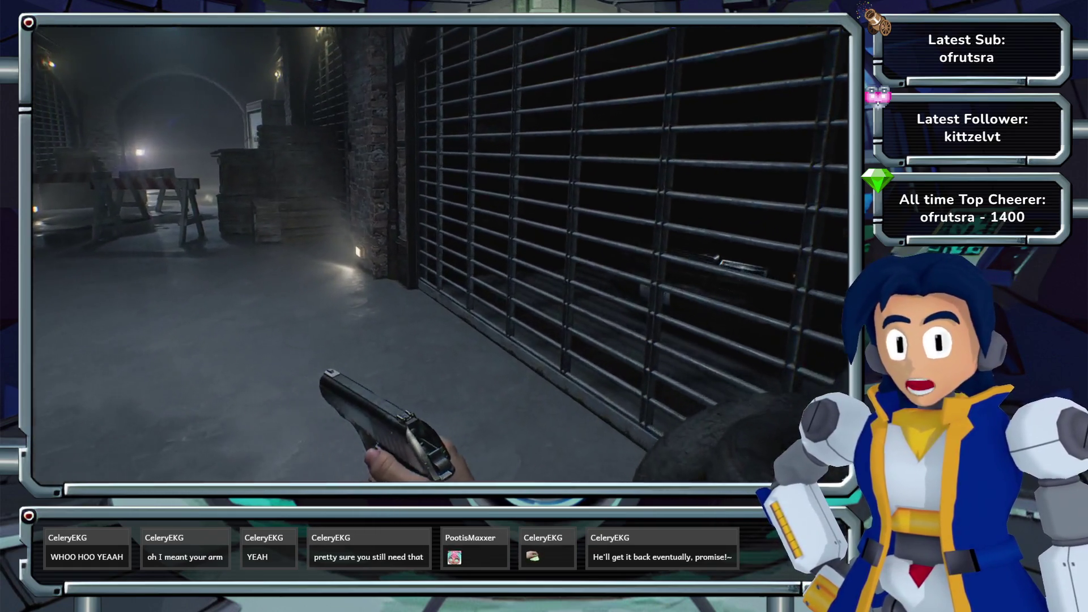
key(w)
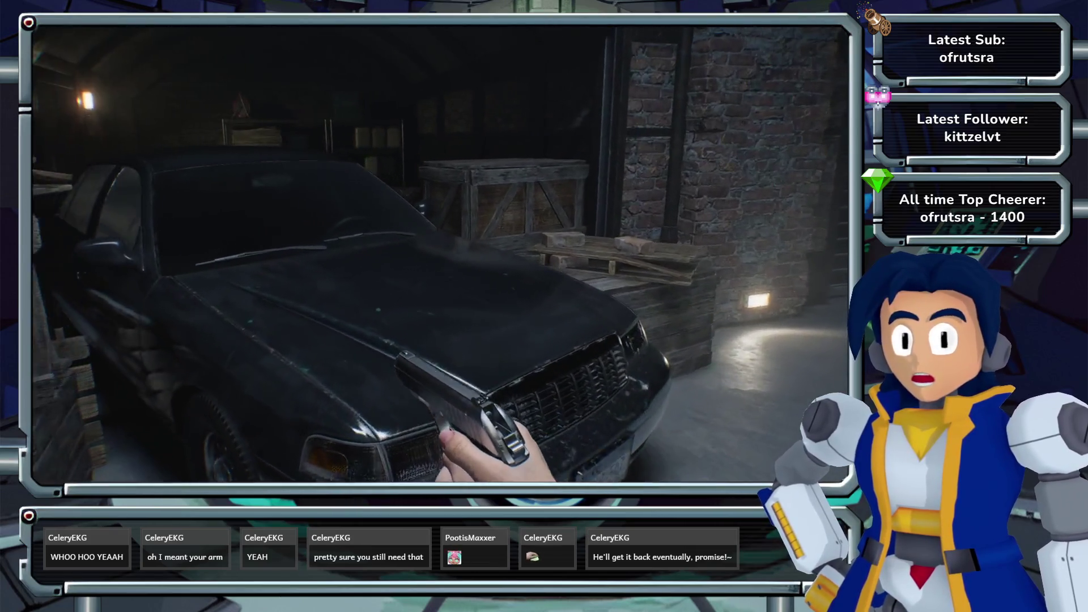
key(w)
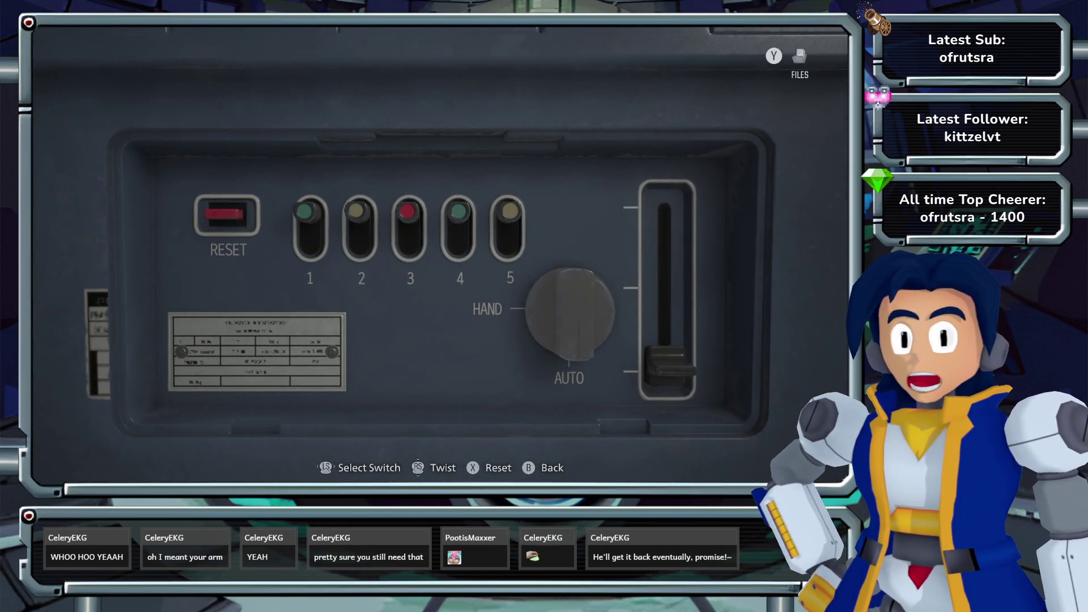
- Read the 'Unlocking the Organ Transport Box' file, then return to the switch panel
key(y)
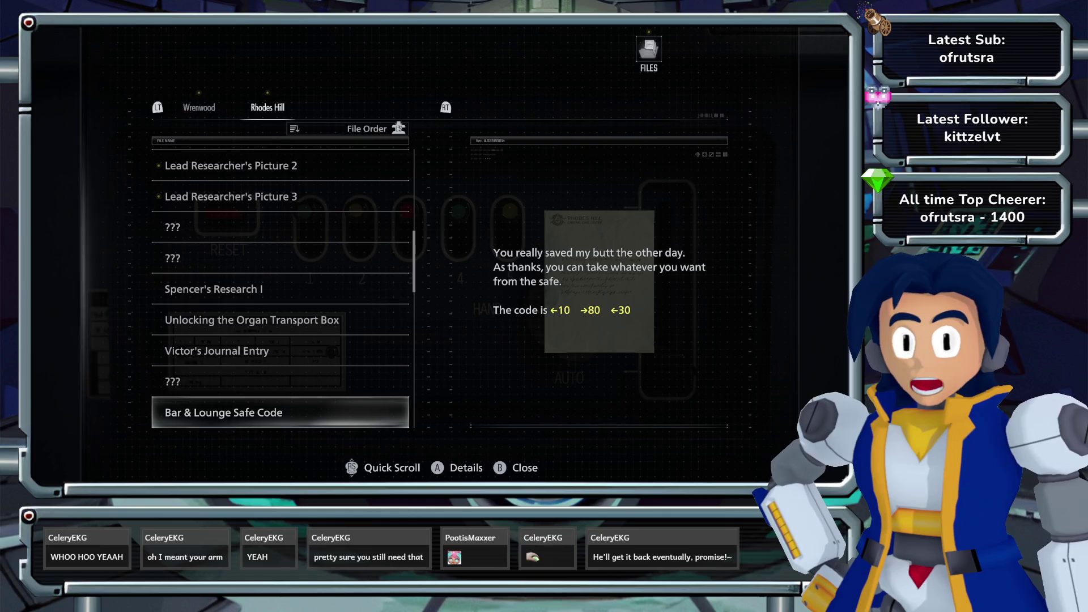
key(Down)
key(Up)
key(Up)
key(Up)
key(Up)
key(Return)
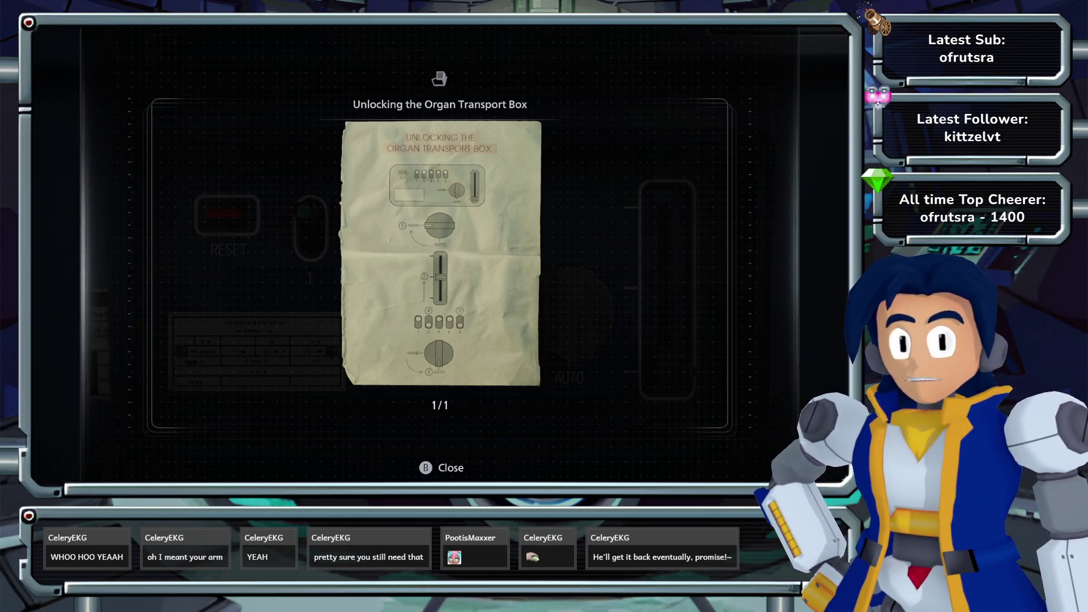
key(Escape)
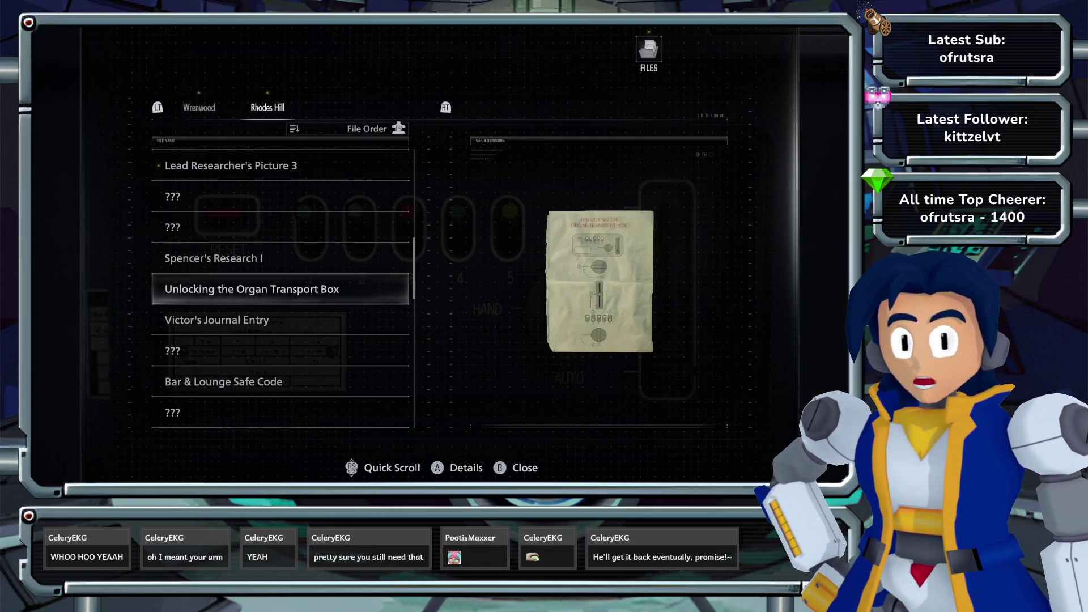
key(Escape)
- Turn the box's dial to HAND and flip switch 2 down
key(Return)
key(Right)
key(Left)
key(q)
key(Left)
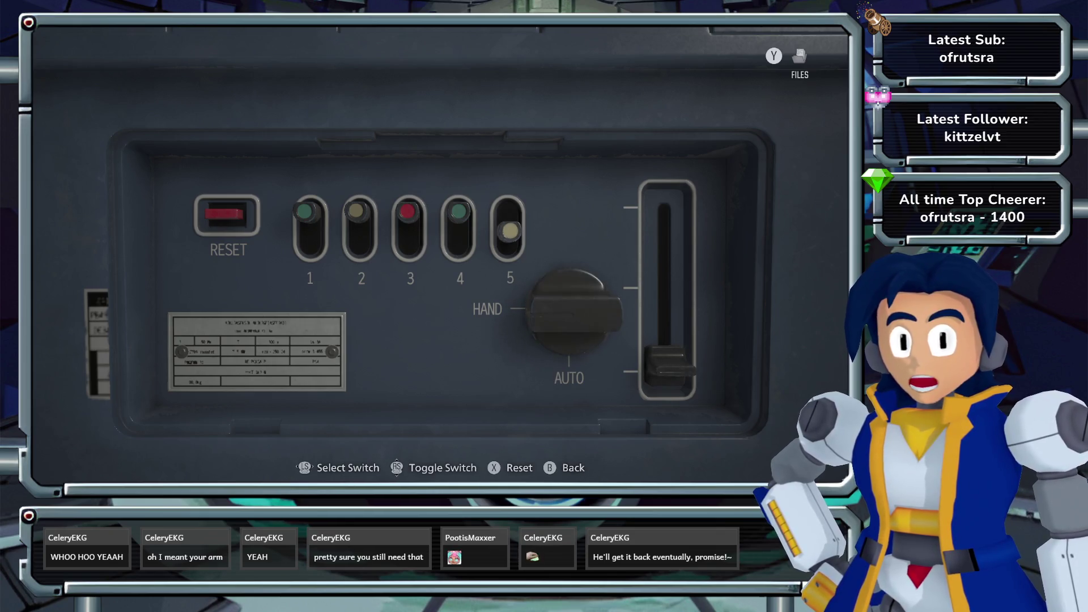
key(Return)
key(Left)
key(Left)
key(Left)
key(Right)
key(Return)
- Flip switch 5 down, raise the slider to middle, twist the dial open and take the Artificial Lungs
key(Right)
key(Right)
key(Right)
key(Return)
key(Right)
key(Right)
key(Up)
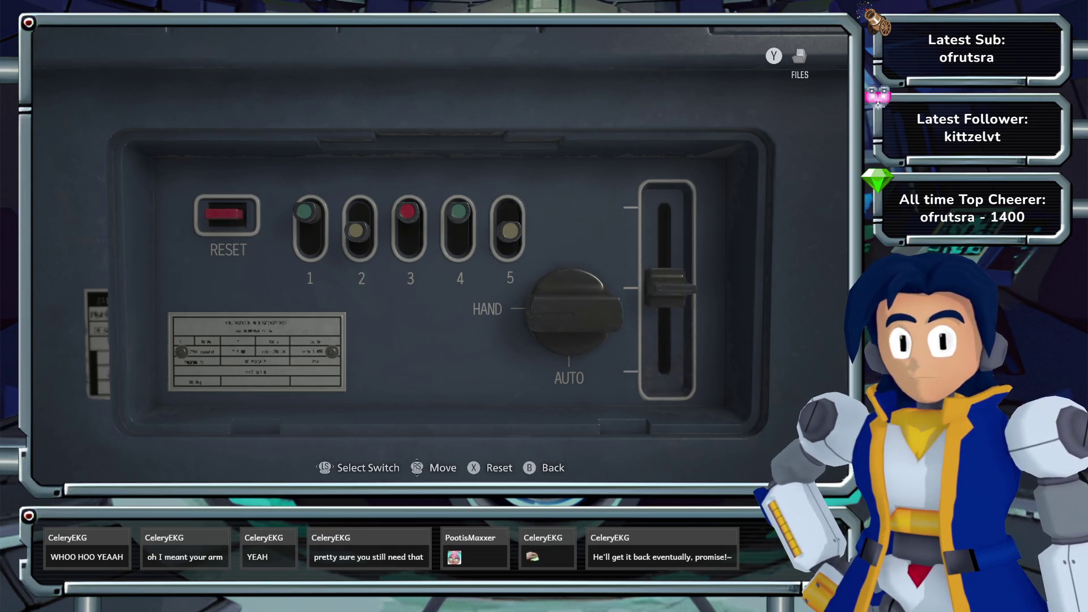
key(Left)
key(Return)
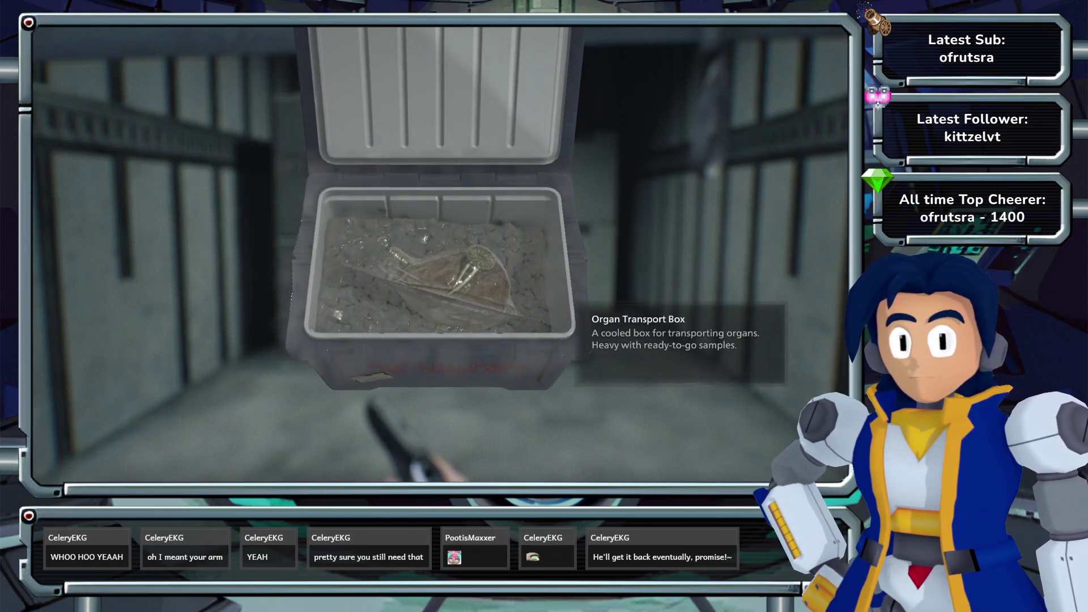
key(Return)
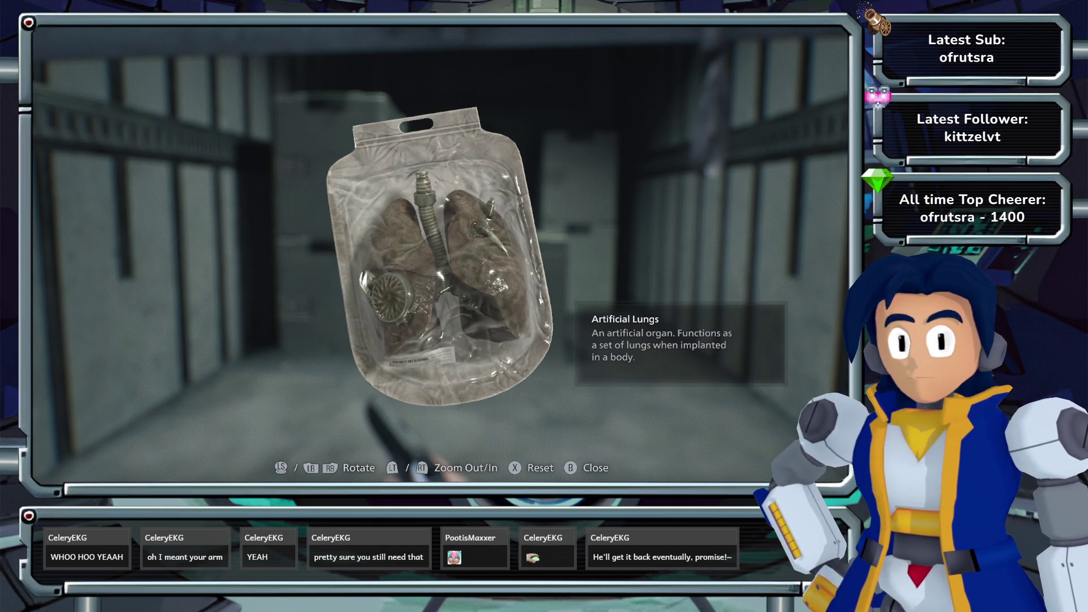
key(Escape)
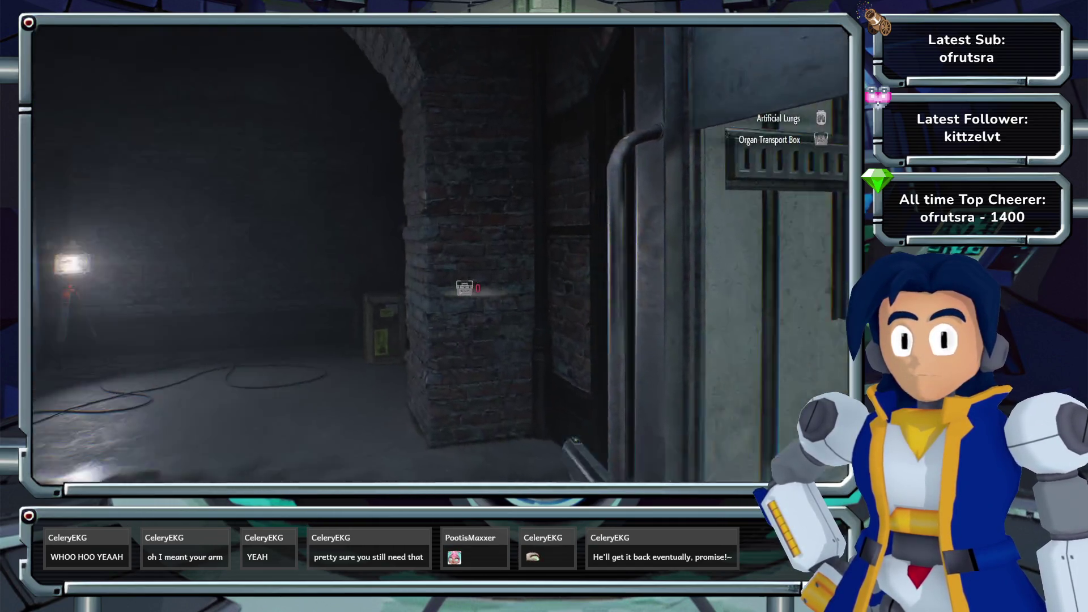
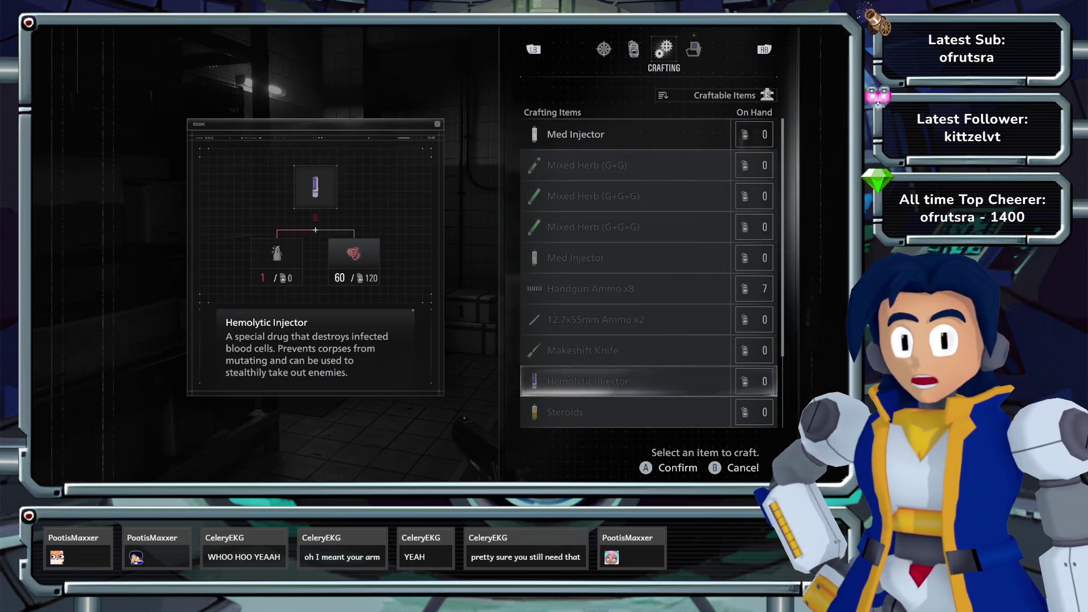
- Leave crafting, enter the kitchen, shoot the enemy three times with the pistol, then pause
key(Escape)
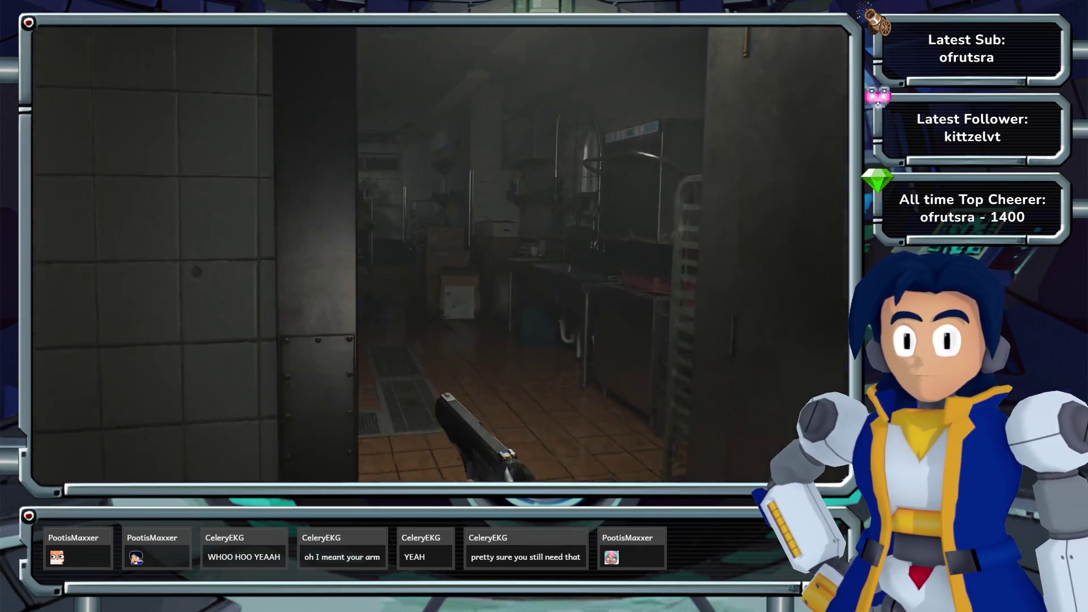
key(w)
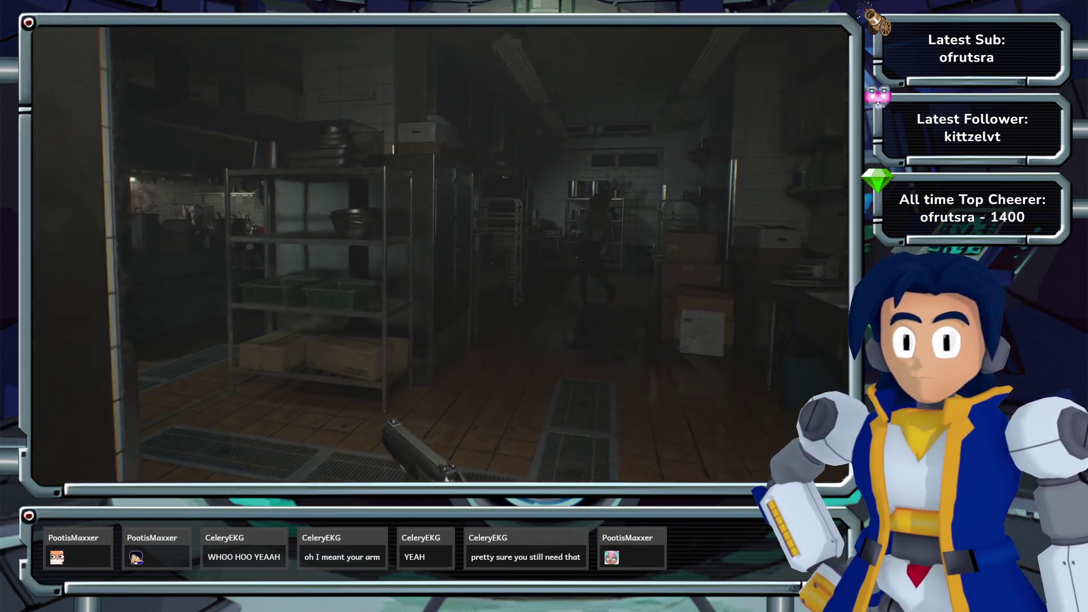
right_click(439, 252)
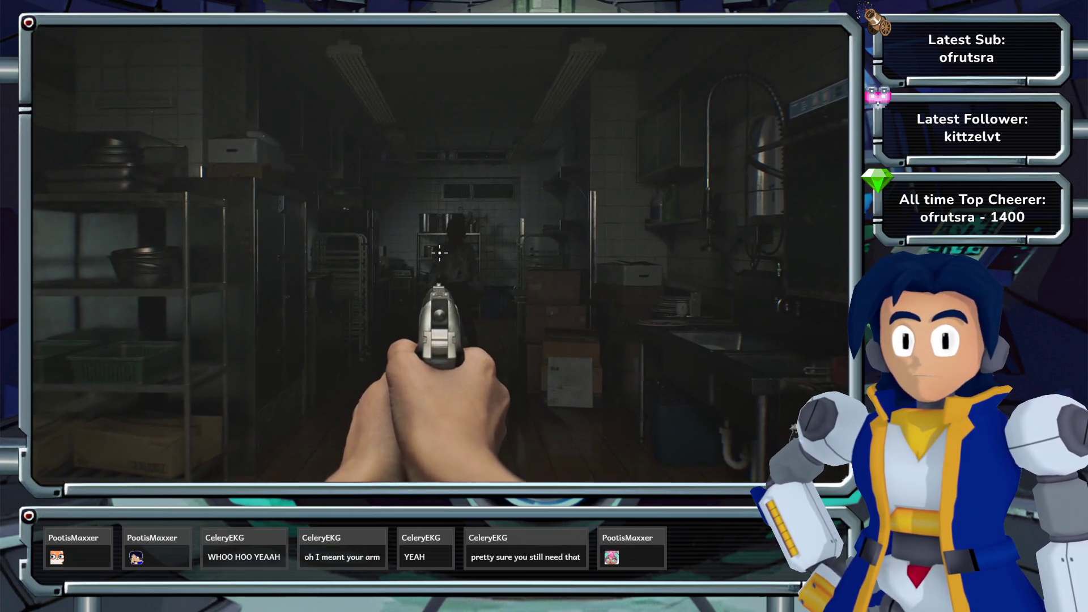
click(439, 252)
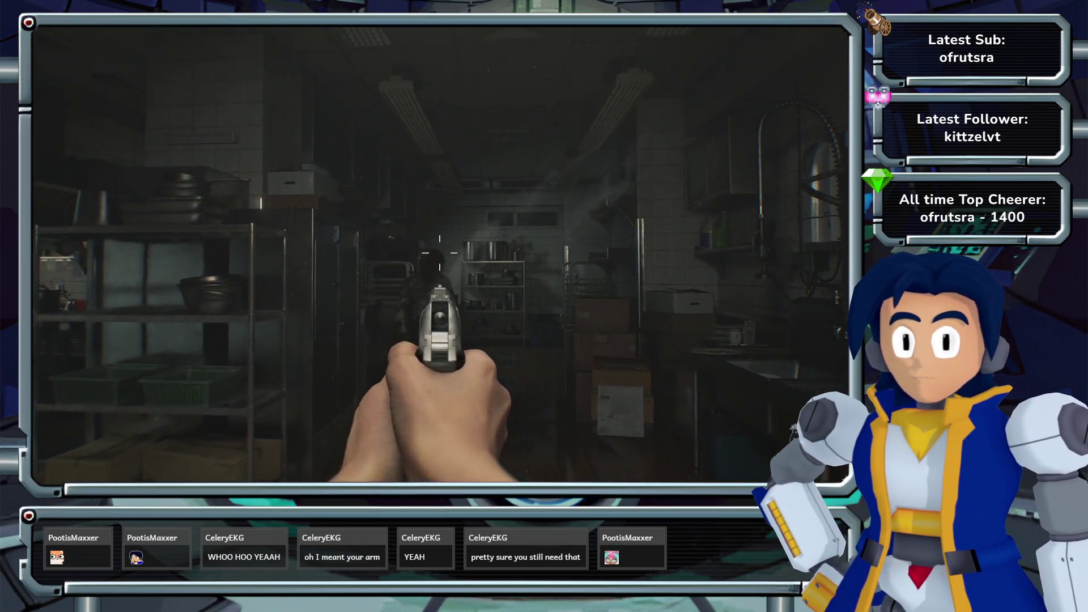
click(440, 252)
click(439, 252)
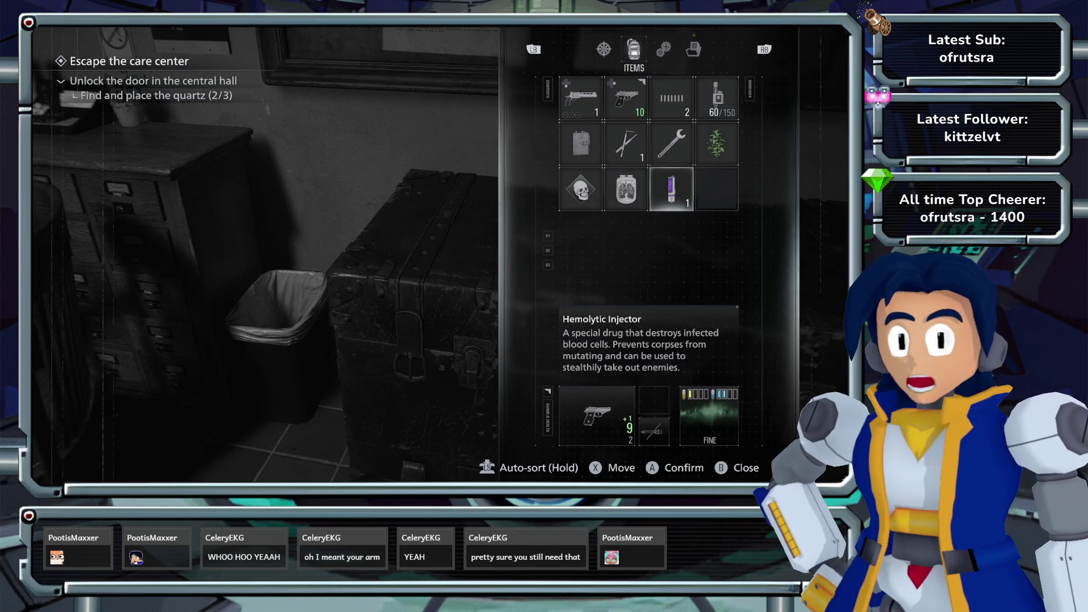
key(Escape)
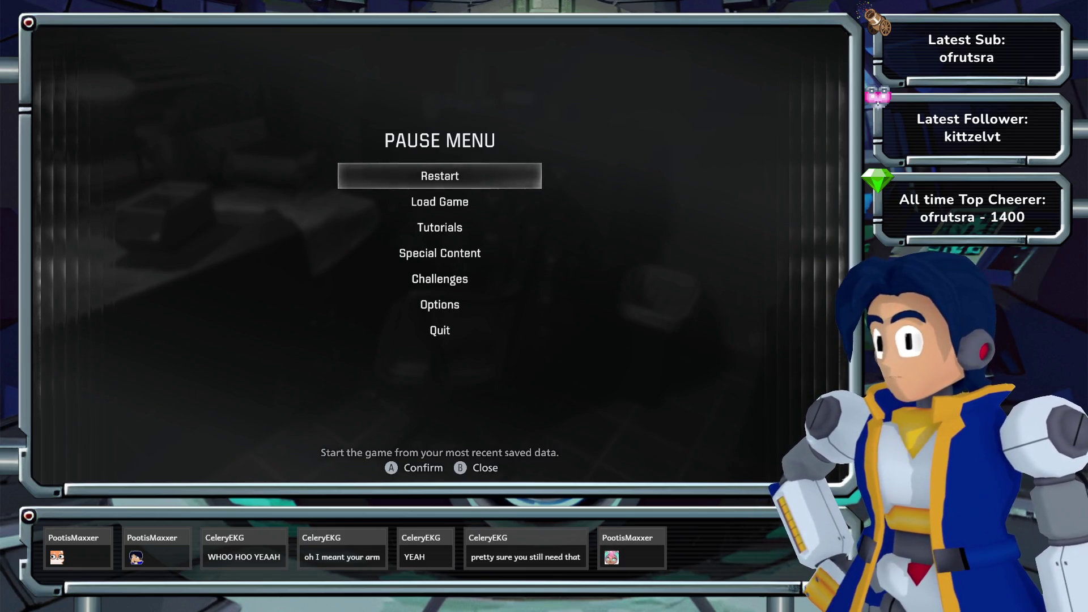
- Close the pause menu and resume play
key(Escape)
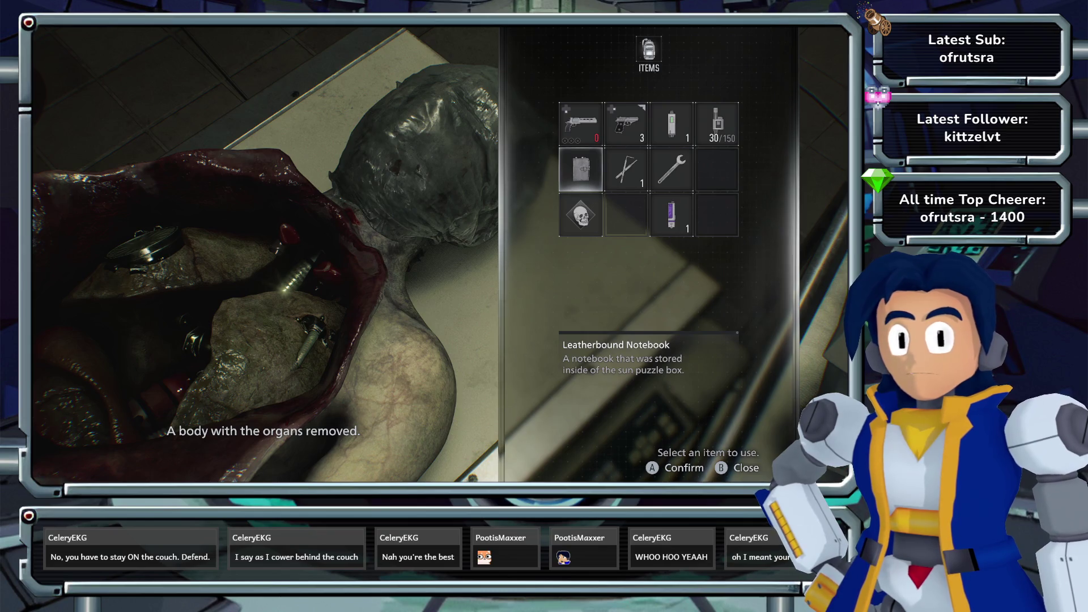
- Try using the revolver on the organless corpse, then stop examining it
key(Up)
key(Return)
key(Escape)
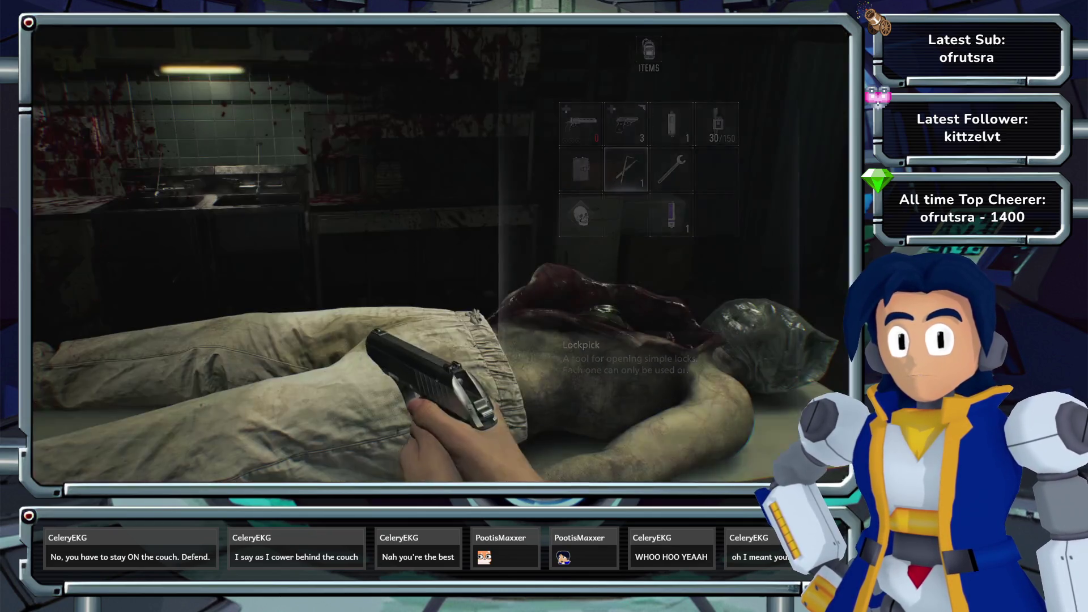
- Inspect the computer monitor showing the removed heart, then bring up the care center map
key(Return)
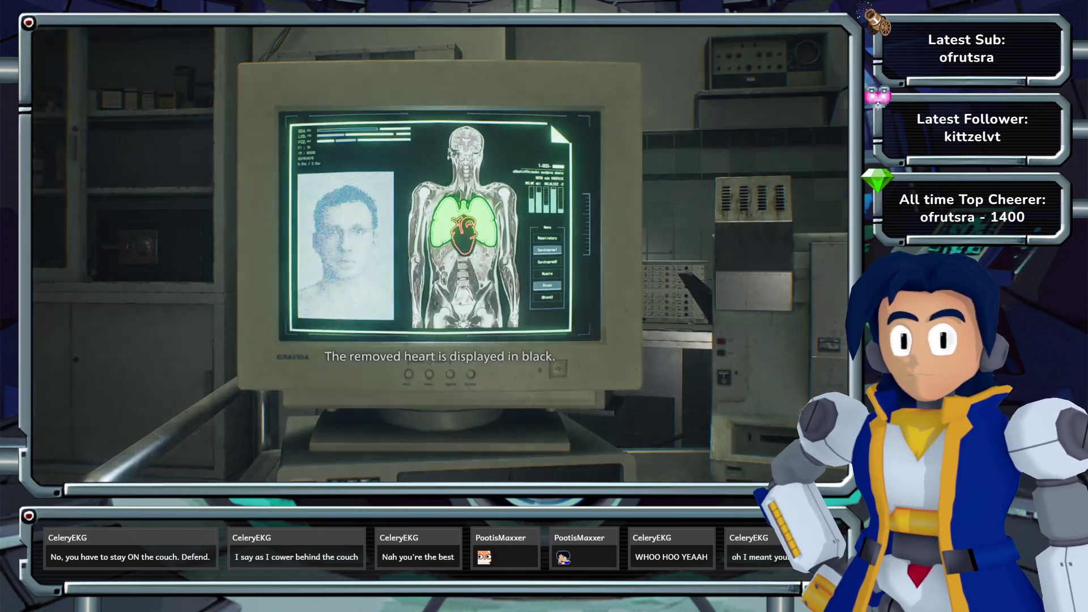
key(Escape)
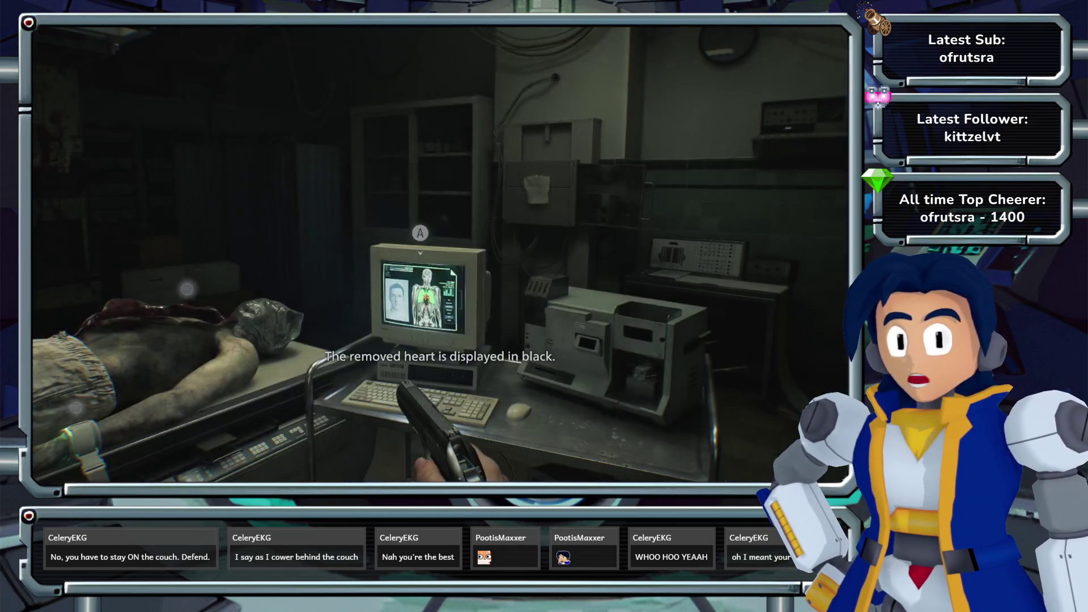
key(m)
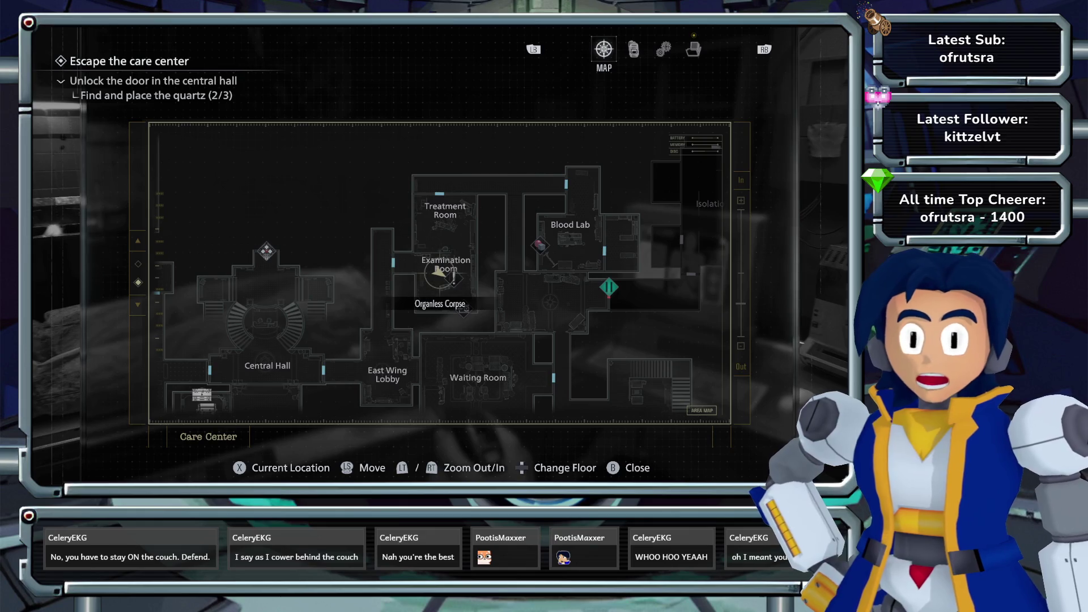
- Pan the map across the Examination Room, Blood Lab, Kitchen, Garage, Cold Storage and Central Hall
key(s)
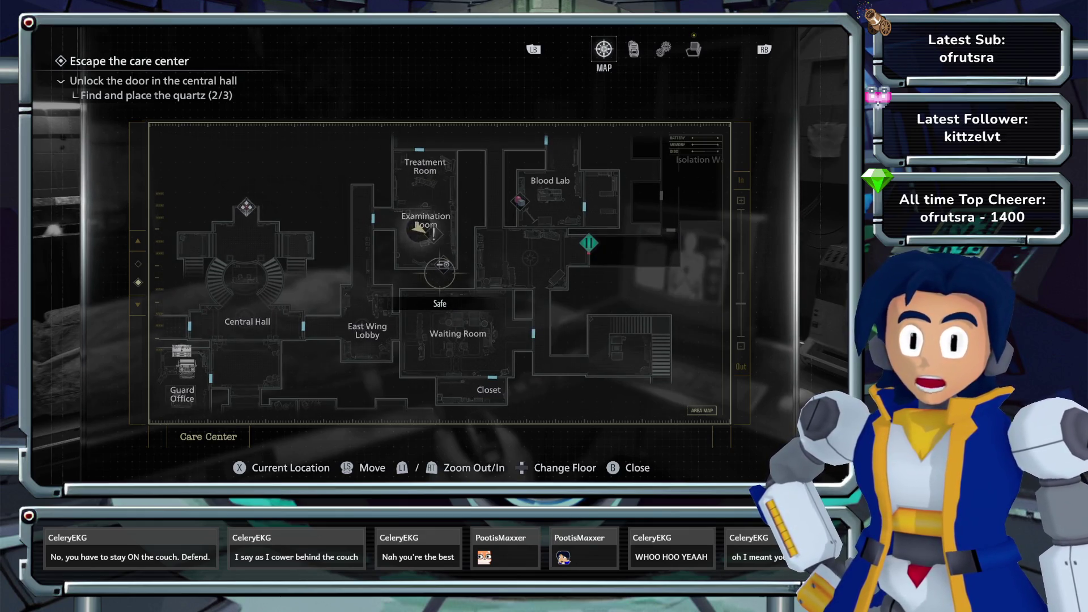
key(d)
key(w)
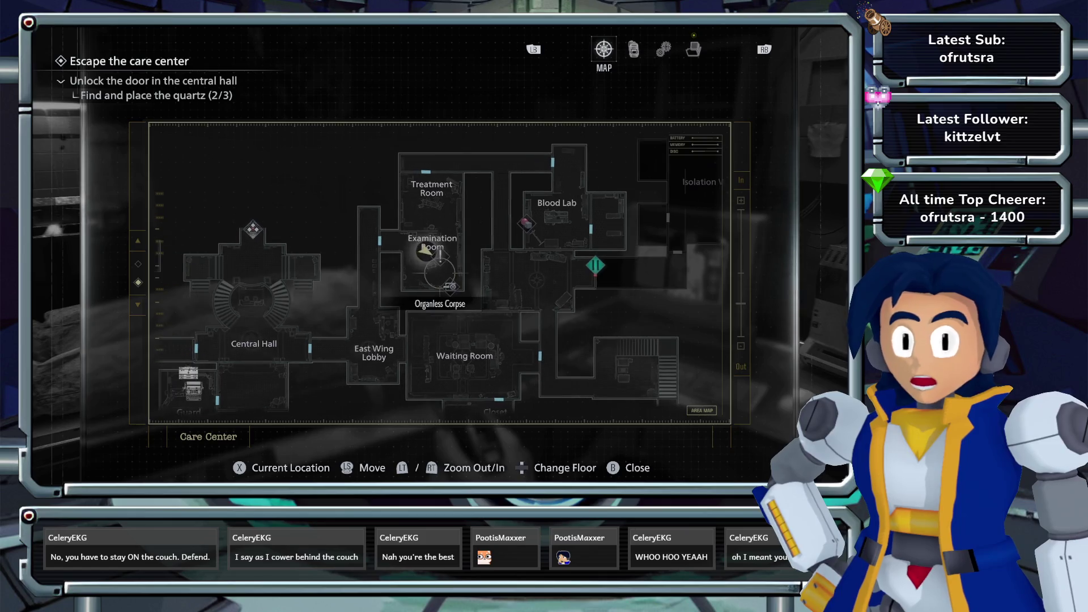
key(s)
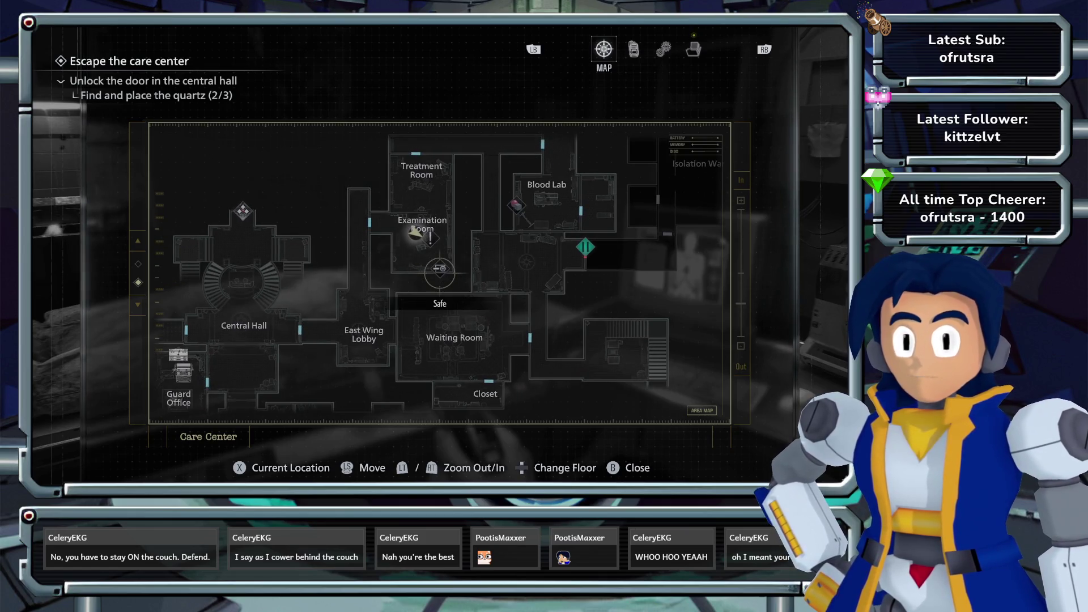
scroll(439, 273, down, 2)
scroll(440, 272, up, 1)
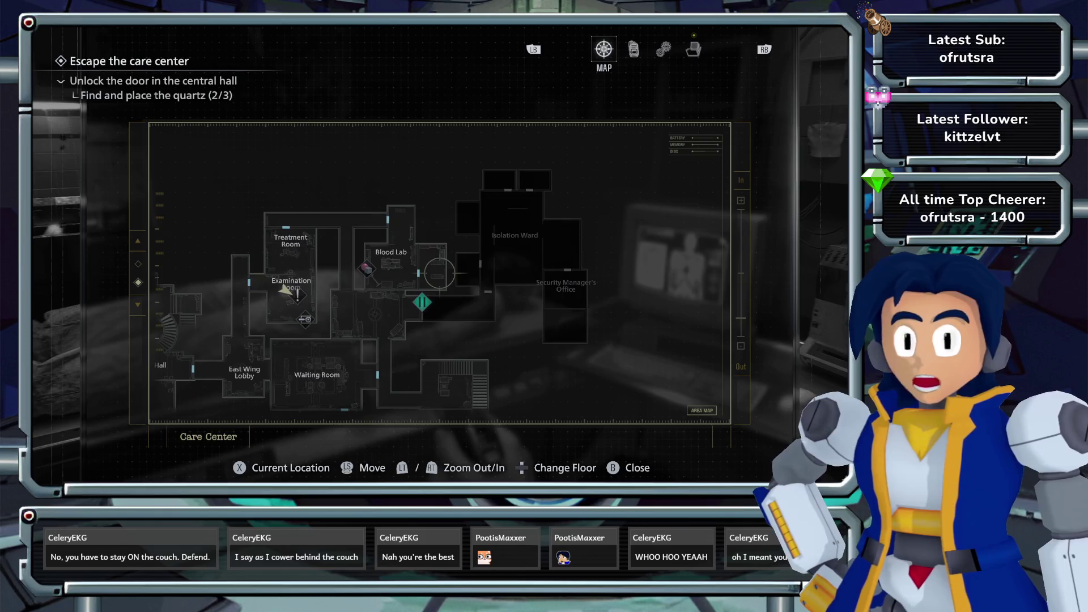
key(w)
key(s)
key(a)
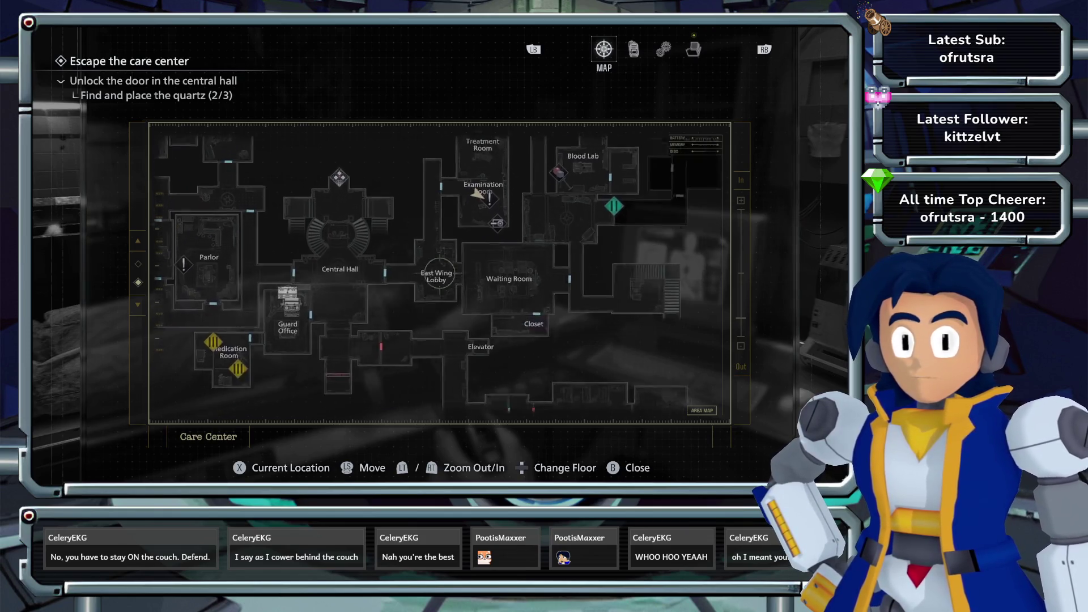
key(a)
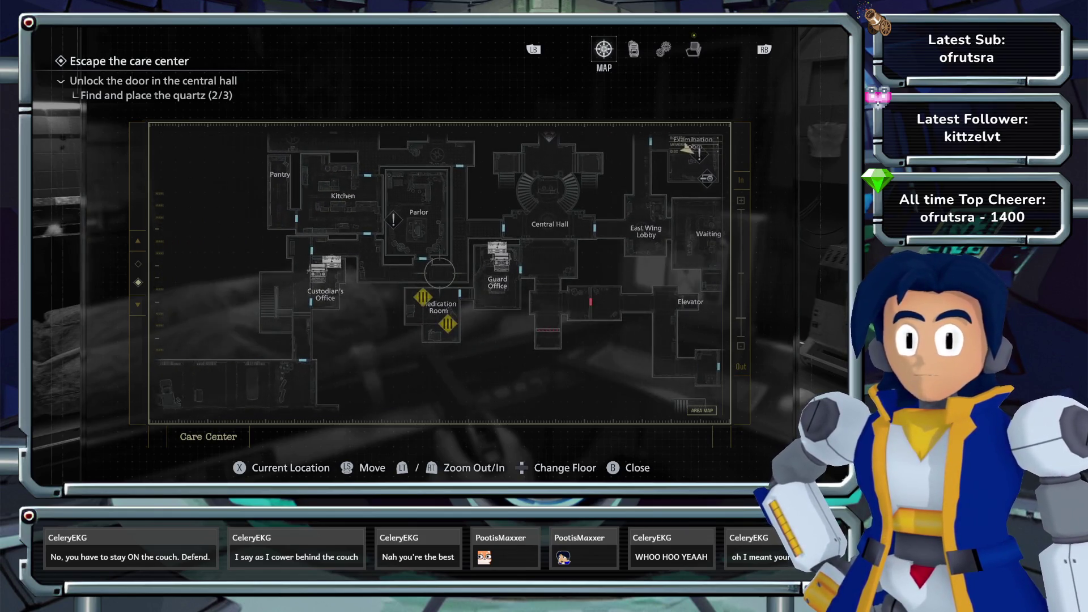
key(w)
key(w)
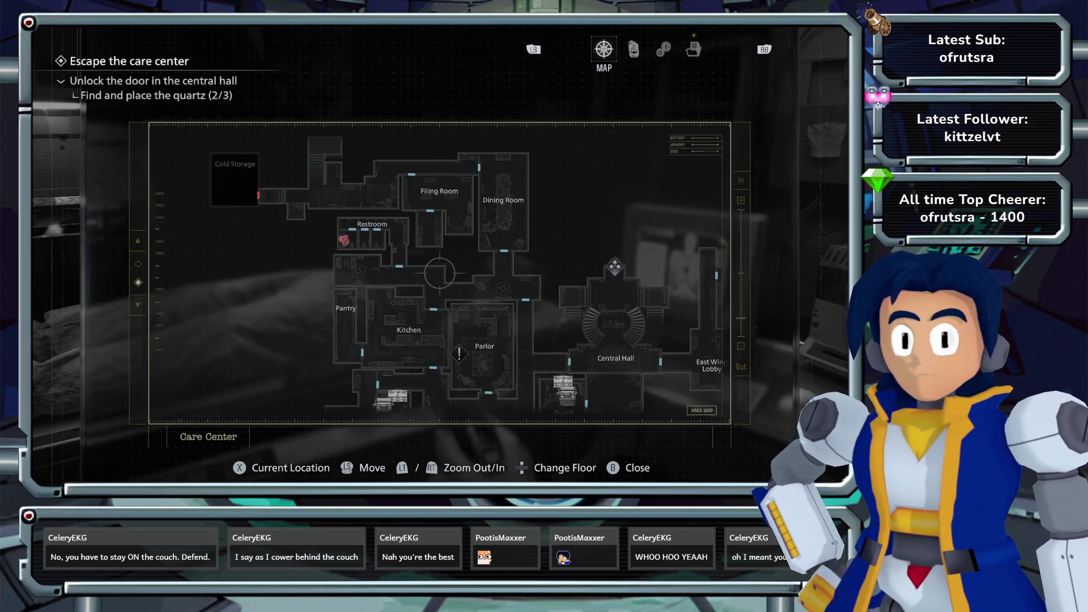
key(s)
key(a)
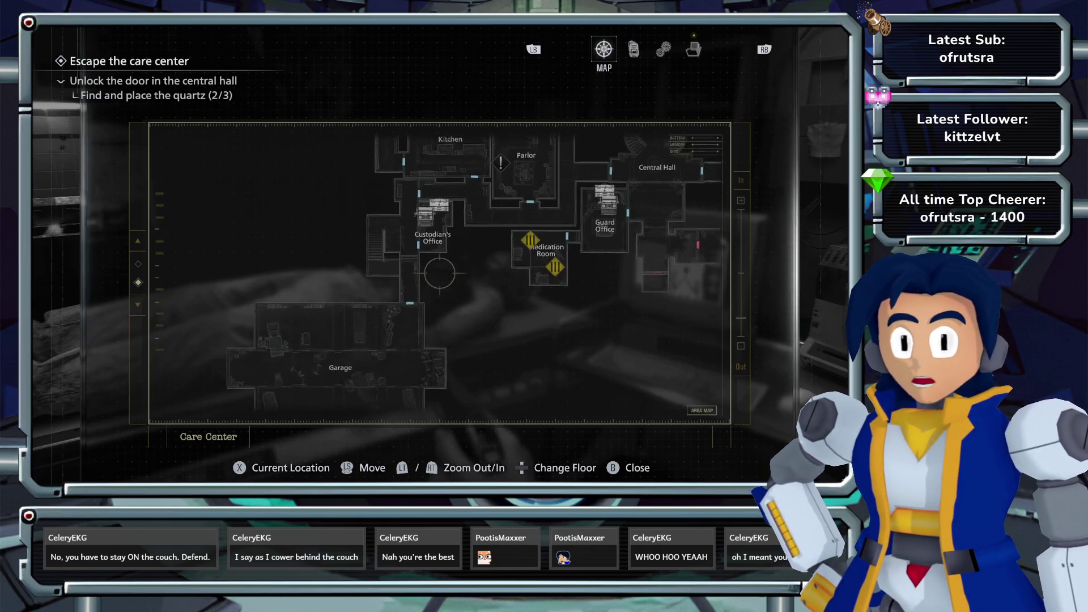
key(w)
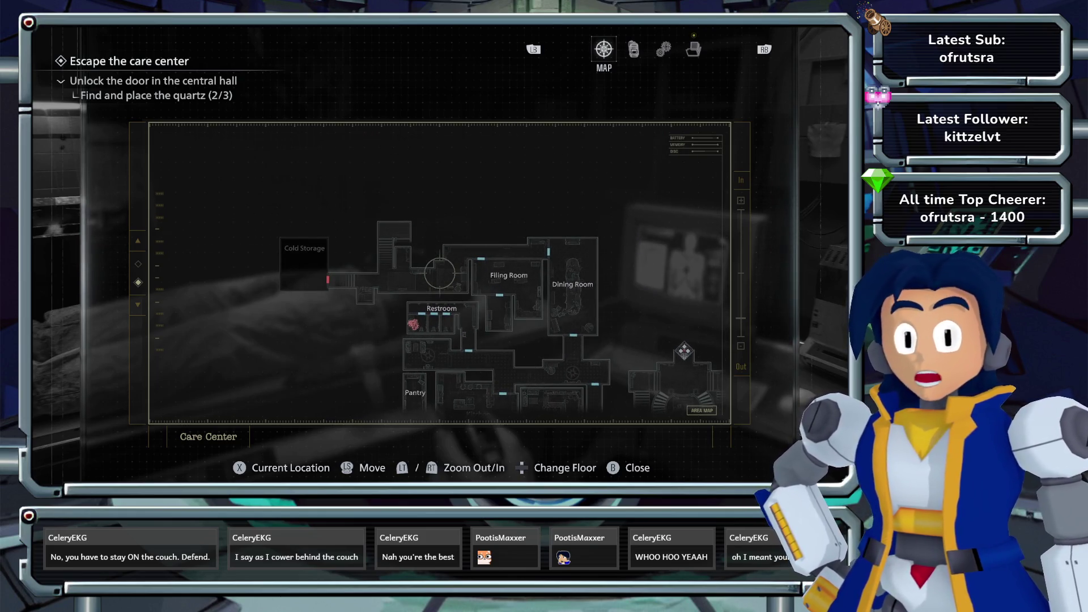
key(d)
key(s)
- Zoom to the Isolation Ward, then flip to the Items list and back to the floor map
scroll(439, 274, down, 2)
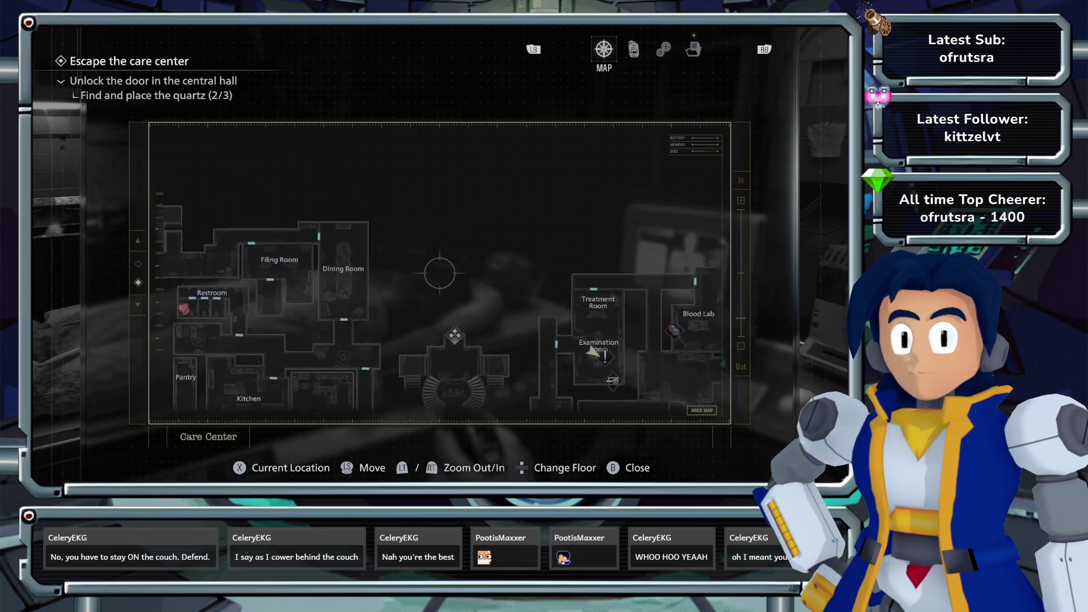
key(d)
key(s)
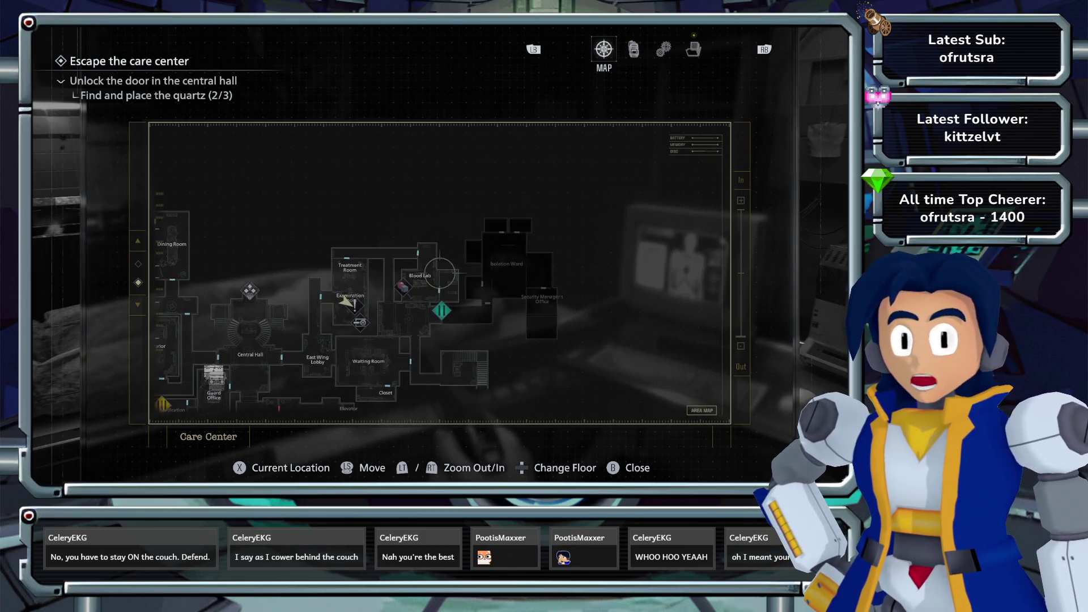
key(e)
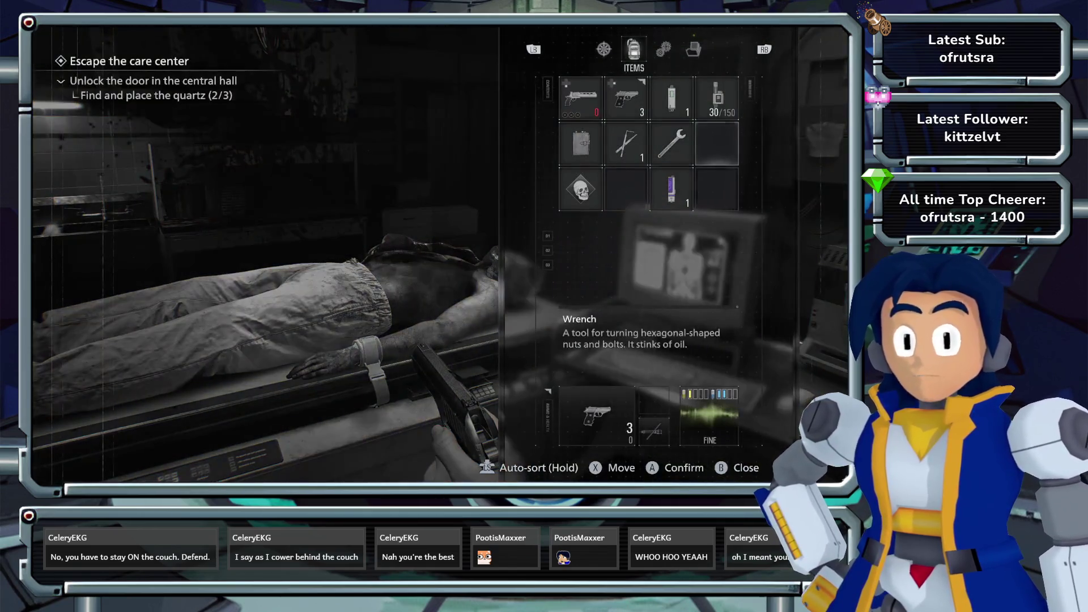
key(q)
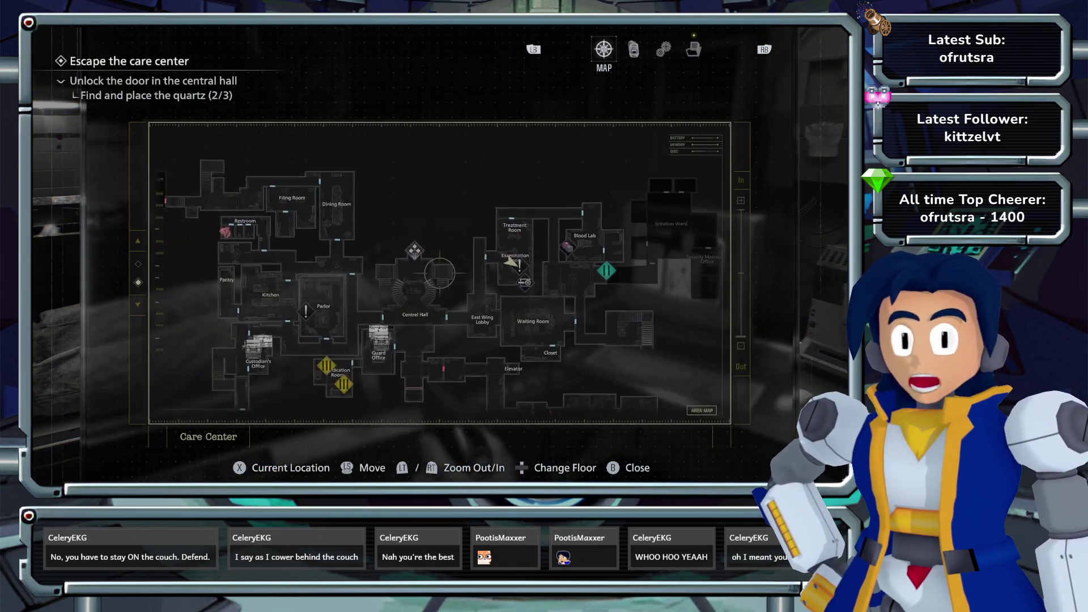
scroll(439, 273, up, 2)
- Check the Elevator, Central Hall and Kitchen areas, then close the map and walk through the doorway
key(s)
key(d)
scroll(439, 273, up, 2)
key(a)
key(w)
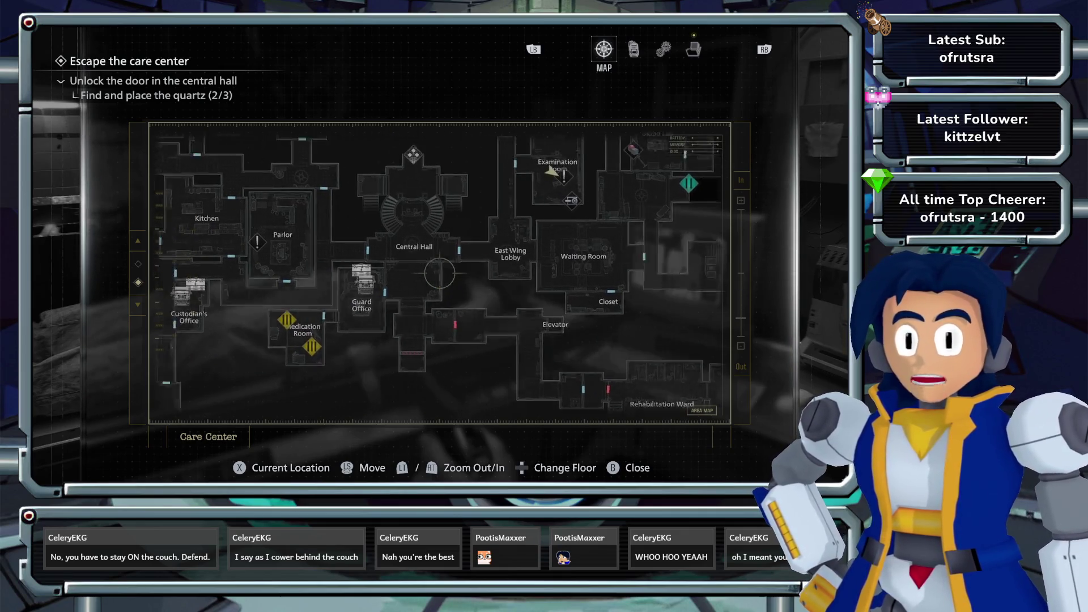
key(a)
key(s)
scroll(439, 273, up, 1)
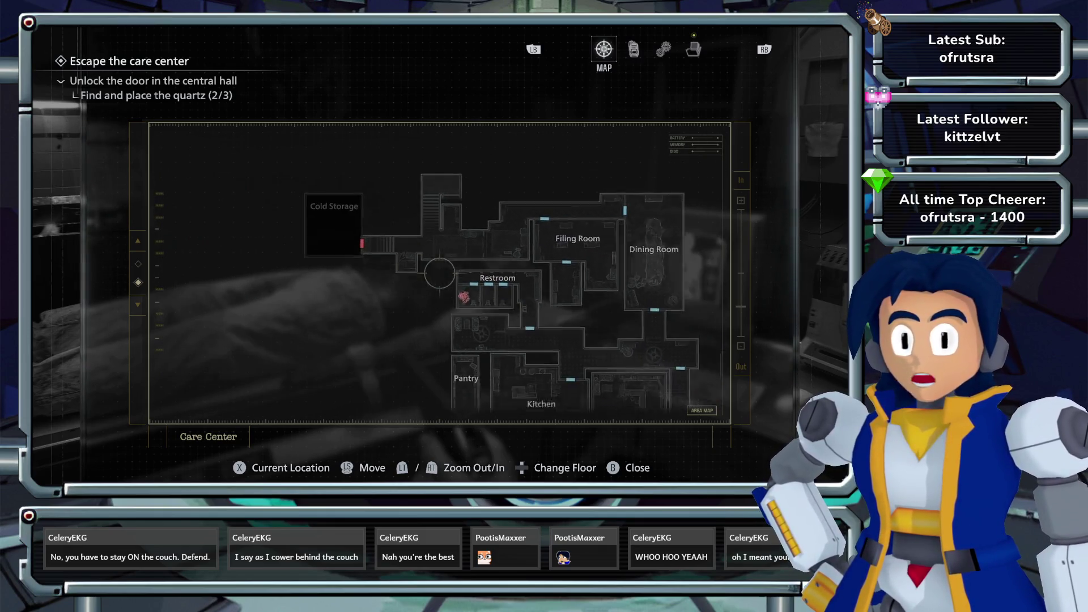
key(Escape)
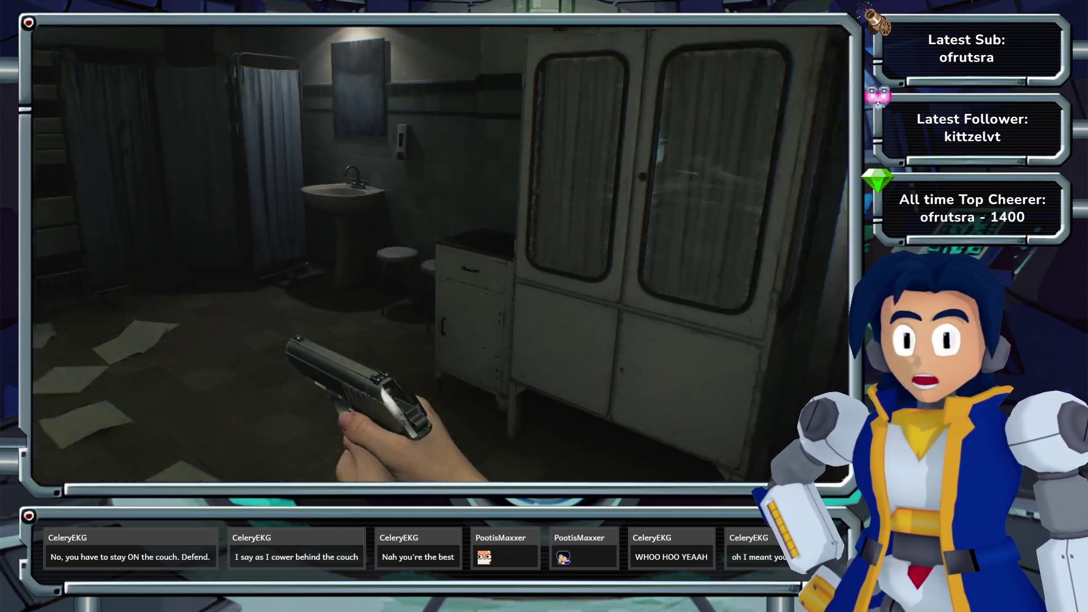
key(w)
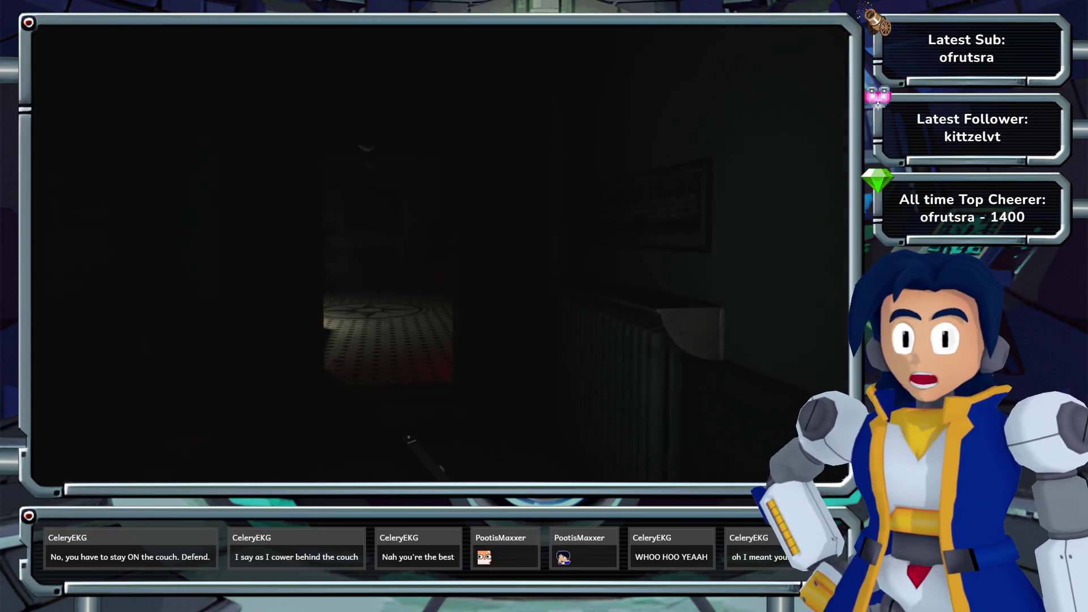
- Push through the red double doors, check the map, and cross the central hall toward Cold Storage
key(w)
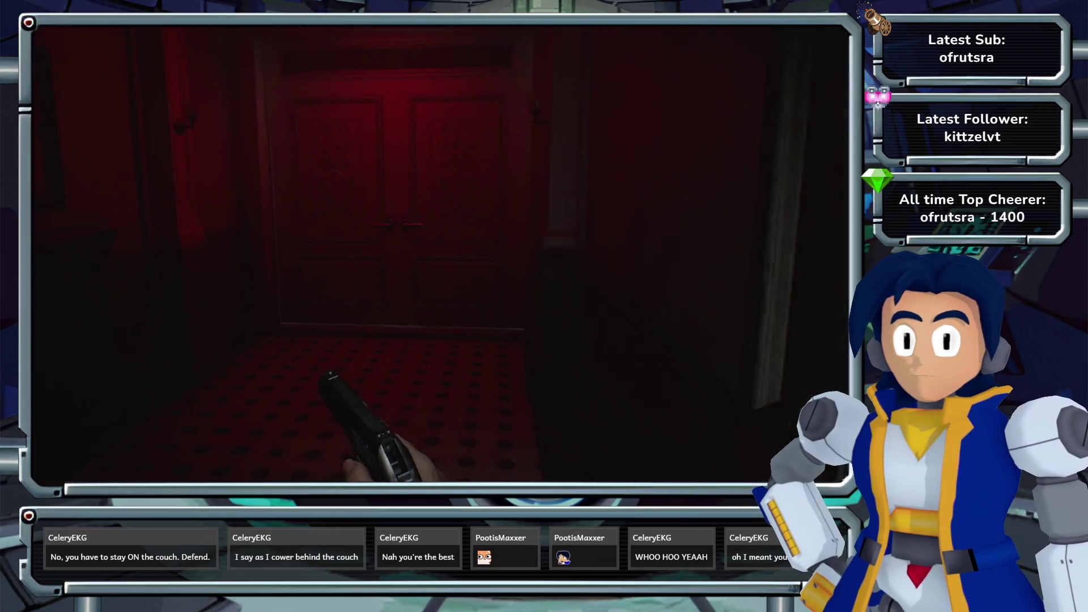
key(w)
key(e)
key(w)
key(m)
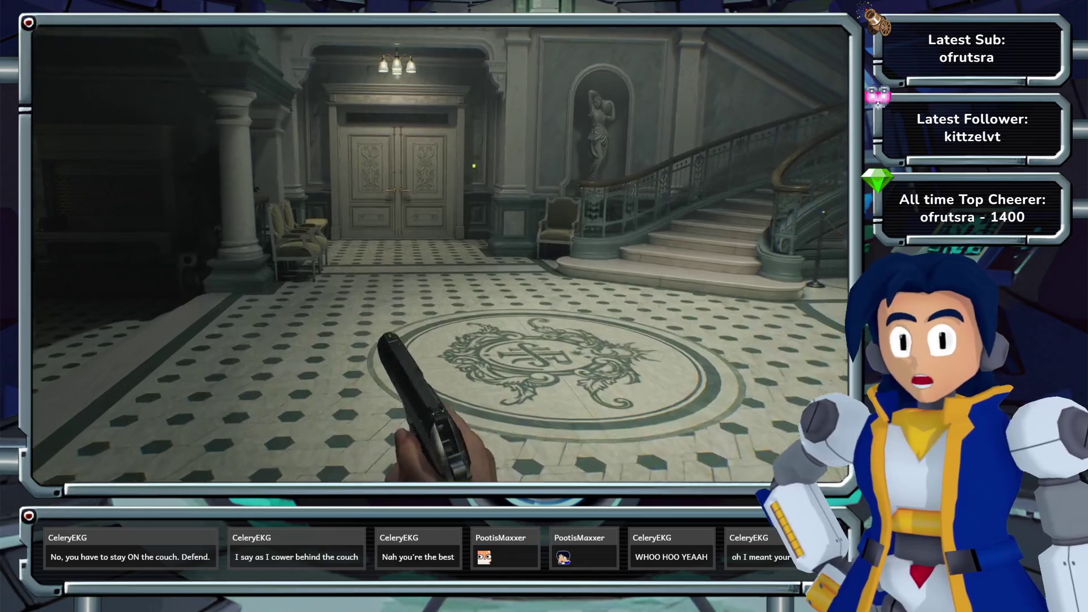
key(w)
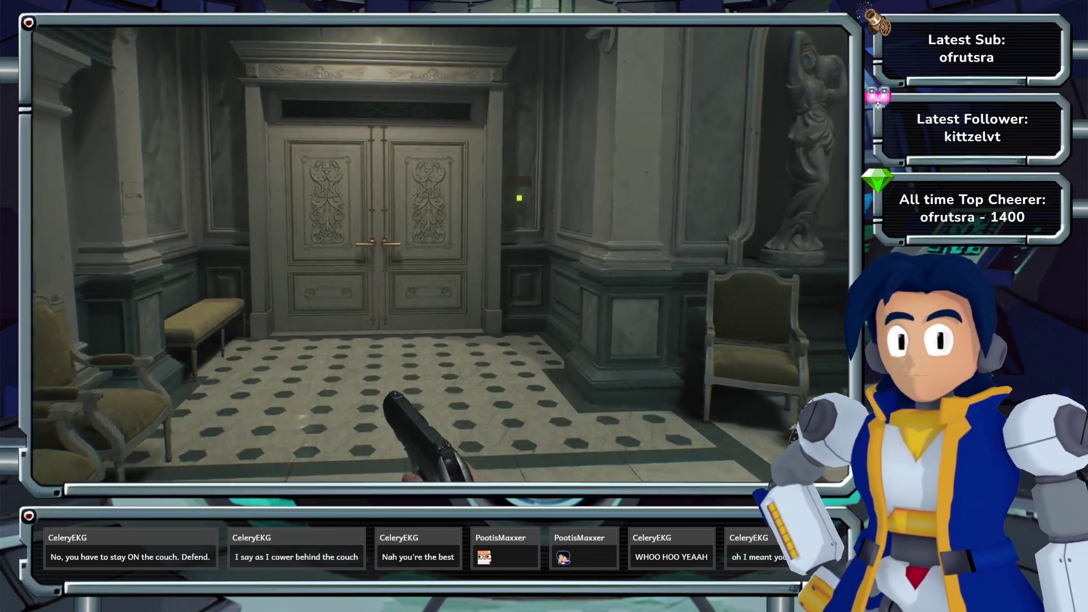
key(w)
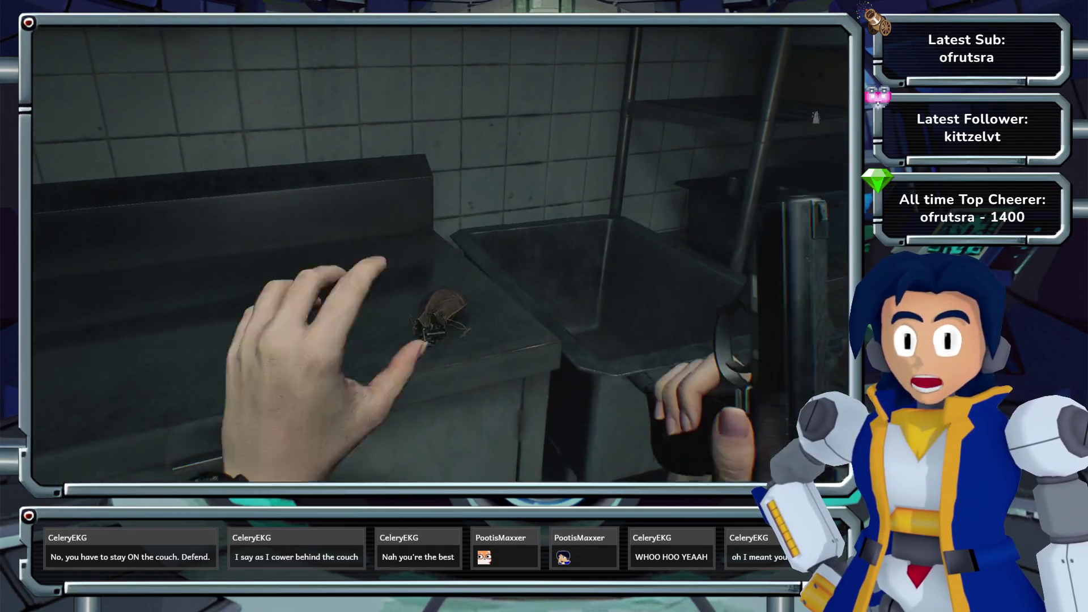
- Pick up the scrap from the counter and look over the crafting recipes and map
key(e)
key(Tab)
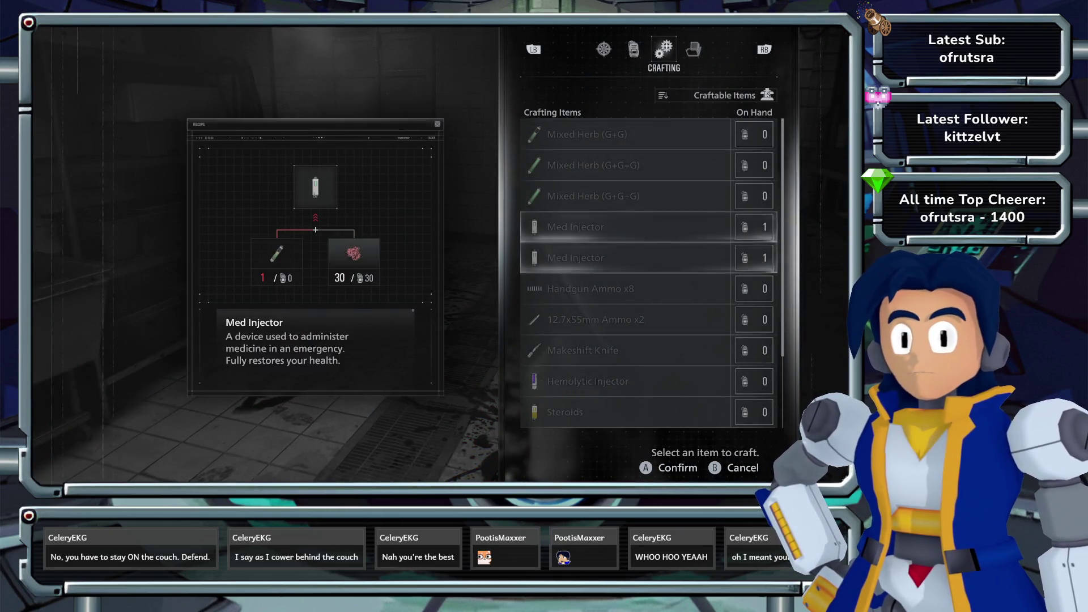
key(Tab)
key(m)
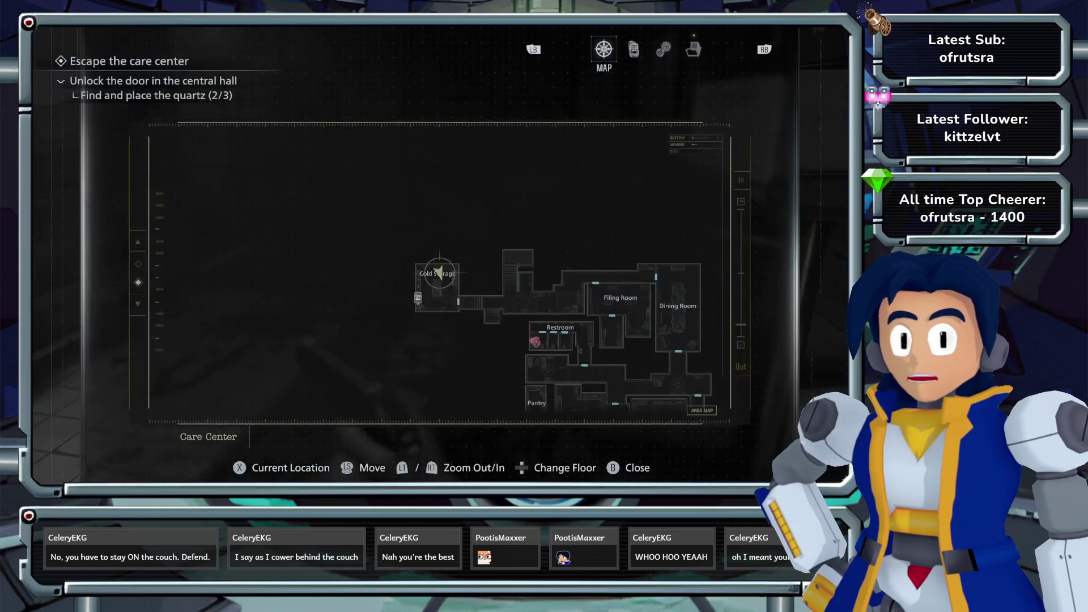
key(Escape)
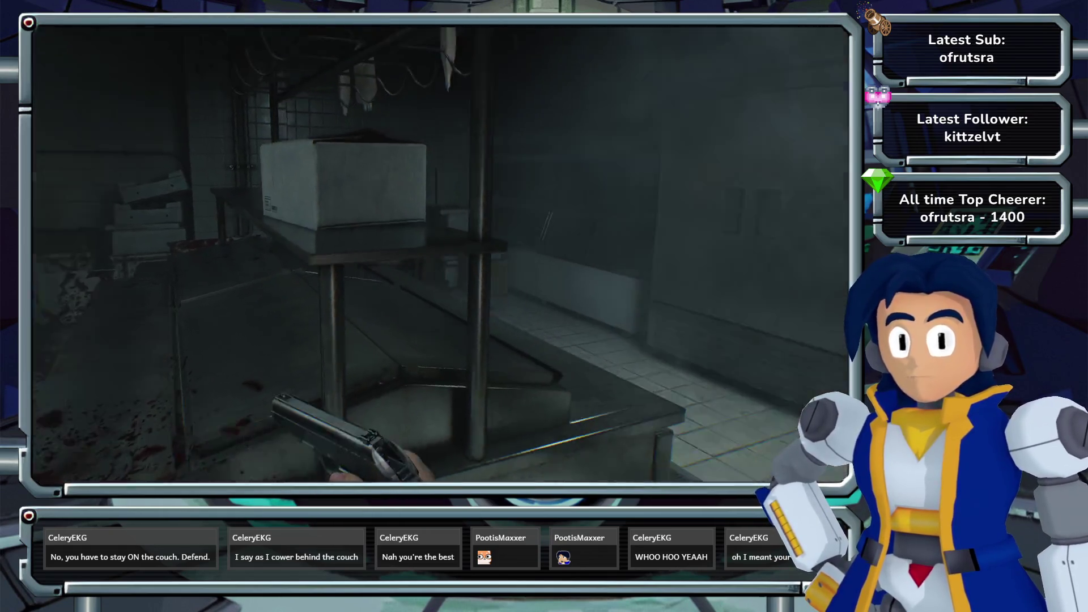
- Take the shelf item, craft Handgun Ammo, reload the pistol and check the Cold Storage map
key(w)
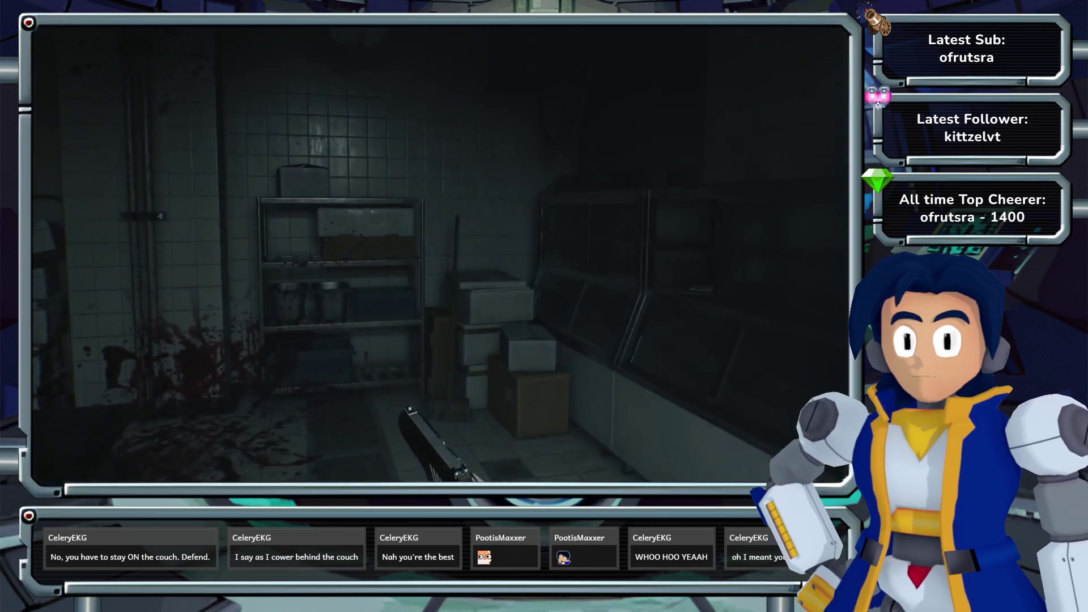
key(e)
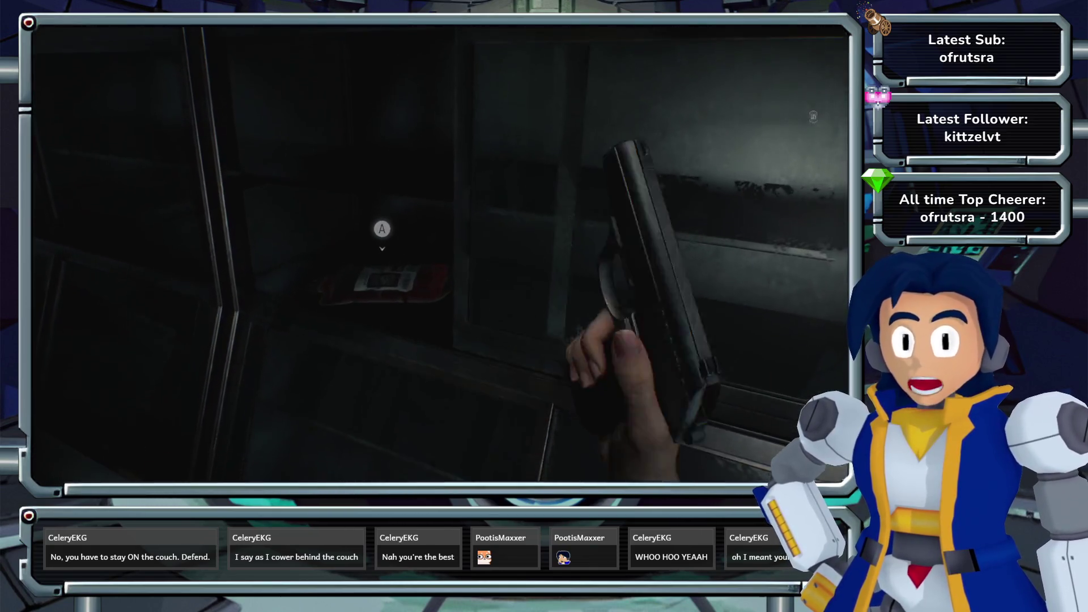
key(Tab)
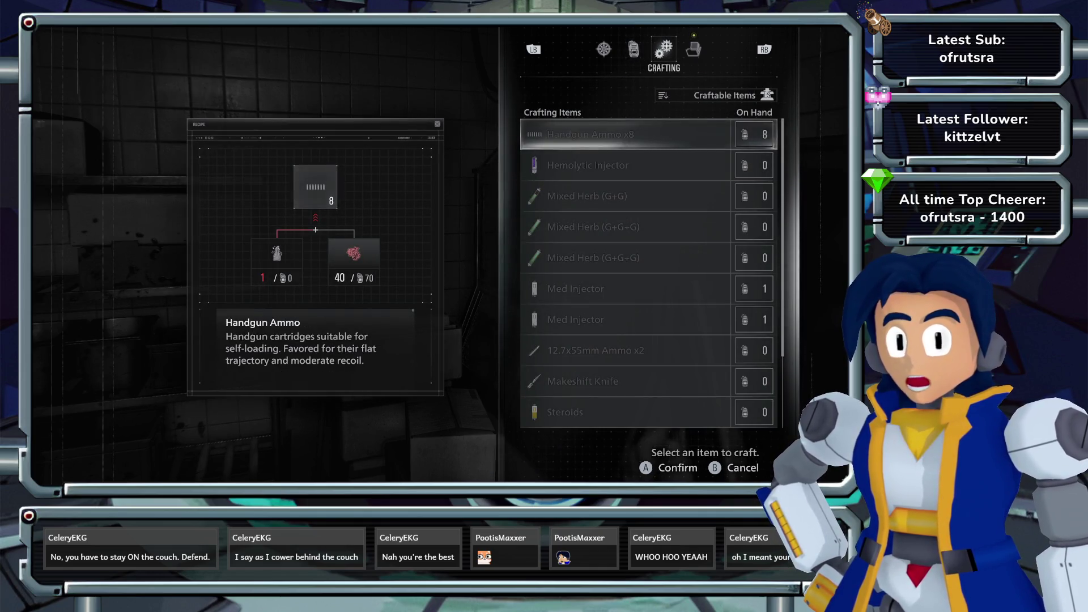
key(Escape)
key(r)
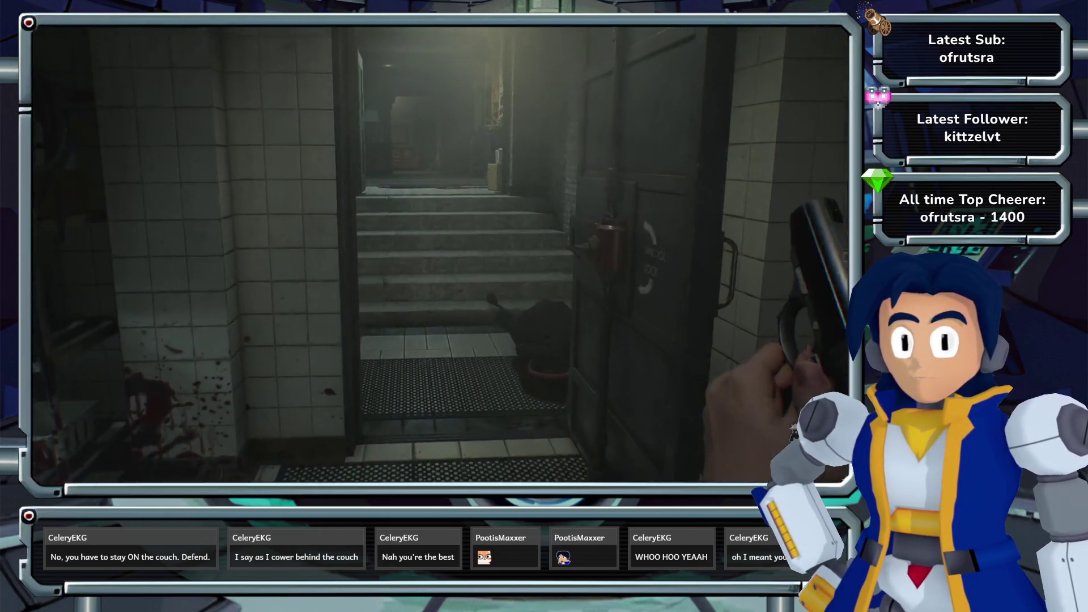
key(m)
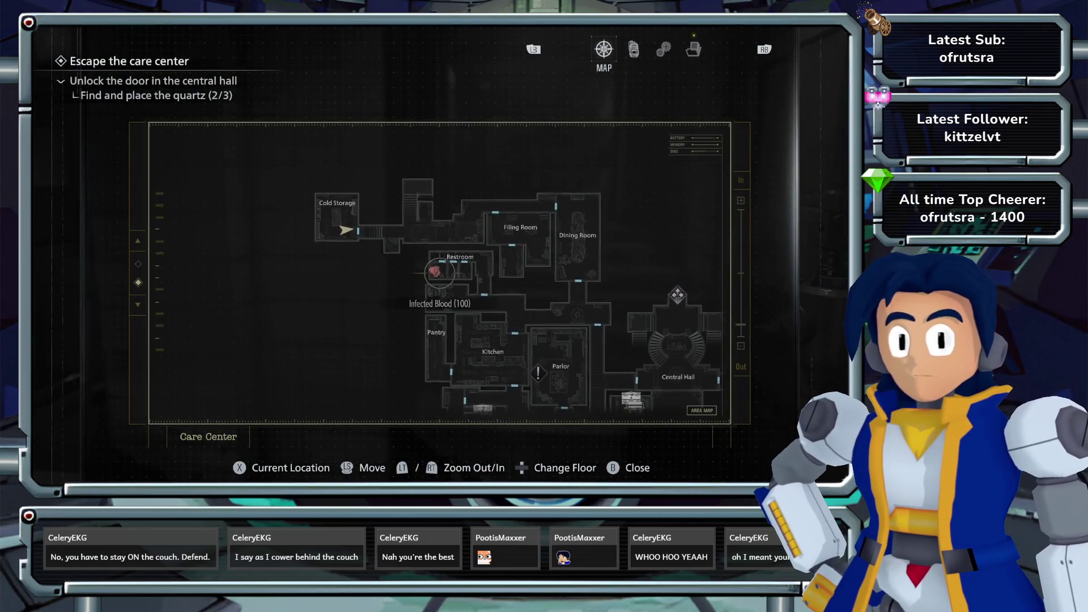
key(Escape)
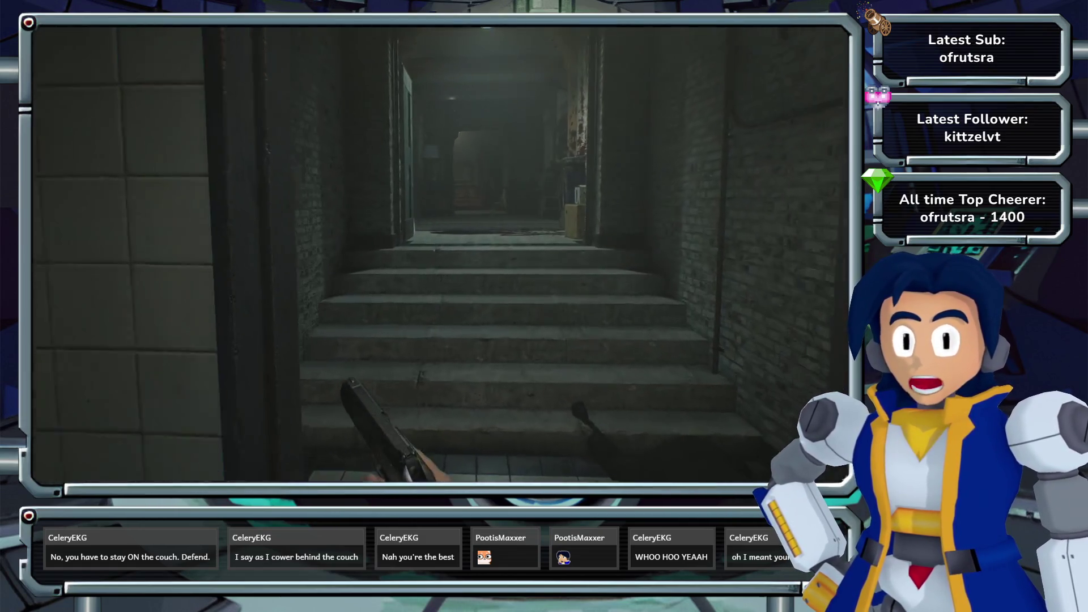
- Climb the stairs and walk down the hallway toward the far doorway
key(w)
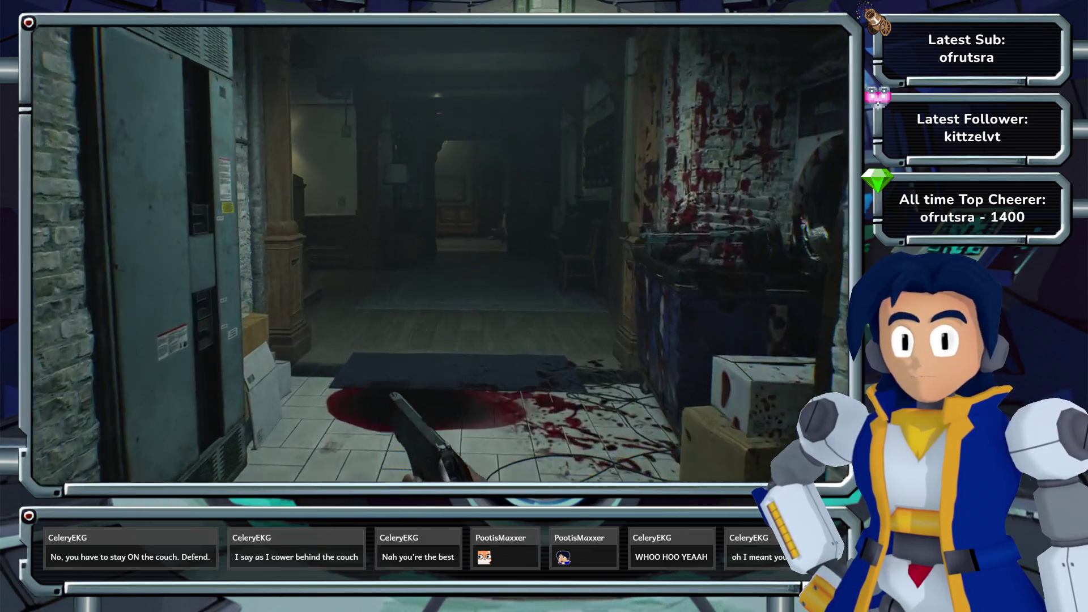
key(w)
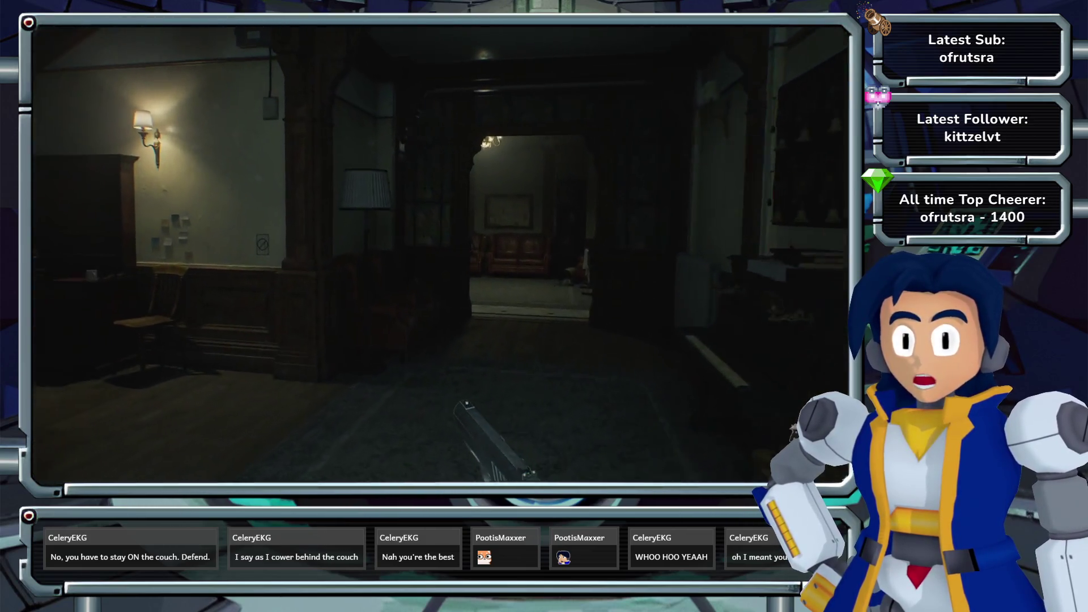
key(w)
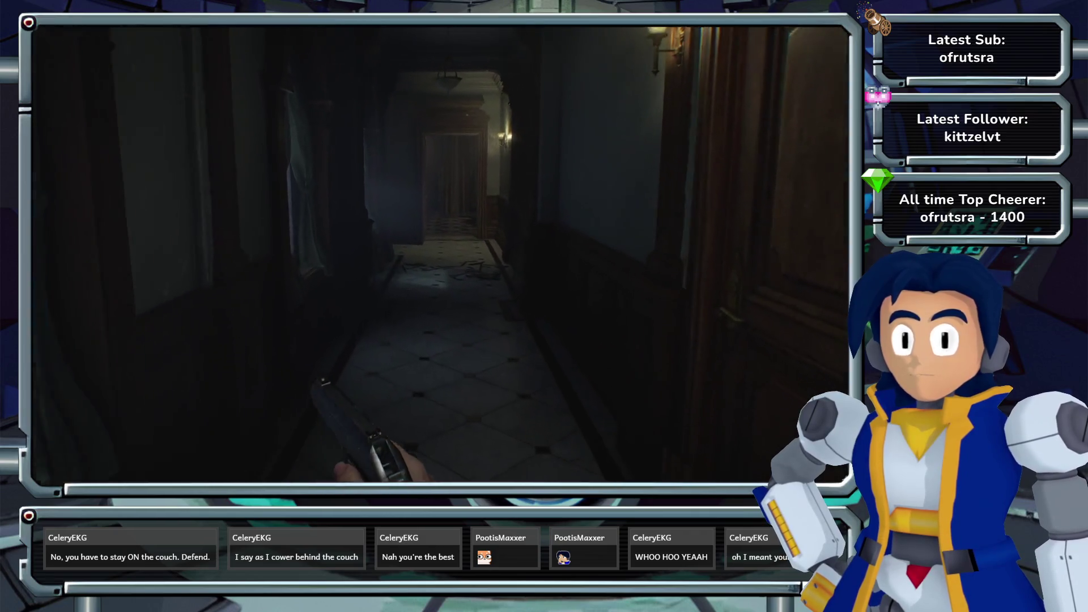
key(w)
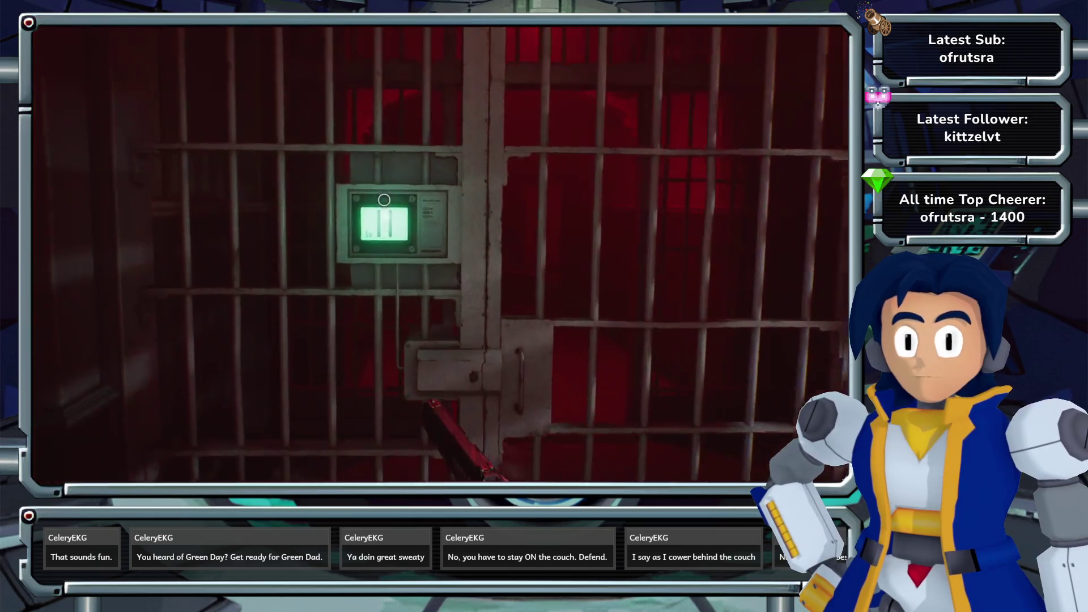
- View the Isolation Ward's position on the care center map, then close it
key(m)
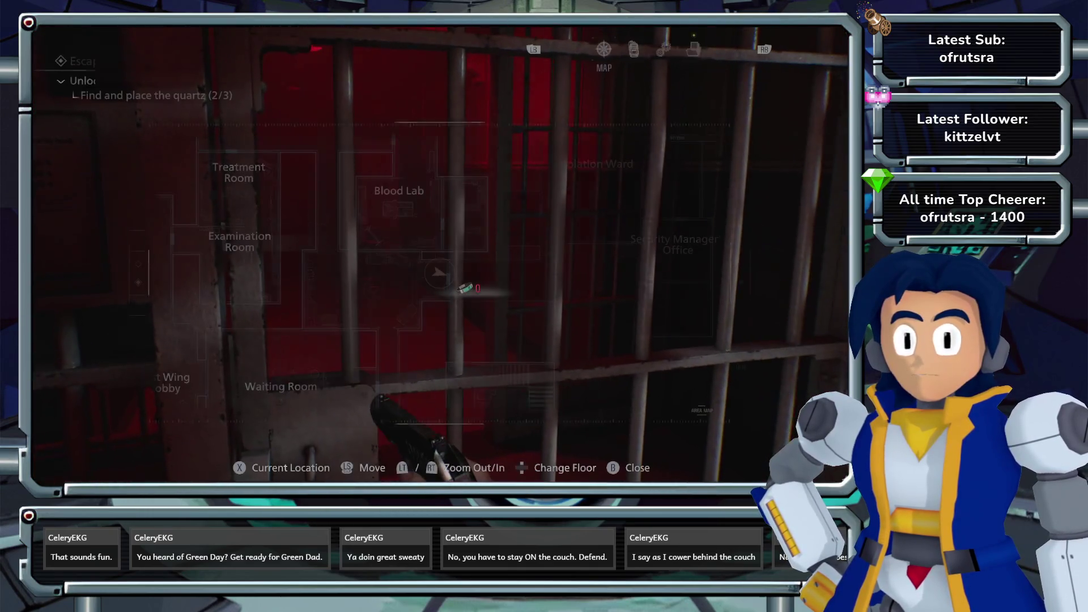
key(m)
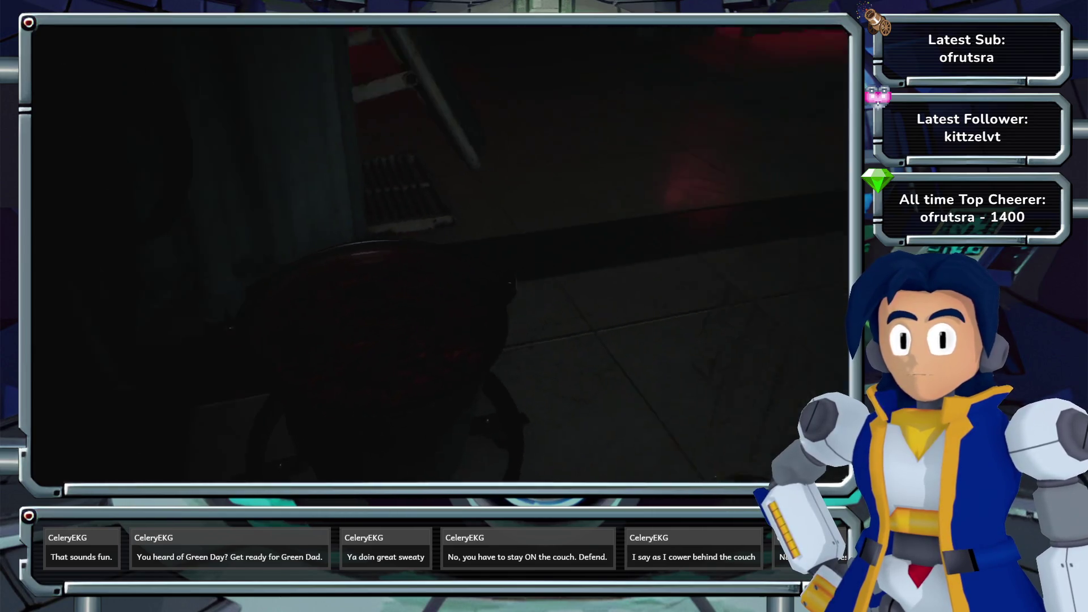
- Browse the crafting recipes down to Mixed Herb (G+G+G), then close crafting
key(e)
key(Down)
key(Up)
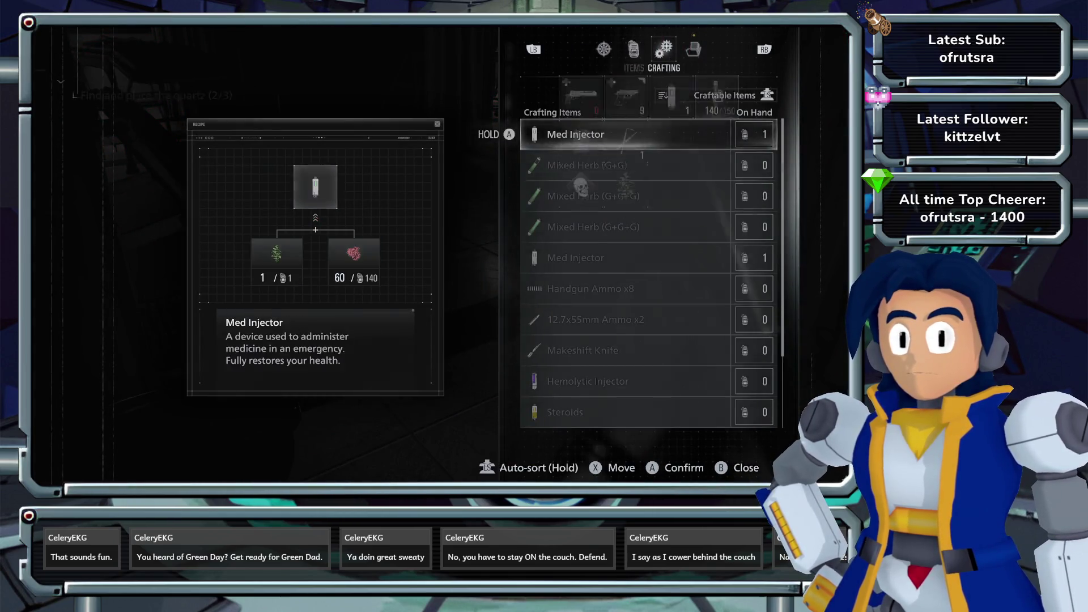
key(q)
key(e)
key(Down)
key(Down)
key(Down)
key(Down)
key(Down)
key(Down)
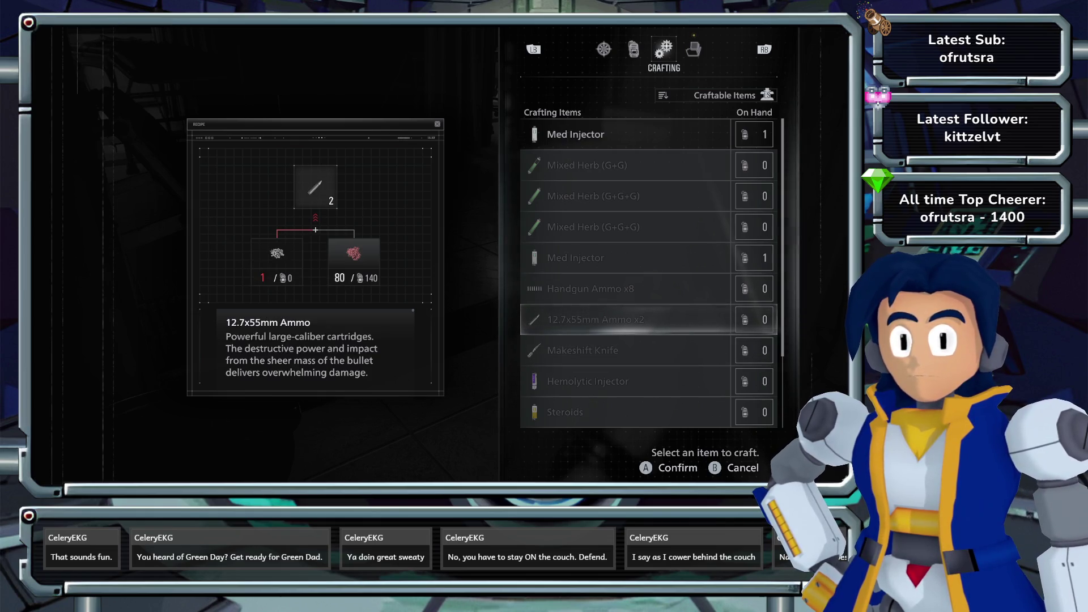
key(Escape)
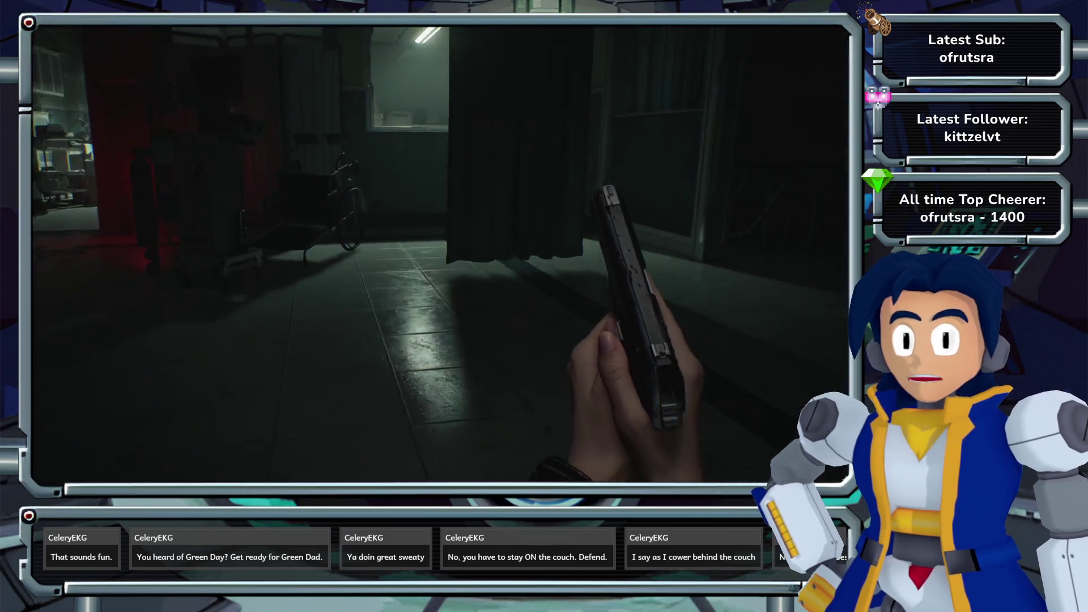
- Check the Isolation Ward map, take Handgun Ammo x2 from the smashed crate, and reload
key(m)
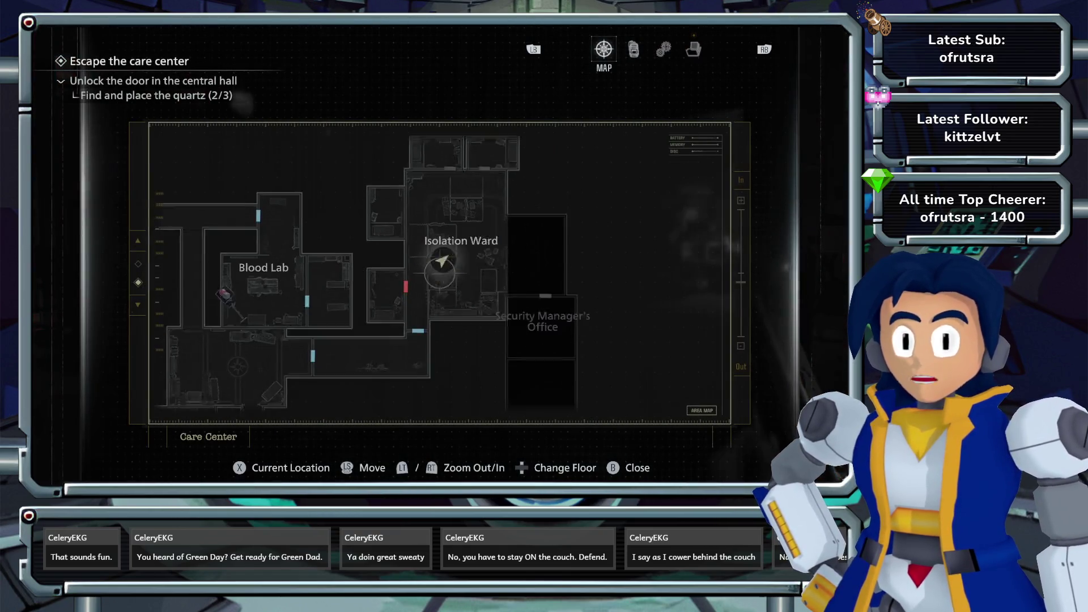
key(Escape)
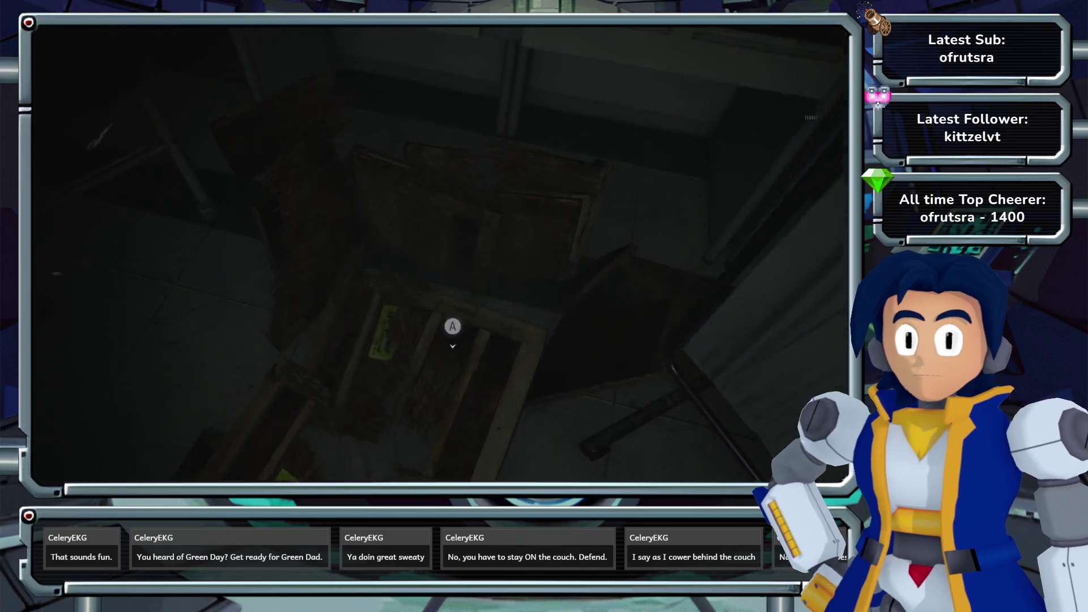
key(f)
key(r)
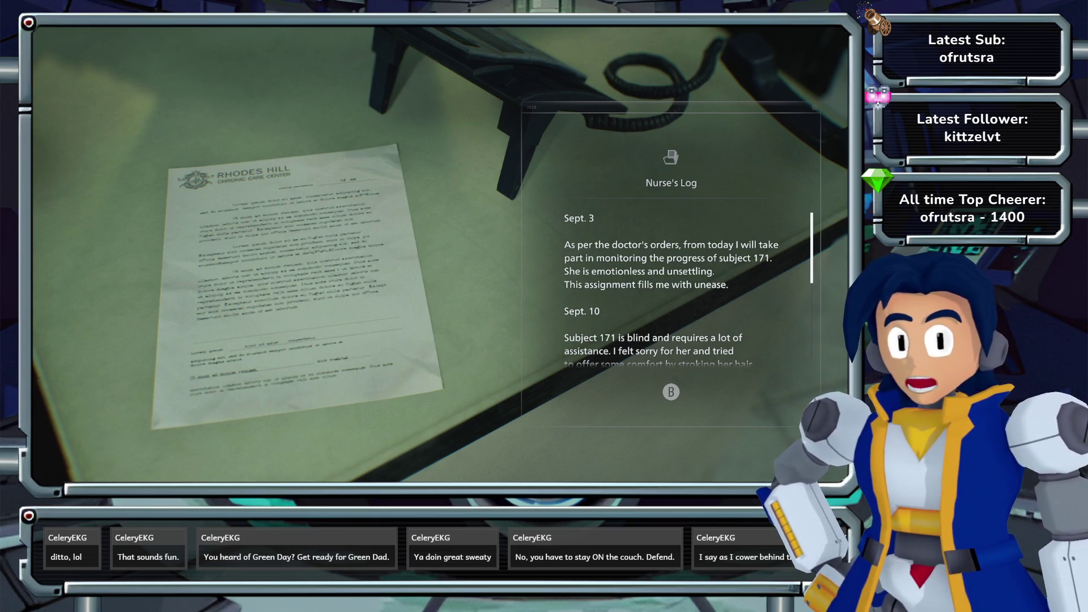
- Scroll through the Nurse's Log's Sept. 10 and Sept. 24 entries about Subject 171
scroll(689, 287, down, 2)
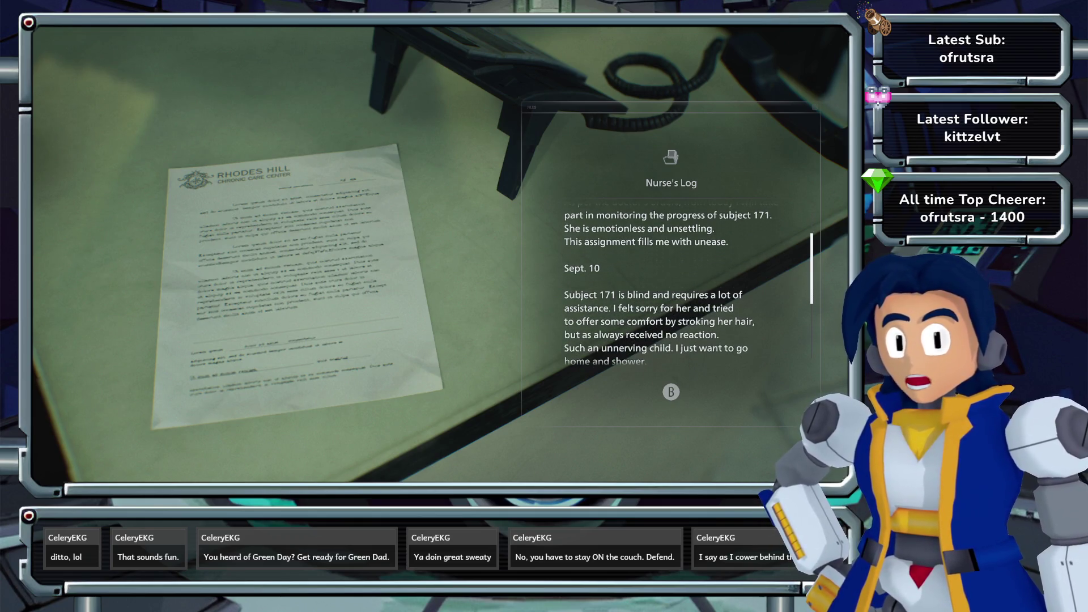
scroll(688, 284, down, 2)
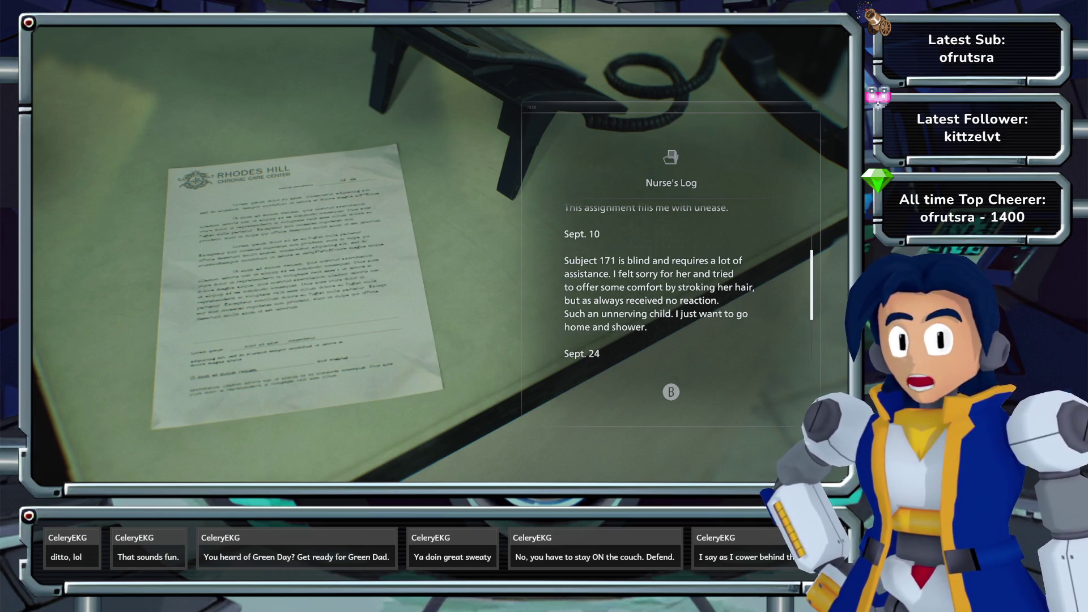
scroll(688, 283, down, 1)
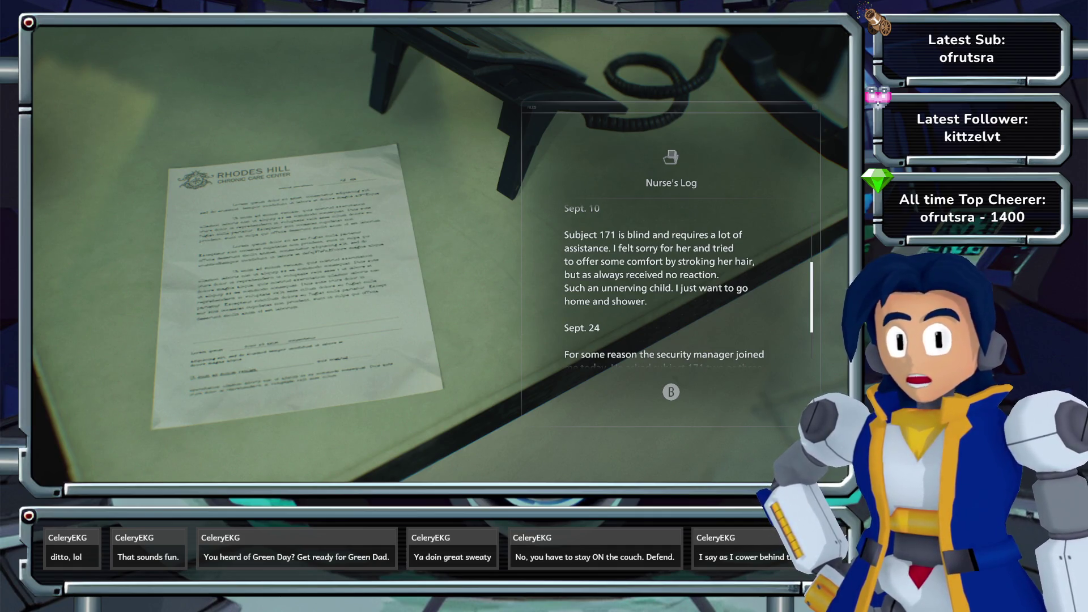
scroll(689, 284, down, 1)
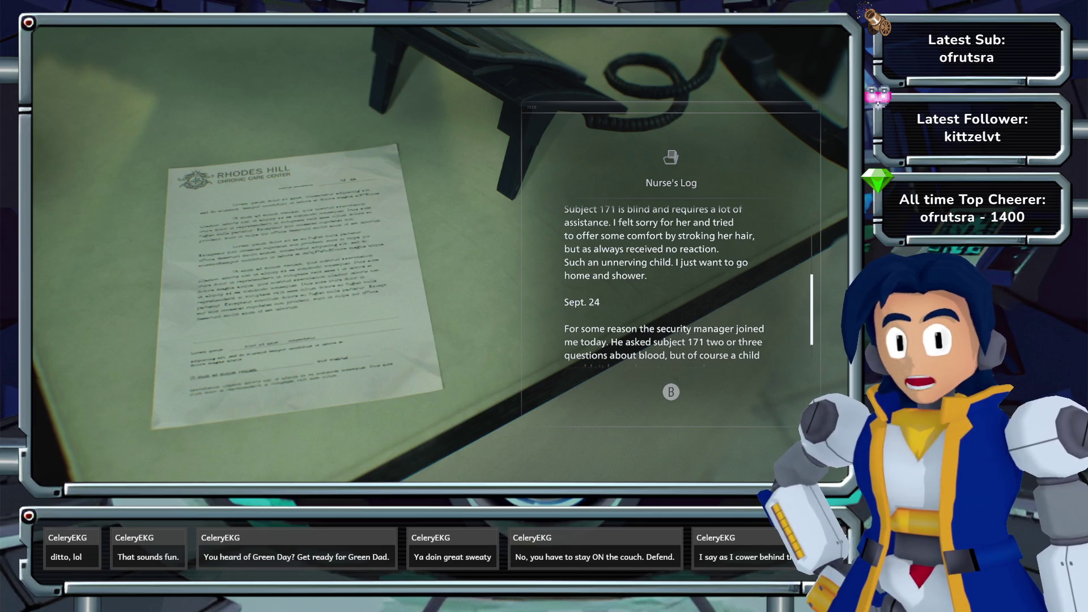
scroll(663, 284, down, 1)
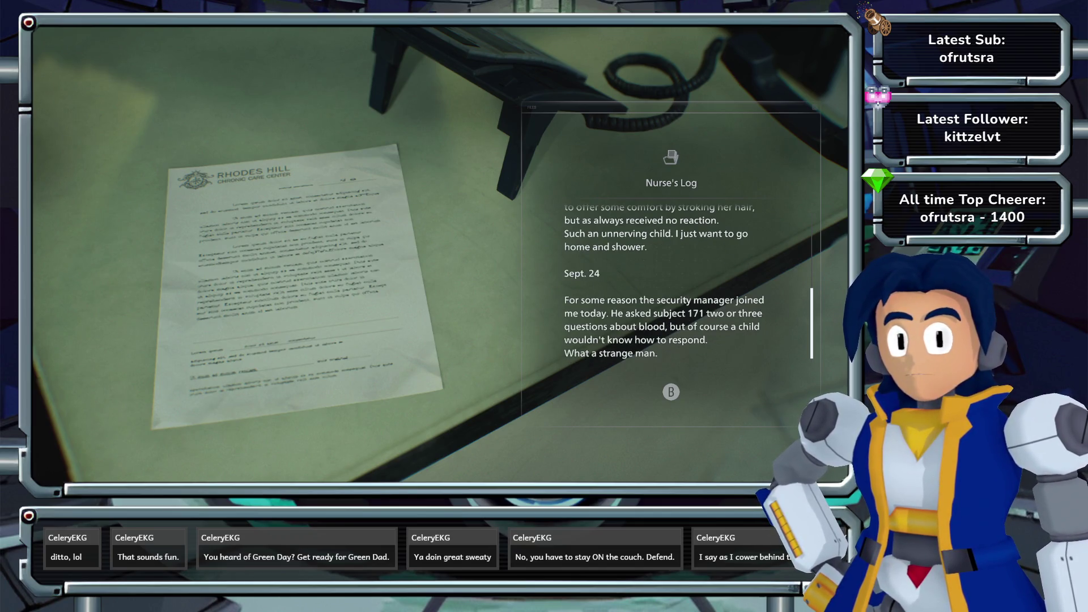
scroll(663, 283, up, 2)
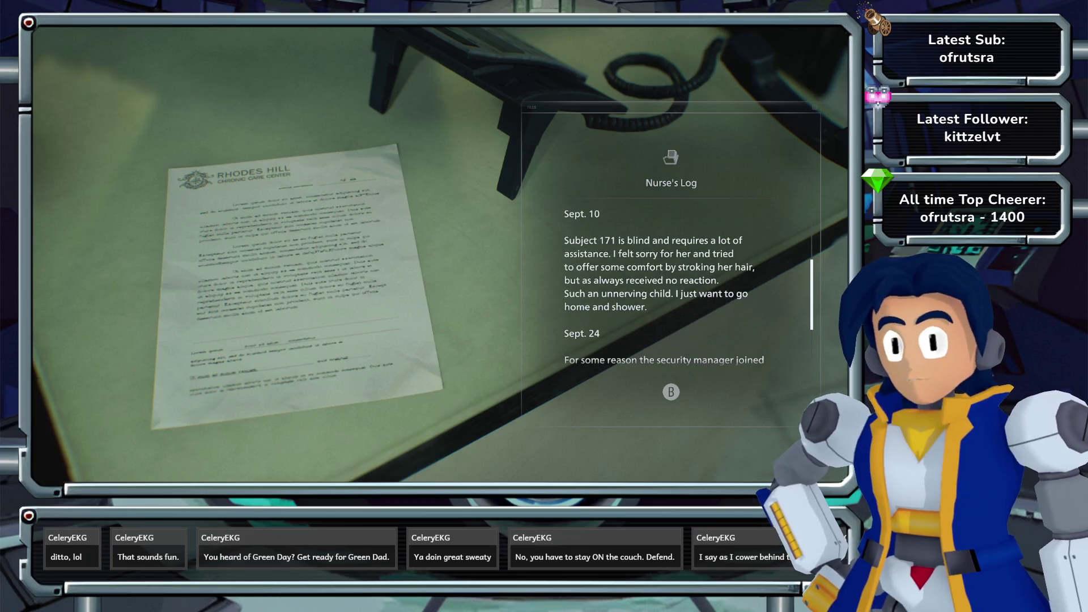
scroll(663, 283, down, 2)
scroll(663, 283, up, 2)
scroll(662, 283, down, 2)
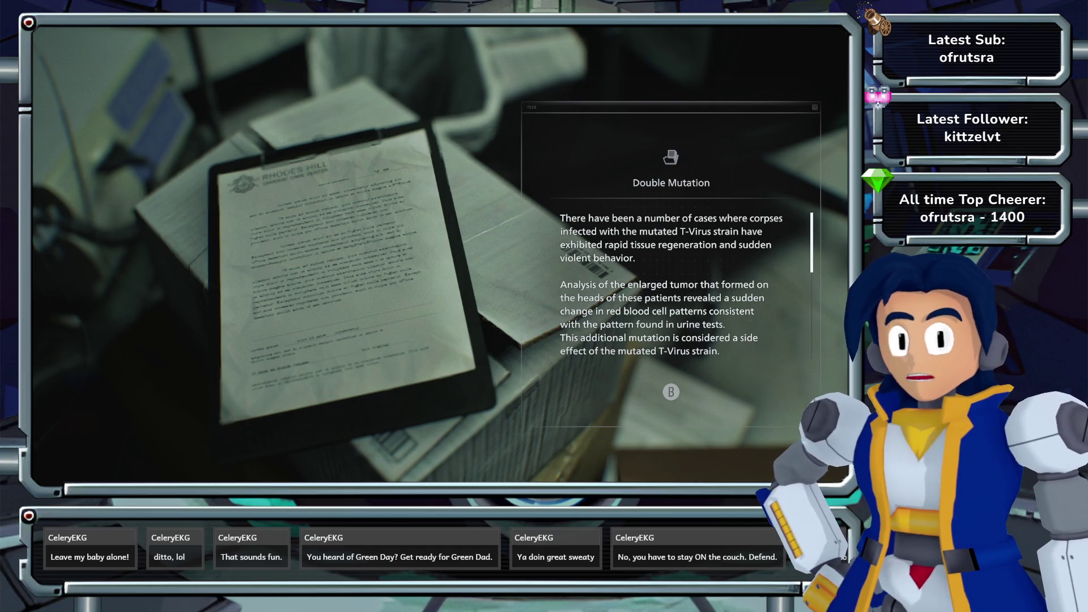
- Scroll the Double Mutation file through the Blister Head and hemolytic poison notes, then close it
scroll(685, 288, down, 3)
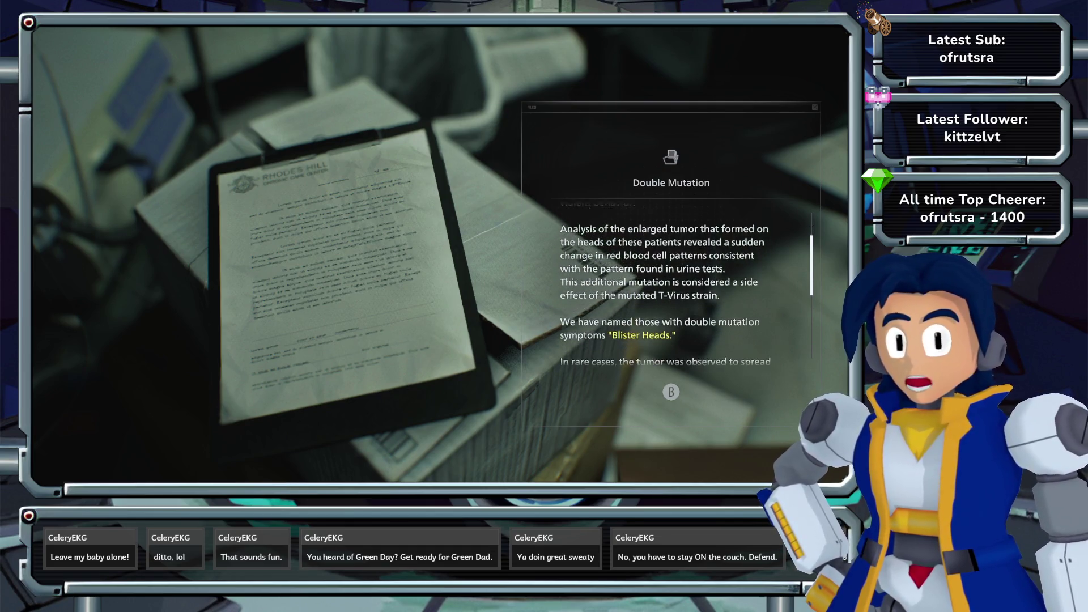
scroll(666, 286, down, 2)
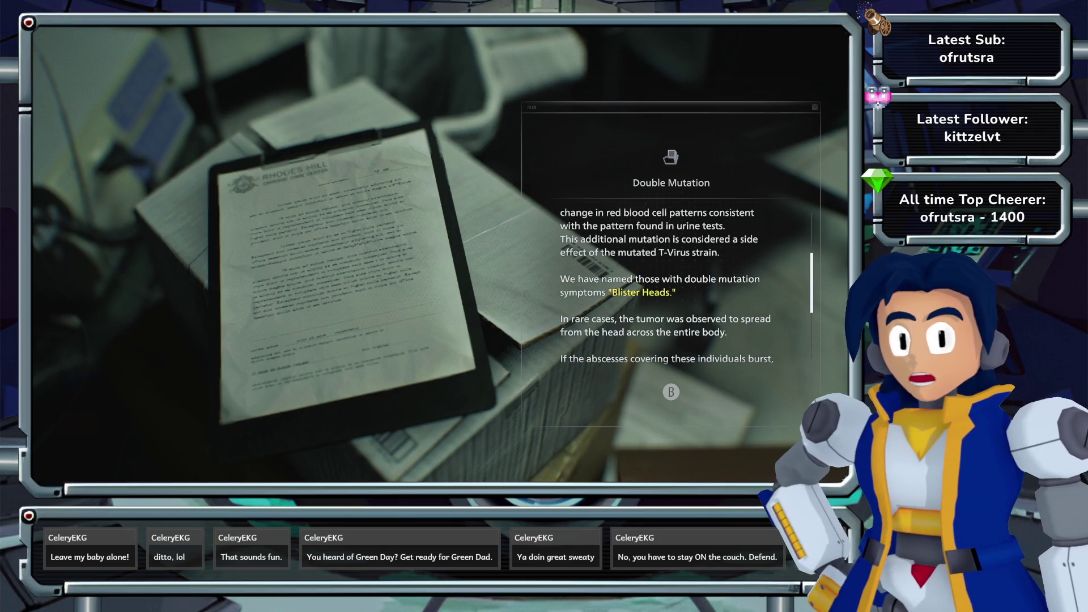
scroll(666, 286, down, 2)
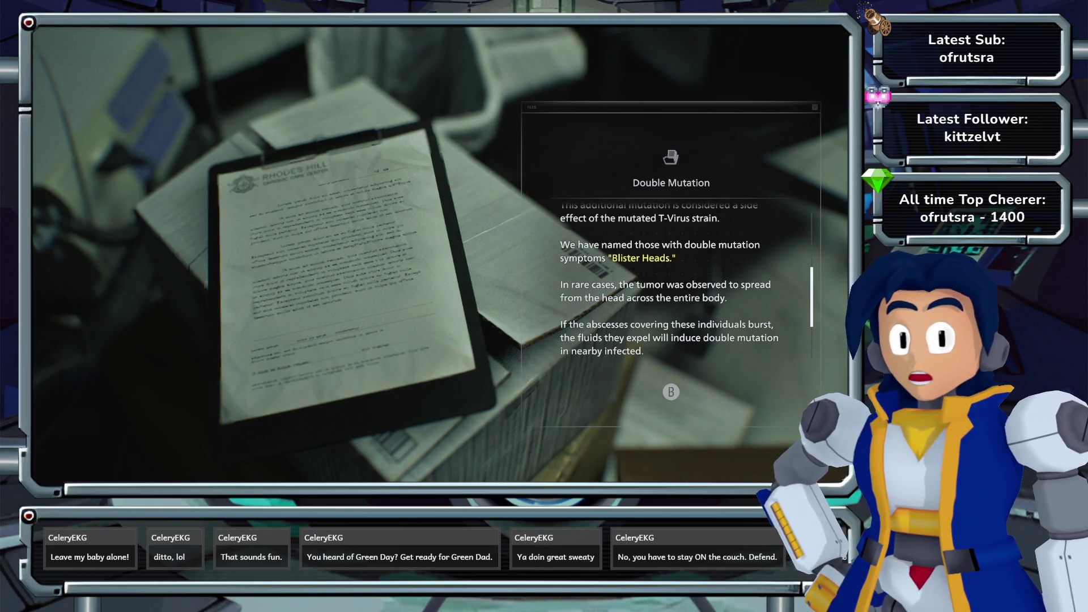
scroll(671, 283, down, 2)
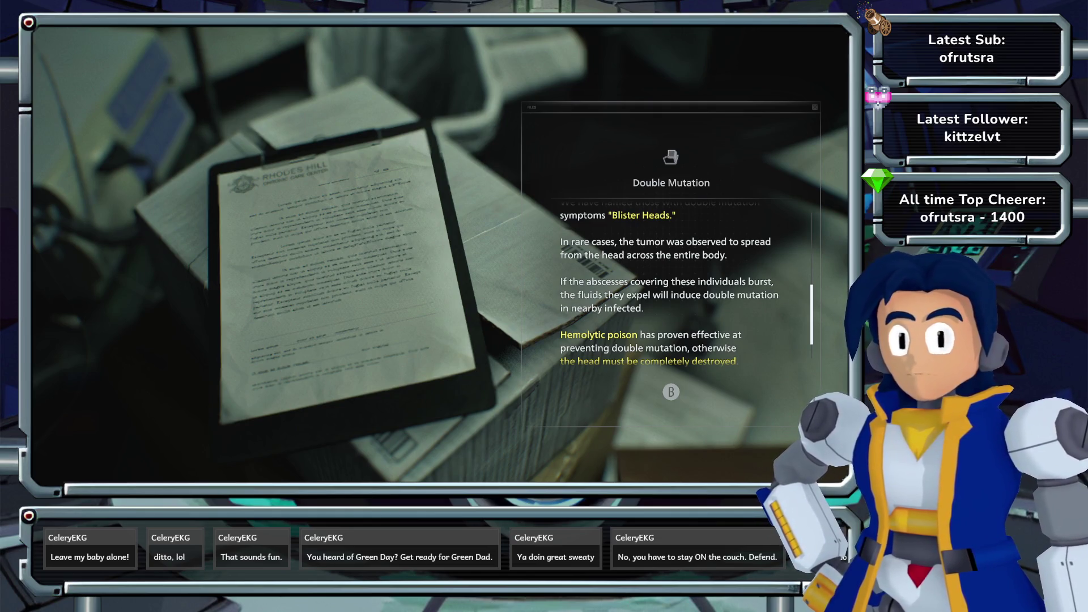
scroll(671, 283, down, 2)
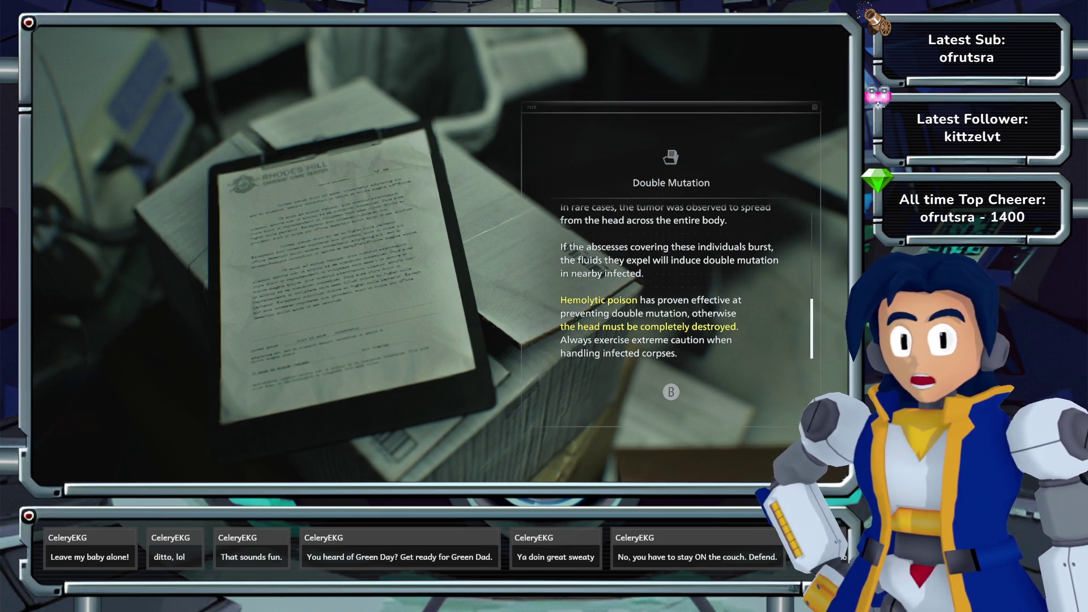
key(Escape)
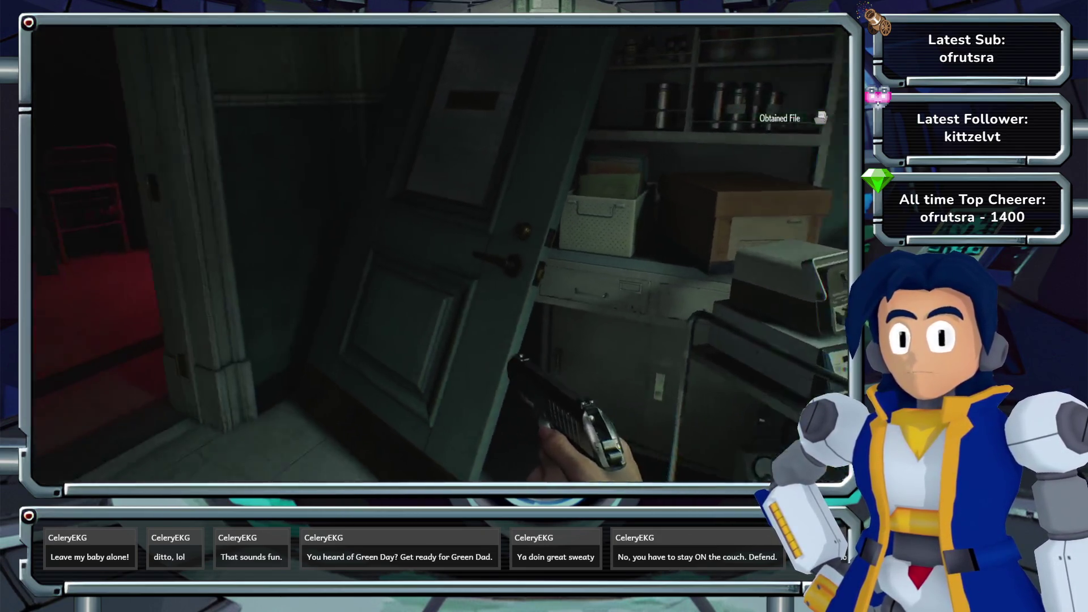
- Cross the tiled room with the anesthesia cart and enter the Security Manager's Office door
key(w)
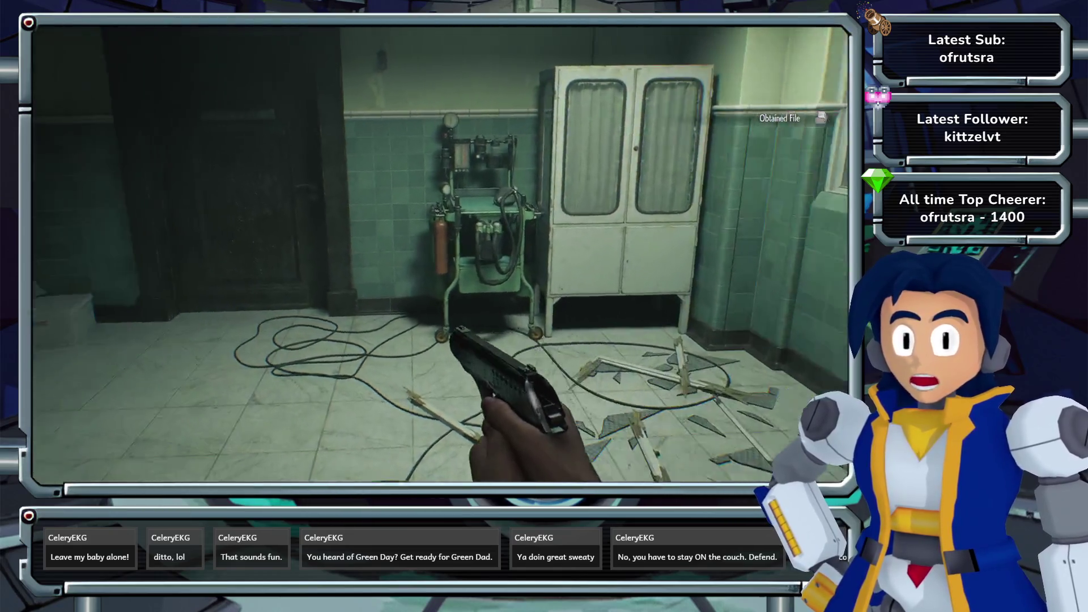
key(m)
key(m)
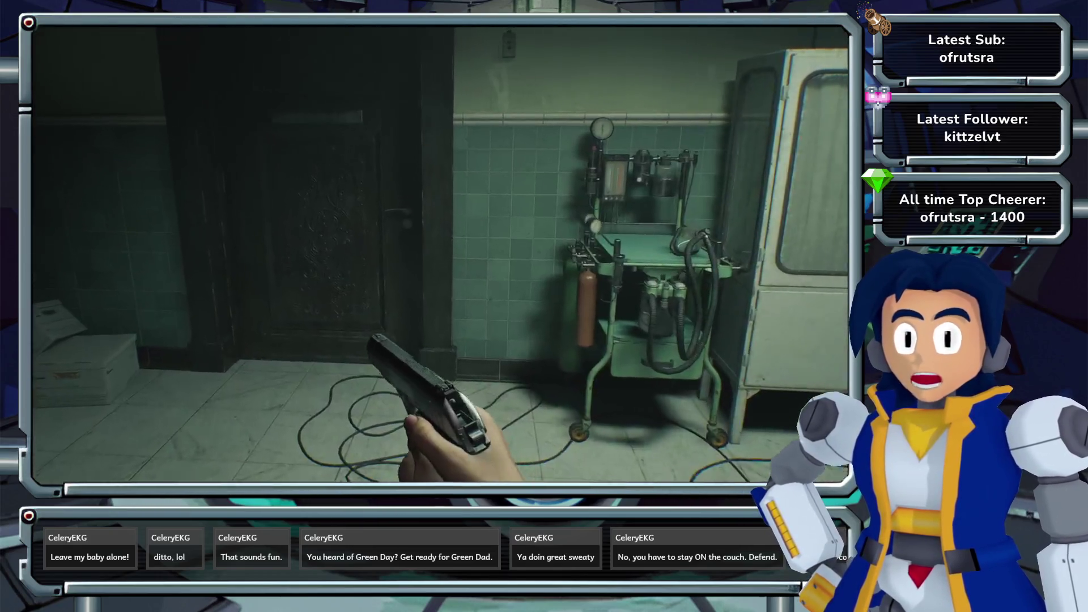
key(e)
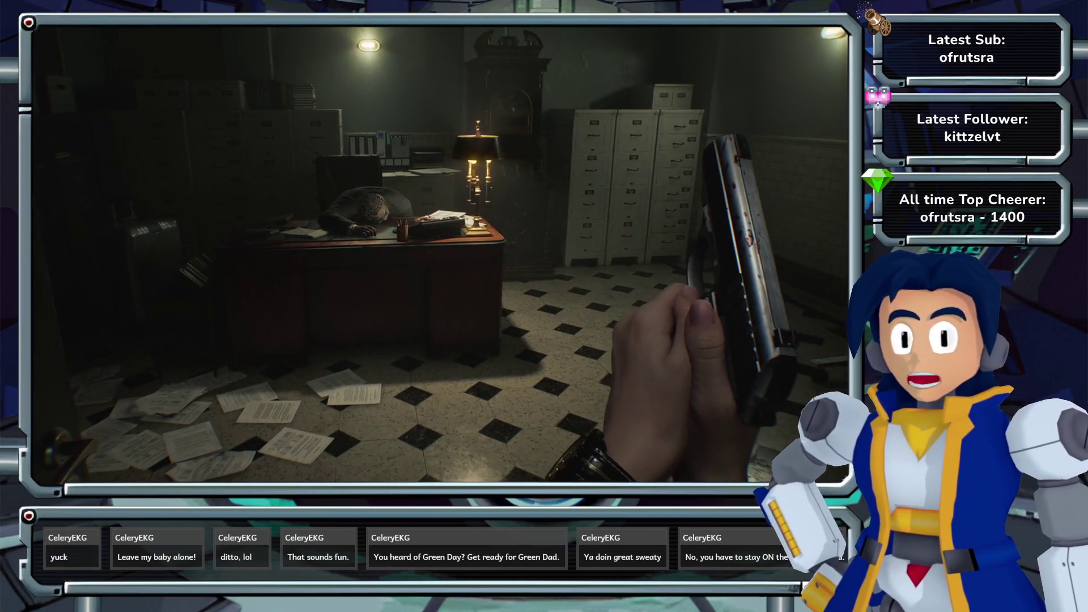
- Review the inventory's crafting list, then walk into the office and look around
key(Tab)
key(e)
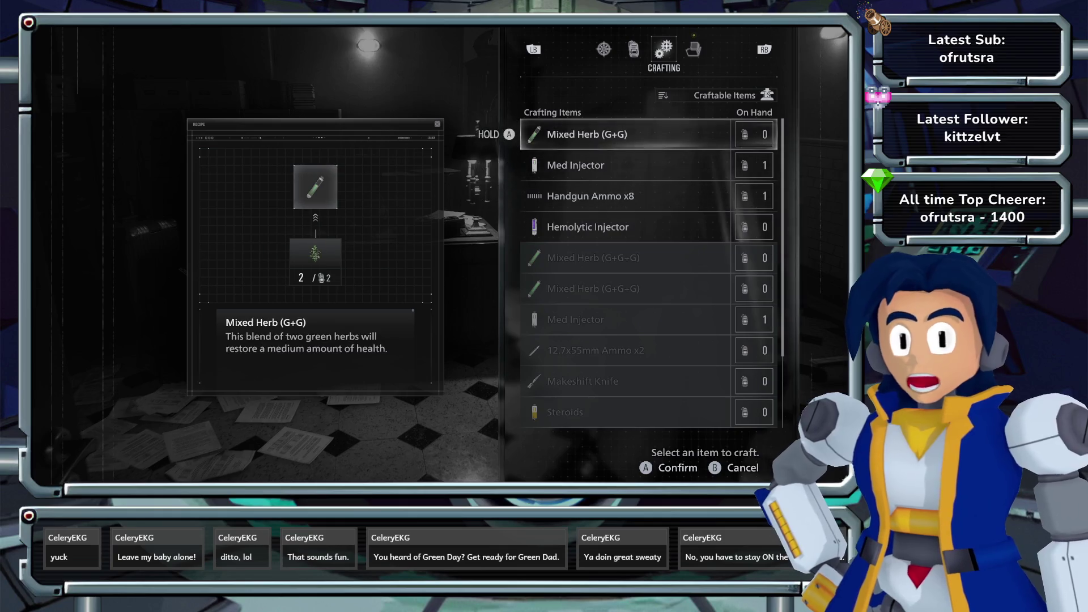
key(Tab)
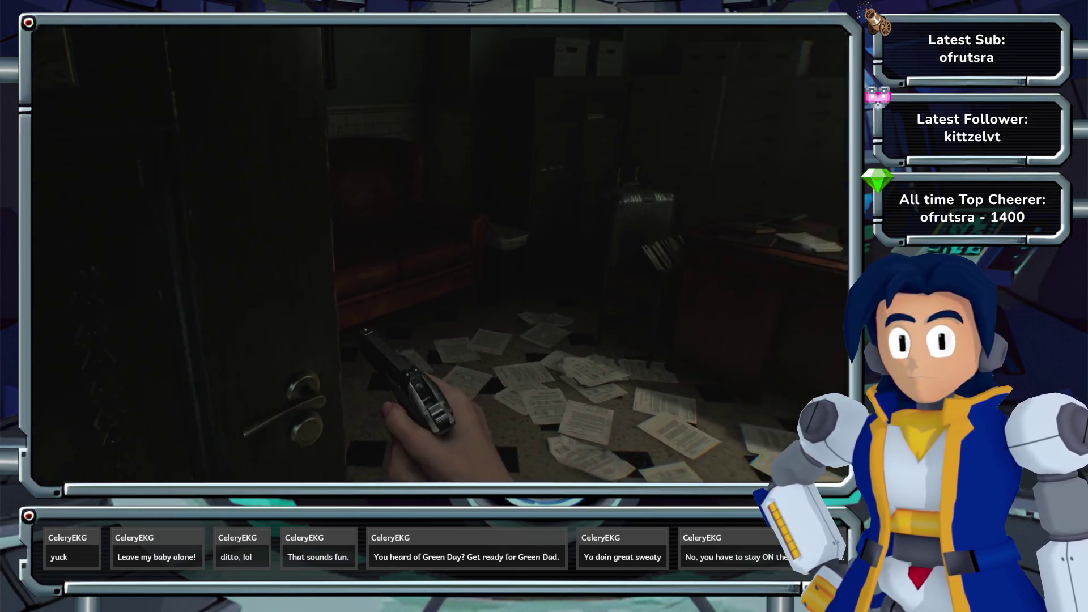
key(w)
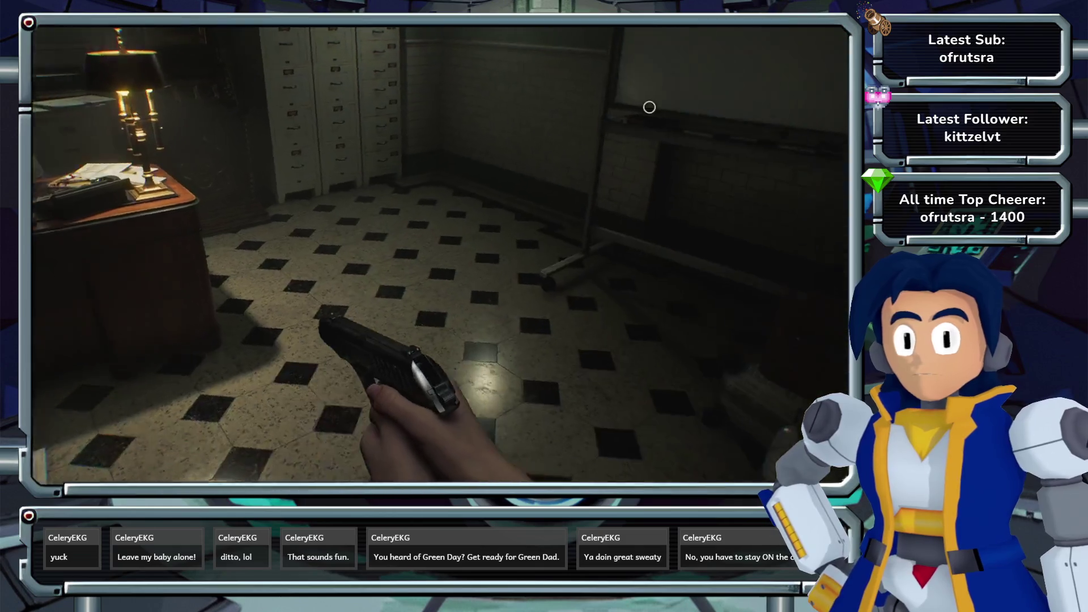
key(w)
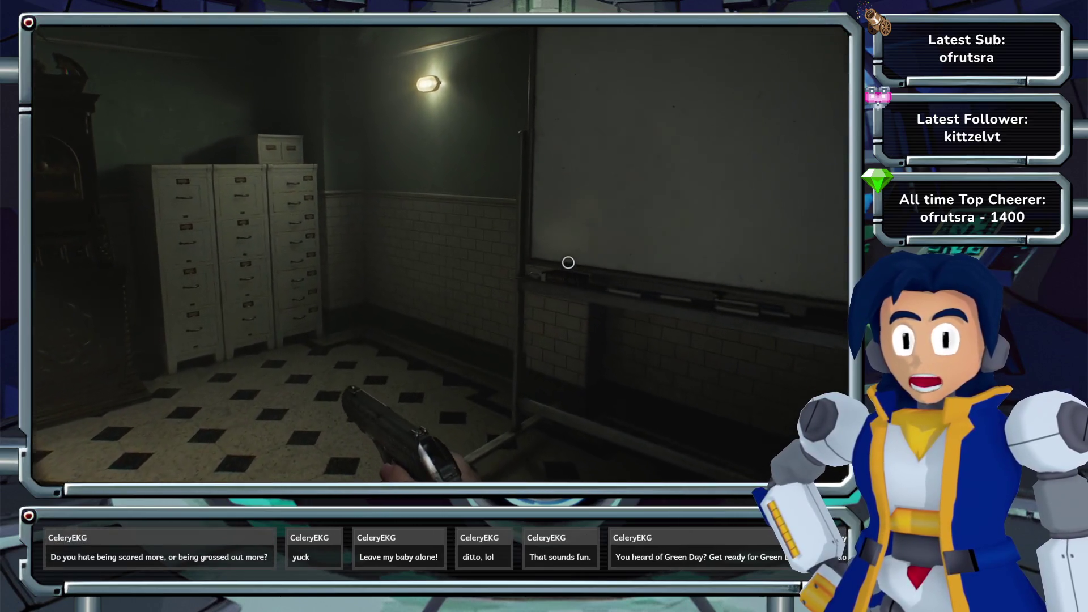
- Pick up the handgun ammo, then inspect the star-marked notebook on the dead man's desk
key(e)
key(w)
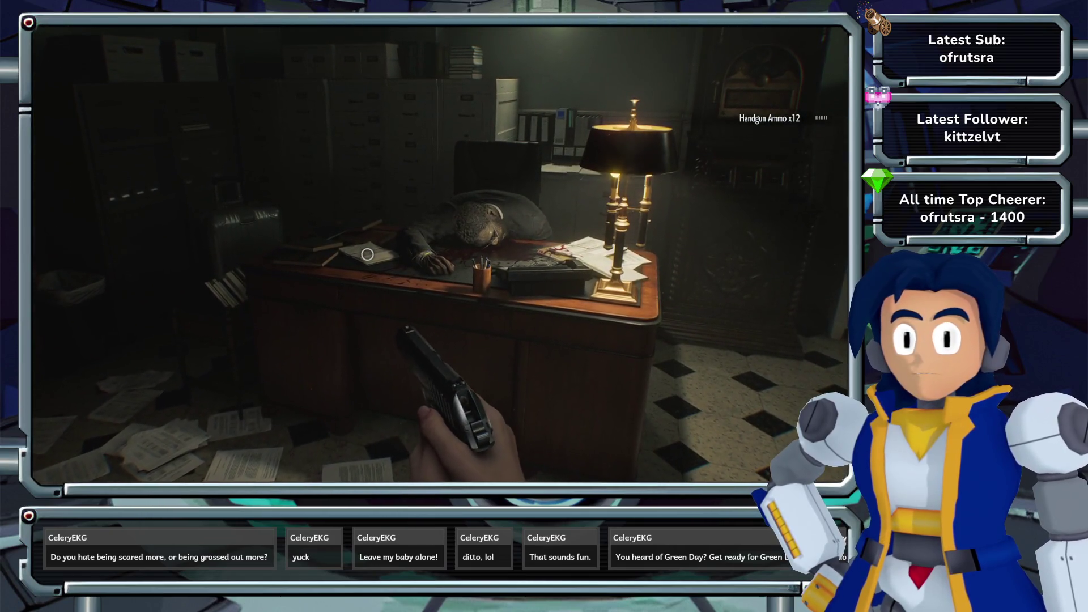
key(w)
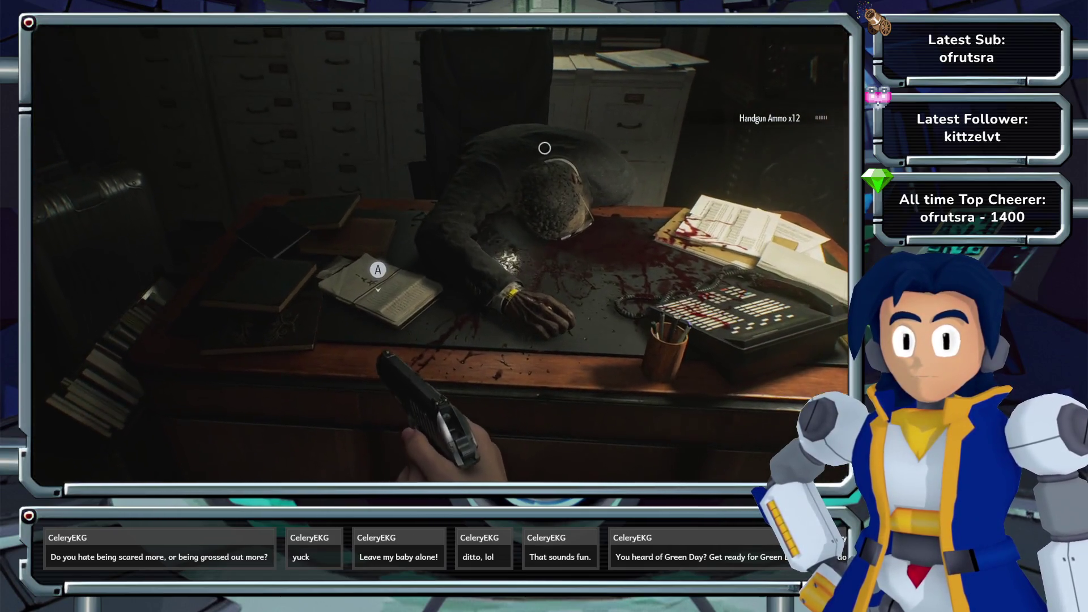
key(e)
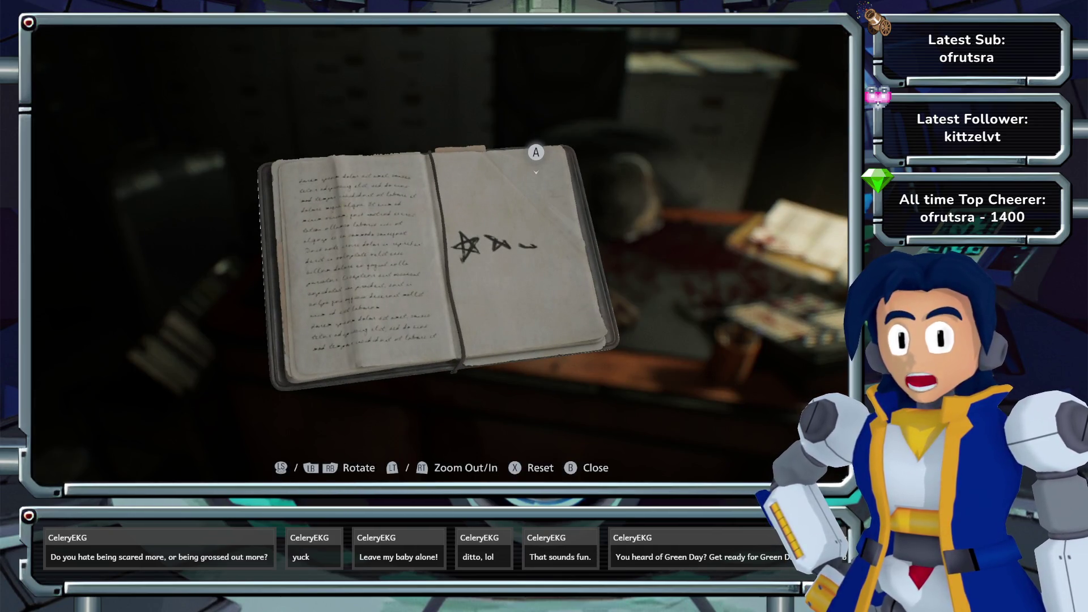
key(Escape)
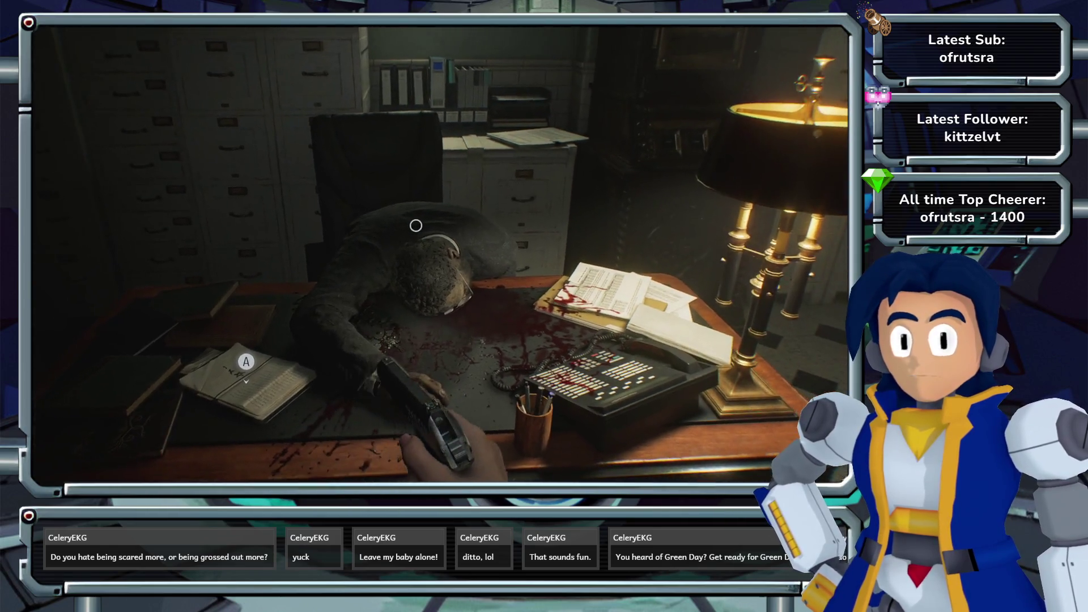
- Step away from the desk and examine the tall clock's three braille panels up close
key(s)
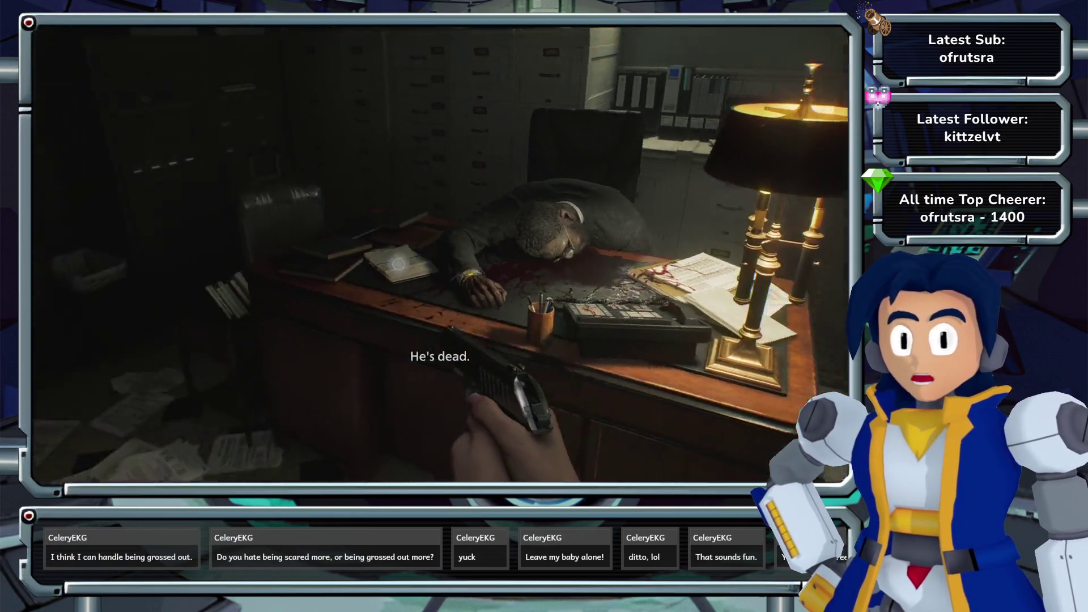
mouse_move(570, 229)
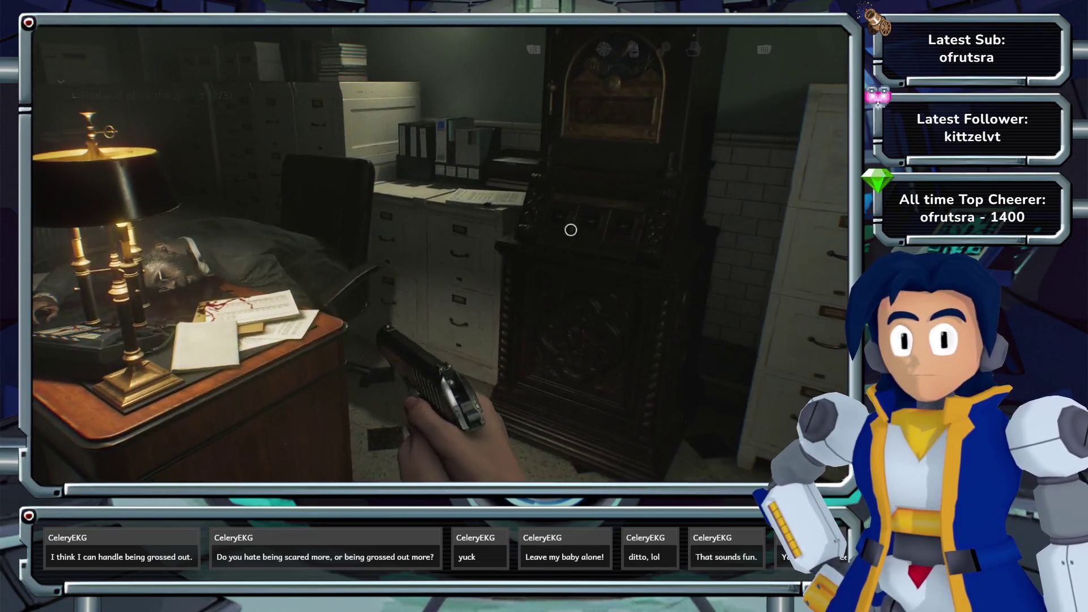
key(m)
key(m)
key(w)
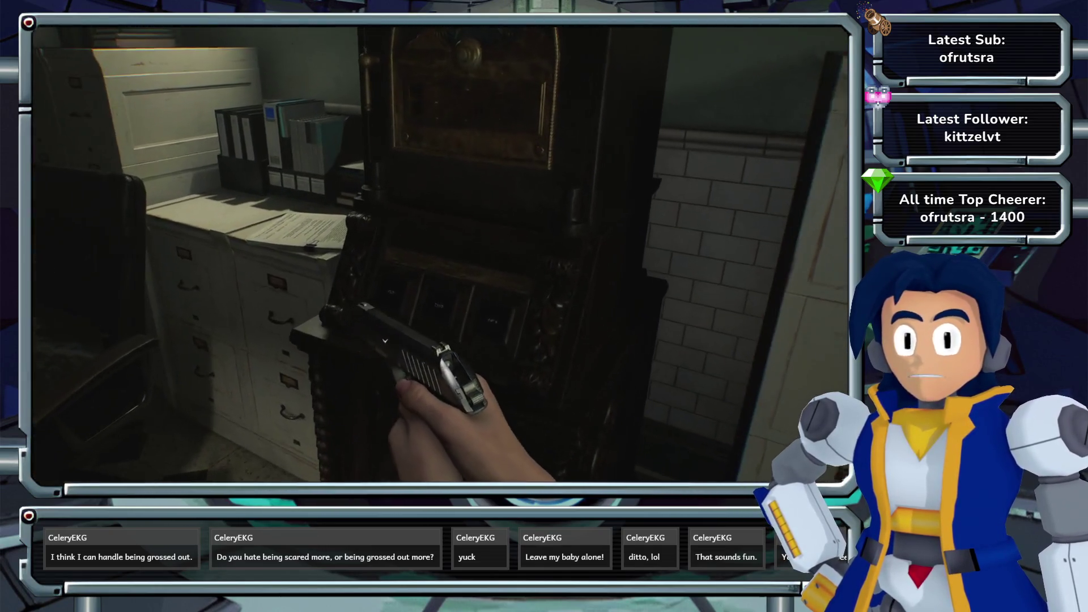
key(e)
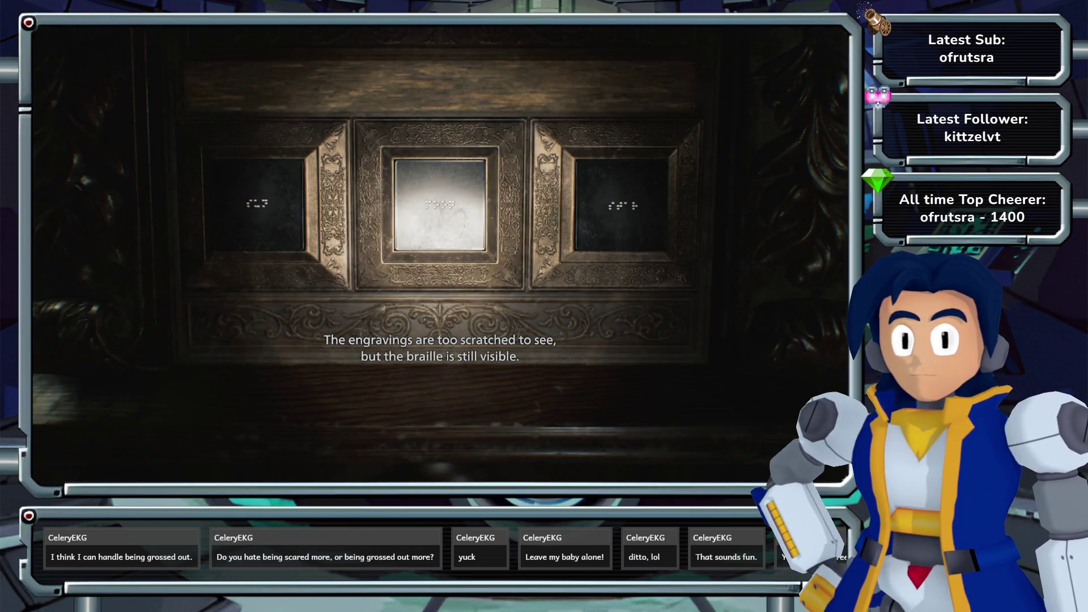